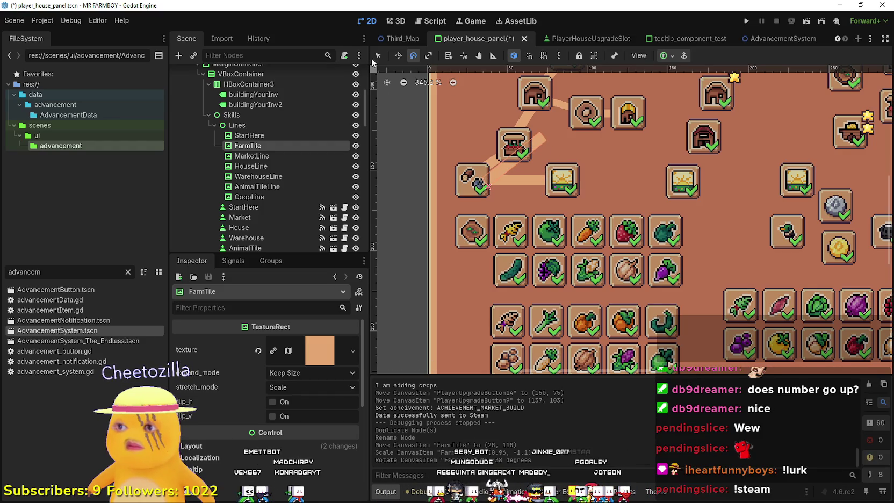
# Move, rotate and resize the FarmTile line so it fits between the farm tile and the tile above it
pyautogui.moveTo(515, 172); pyautogui.dragTo(516, 207)
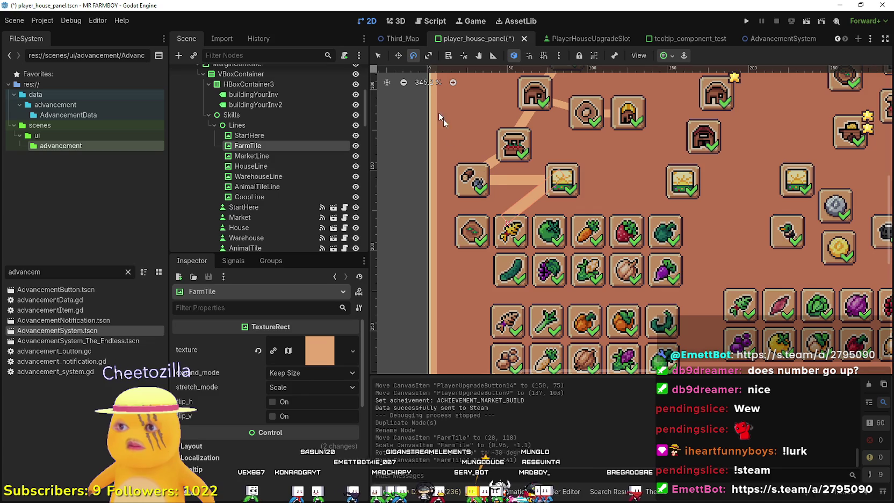
pyautogui.moveTo(527, 200); pyautogui.dragTo(533, 199)
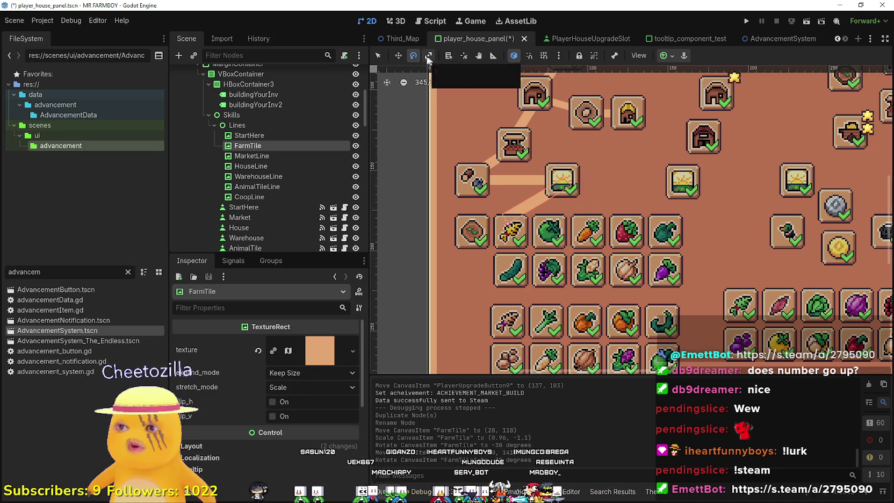
pyautogui.press('w')
pyautogui.moveTo(534, 203); pyautogui.dragTo(526, 193)
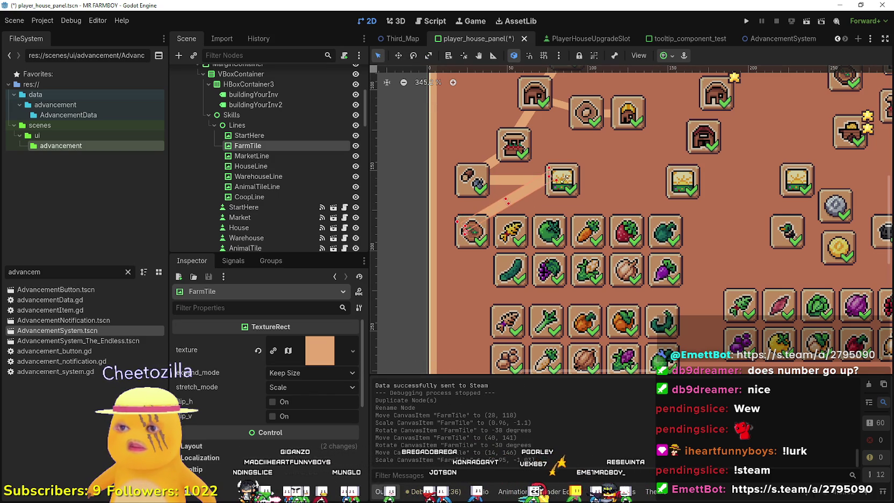
pyautogui.moveTo(562, 180); pyautogui.dragTo(549, 196)
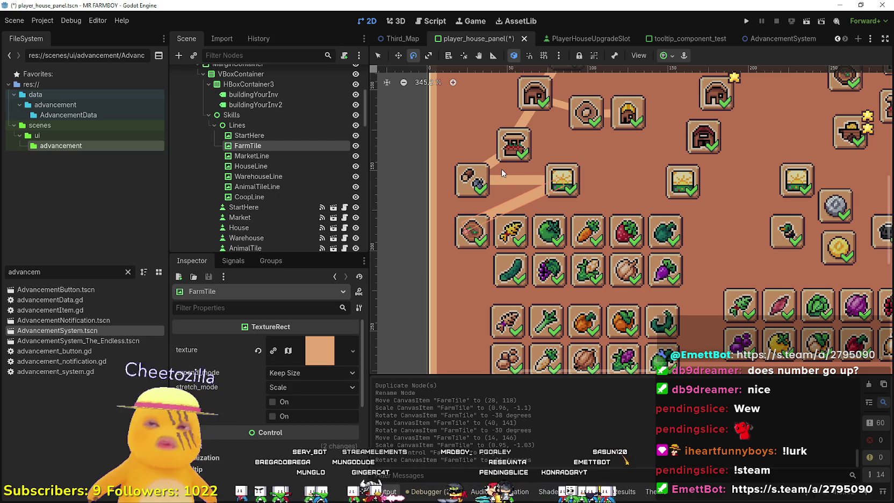
pyautogui.scroll(3)
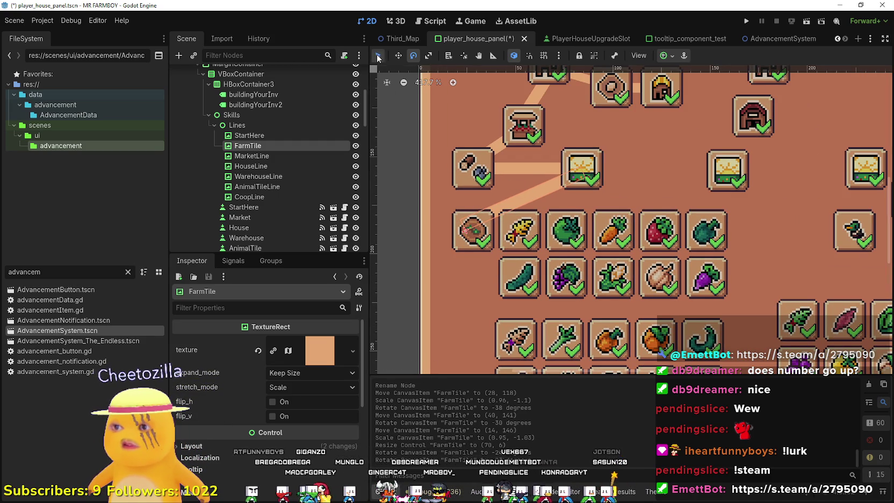
# Give PlayerUpgradeButton25 a new PlayerHouseSkillData resource as its Data
pyautogui.click(486, 244)
pyautogui.scroll(-3)
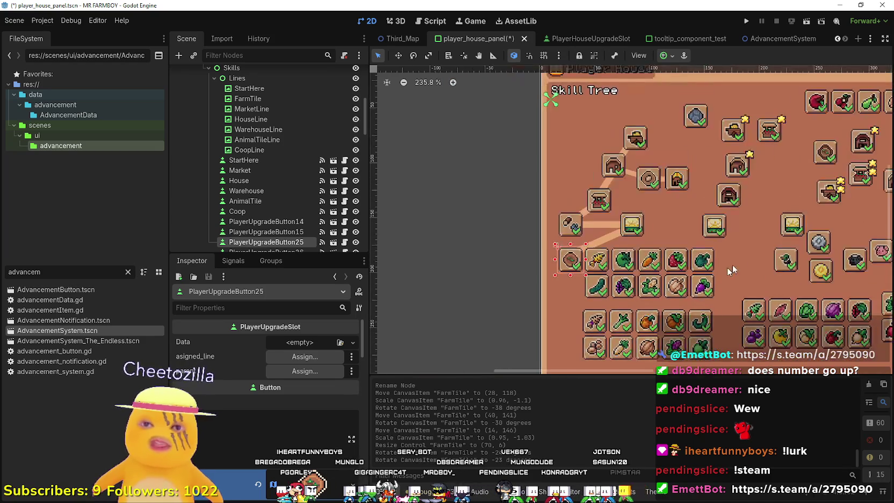
pyautogui.scroll(3)
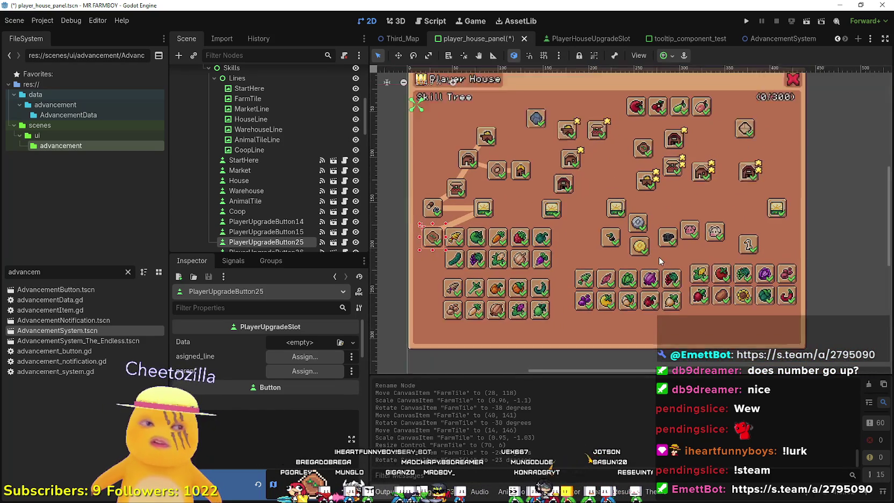
pyautogui.scroll(3)
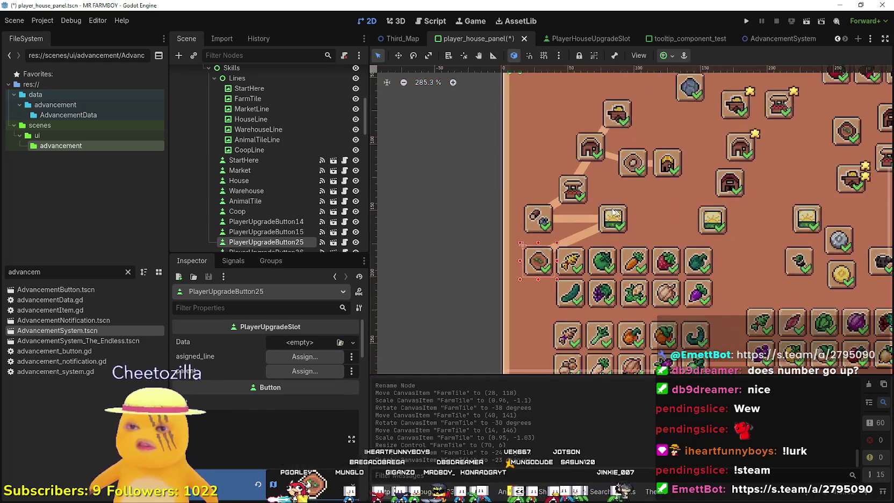
pyautogui.scroll(3)
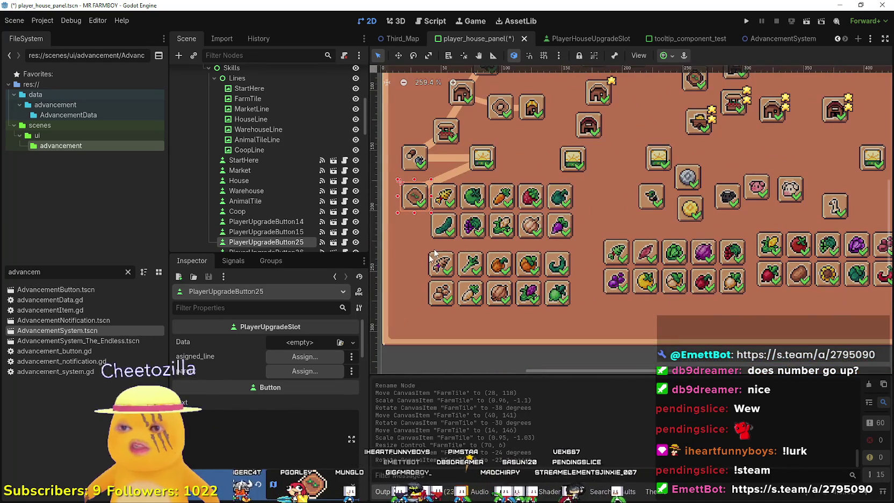
pyautogui.scroll(-3)
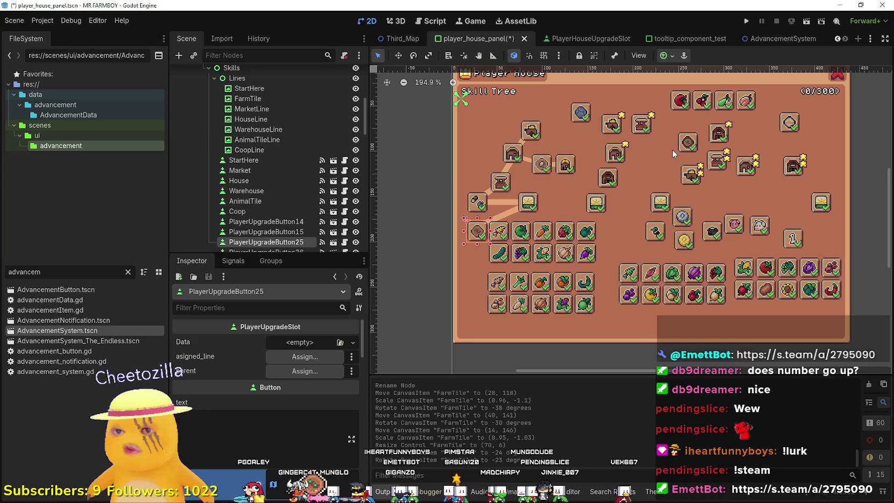
pyautogui.scroll(3)
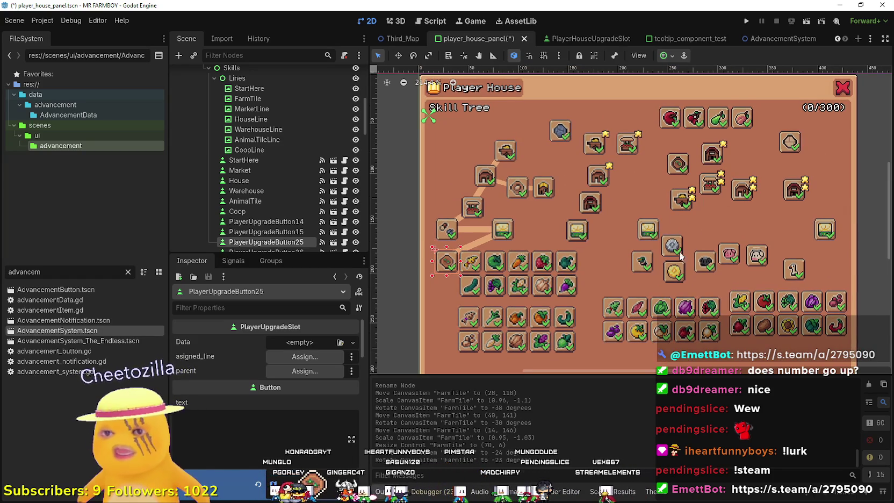
pyautogui.scroll(3)
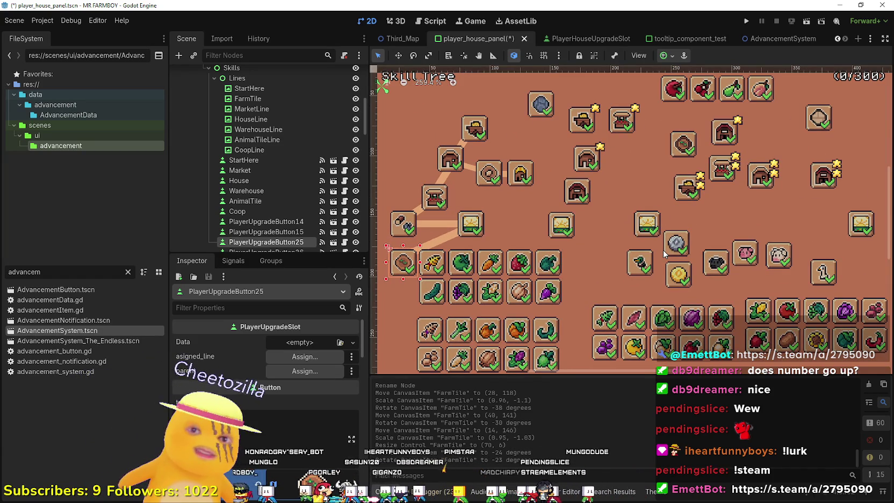
pyautogui.scroll(-3)
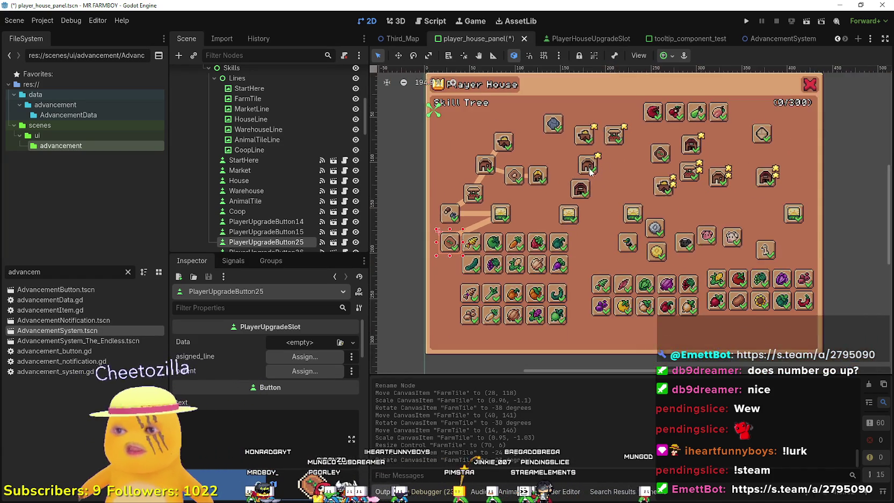
pyautogui.scroll(3)
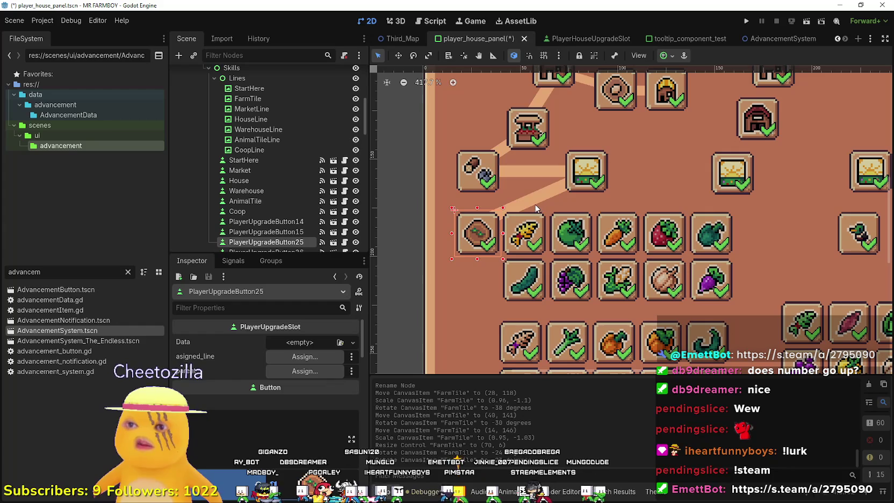
pyautogui.click(507, 201)
pyautogui.click(466, 246)
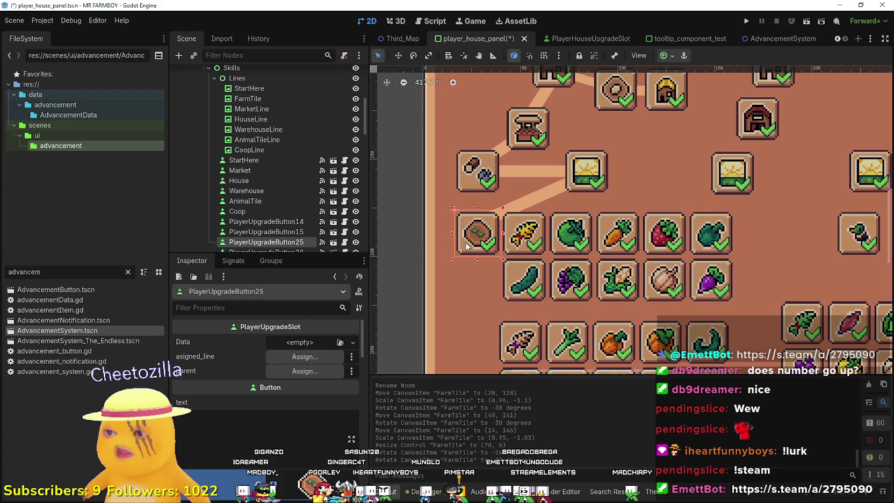
pyautogui.click(353, 342)
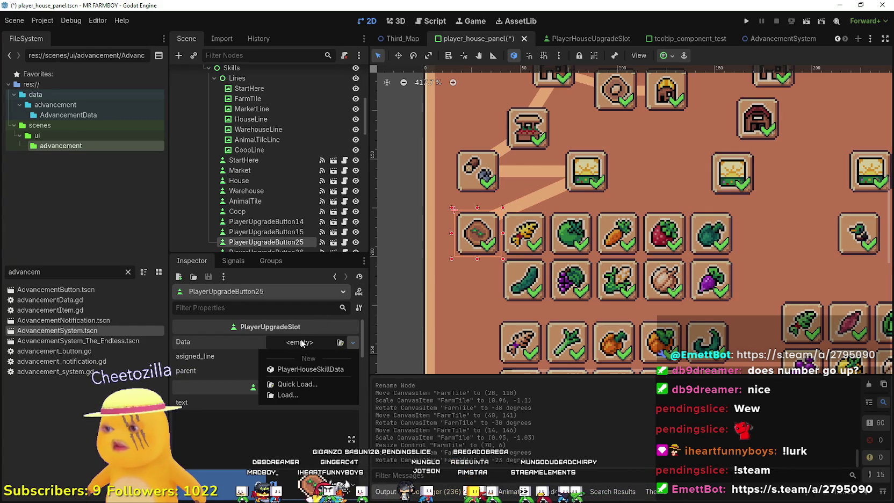
pyautogui.click(303, 369)
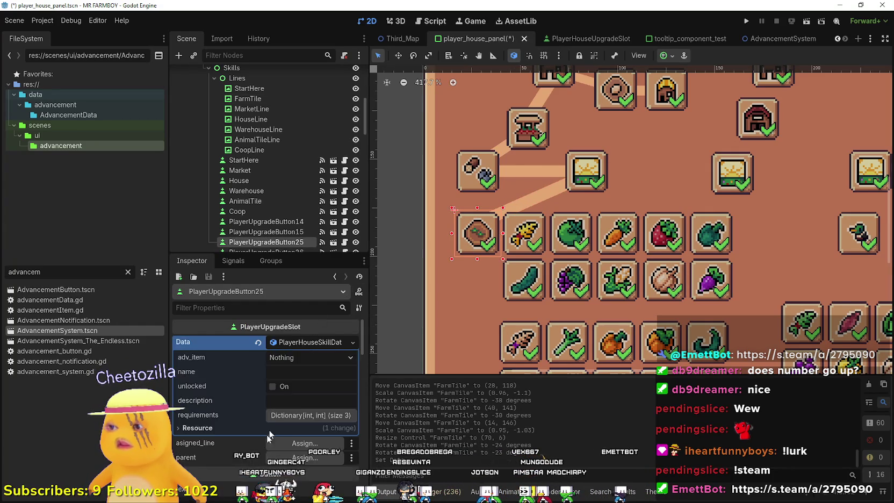
pyautogui.scroll(-3)
pyautogui.scroll(3)
pyautogui.scroll(-3)
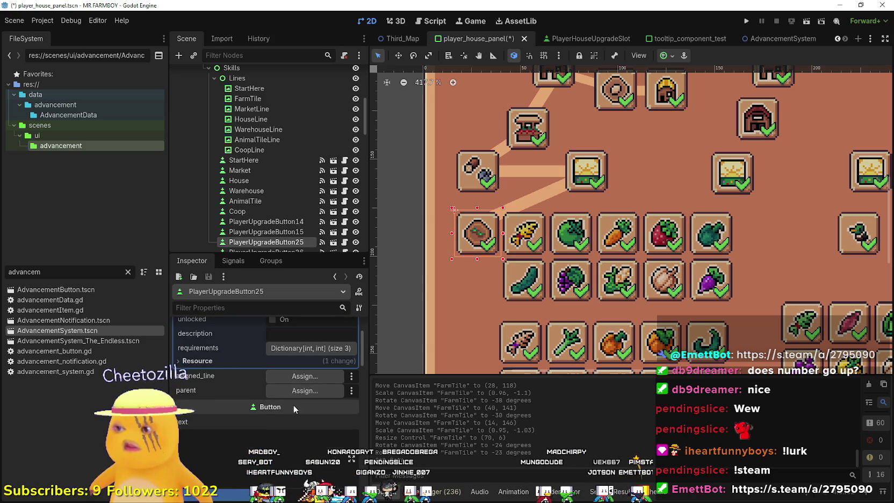
pyautogui.click(310, 319)
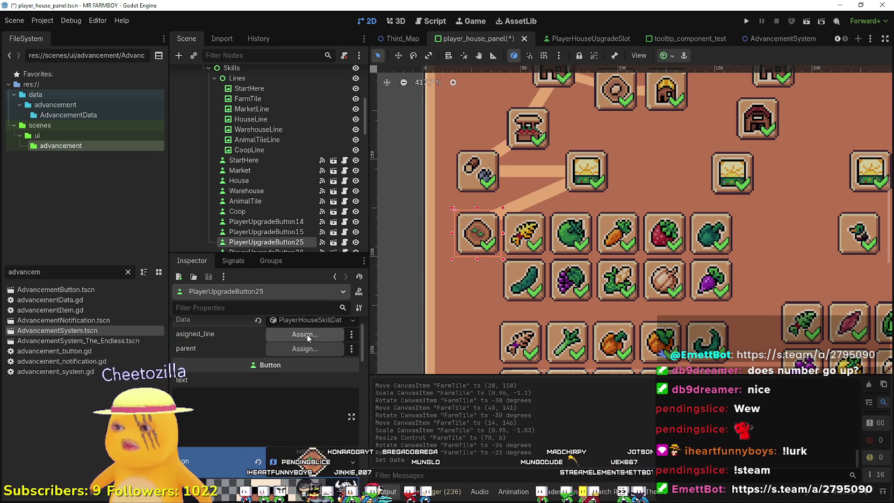
# Set PlayerUpgradeButton25's assigned line to FarmTile
pyautogui.click(472, 238)
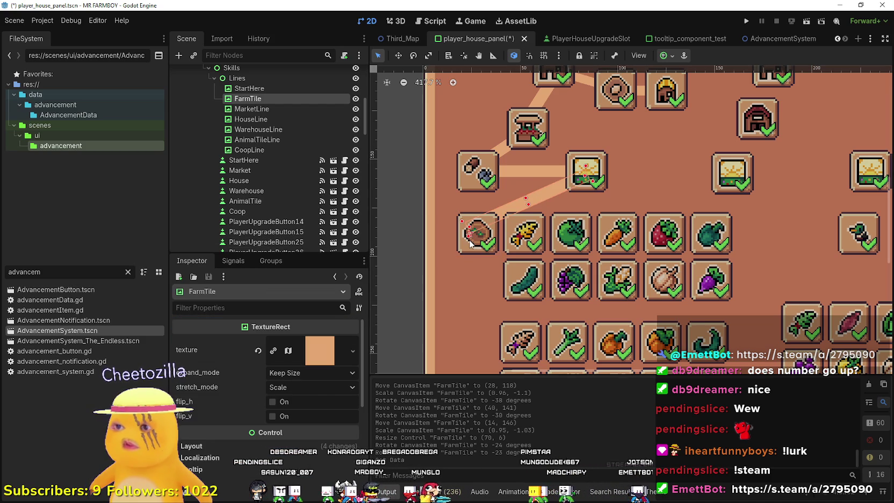
pyautogui.click(334, 276)
pyautogui.click(317, 336)
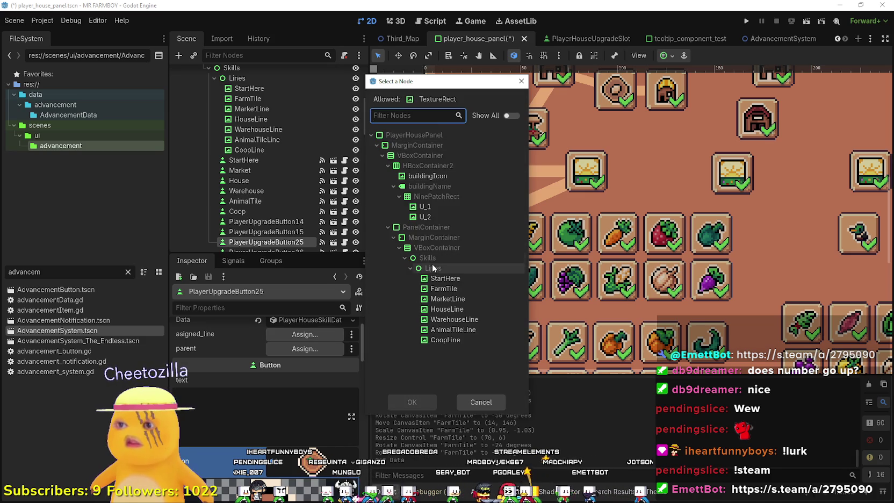
pyautogui.click(457, 290)
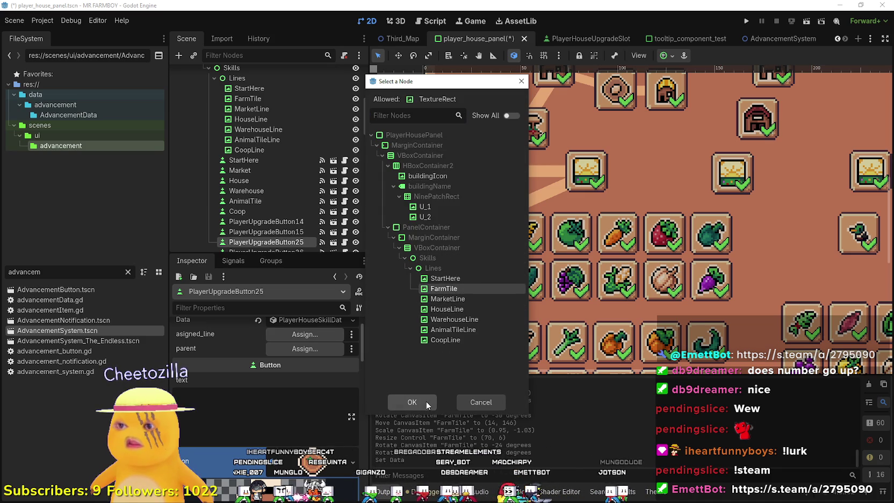
pyautogui.click(426, 401)
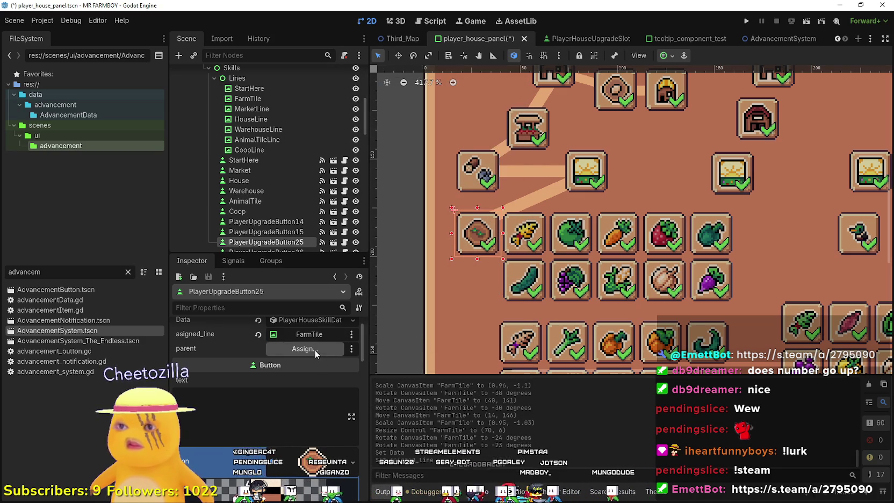
# Make Market the parent of PlayerUpgradeButton25
pyautogui.click(314, 350)
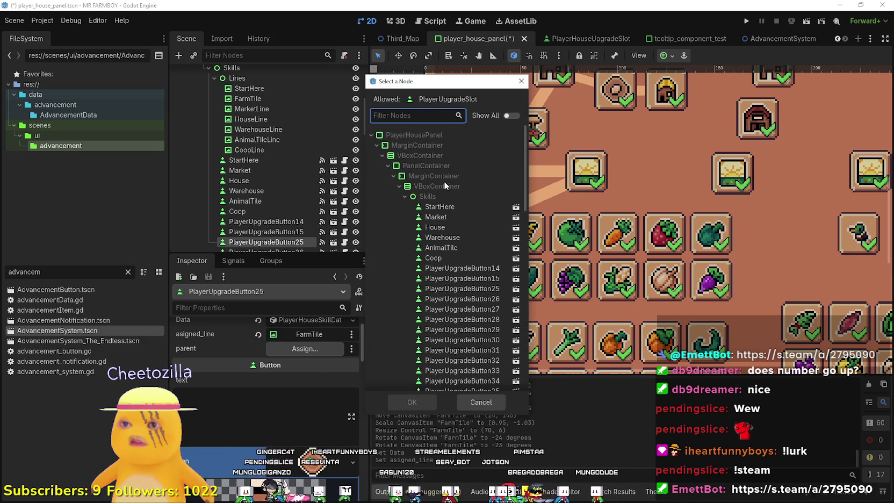
pyautogui.moveTo(446, 84); pyautogui.dragTo(464, 137)
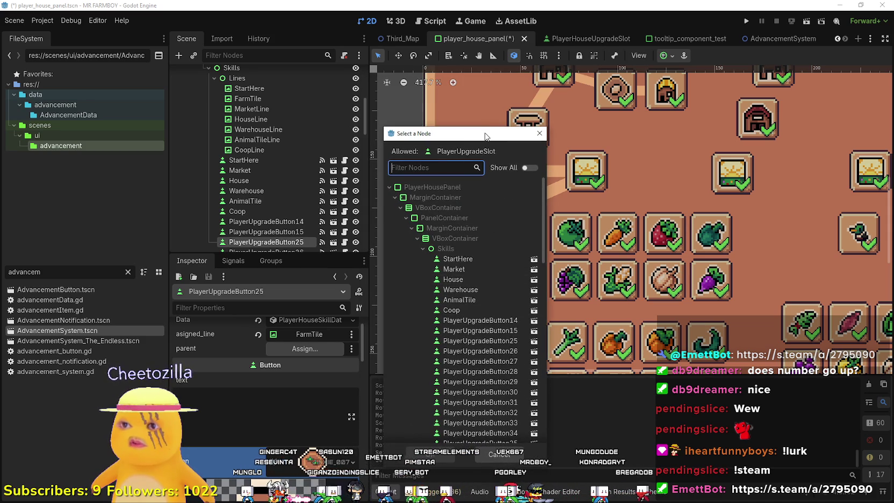
pyautogui.doubleClick(462, 268)
pyautogui.click(560, 188)
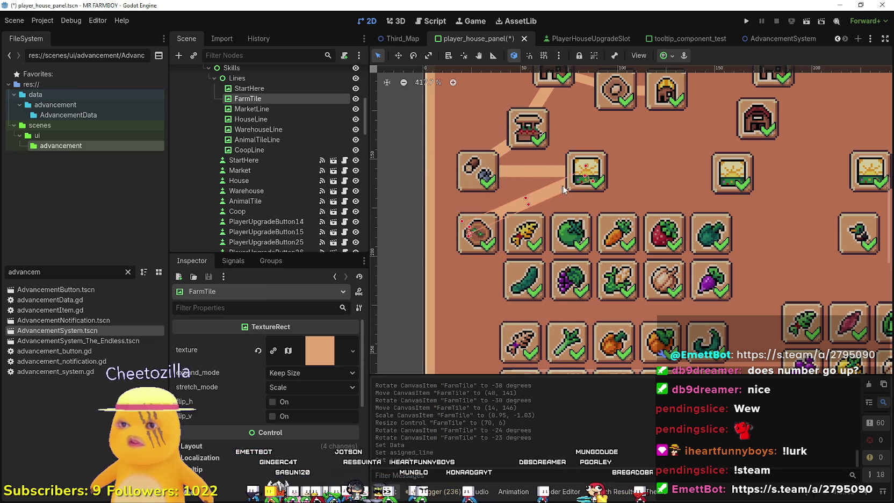
pyautogui.click(413, 55)
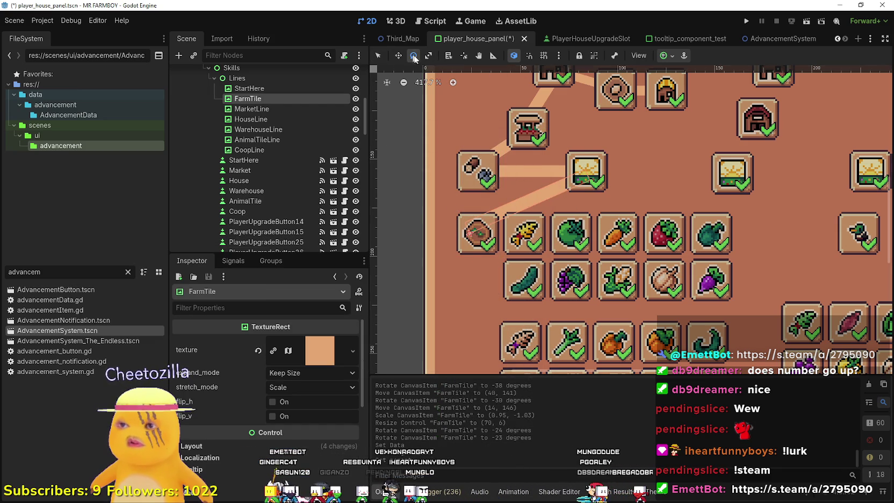
# Reset the FarmTile line's rotation to 0 in its Layout transform properties
pyautogui.moveTo(588, 180); pyautogui.dragTo(476, 207)
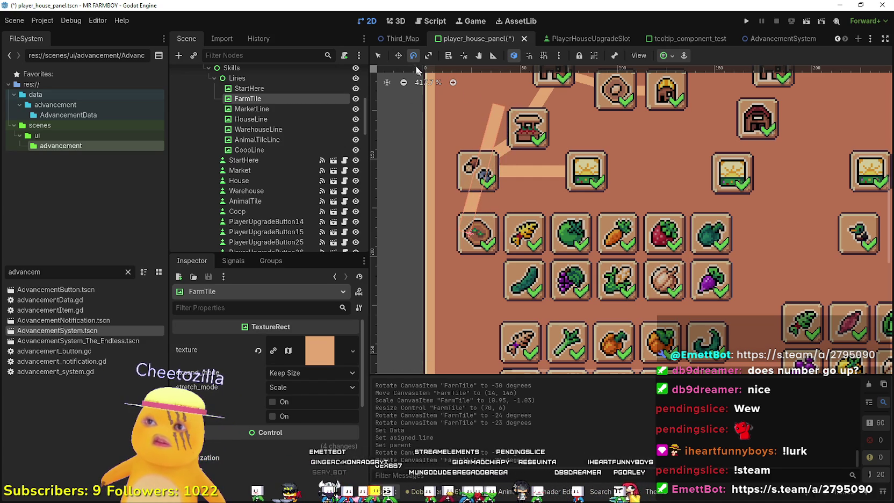
pyautogui.scroll(-3)
pyautogui.click(287, 424)
pyautogui.scroll(-3)
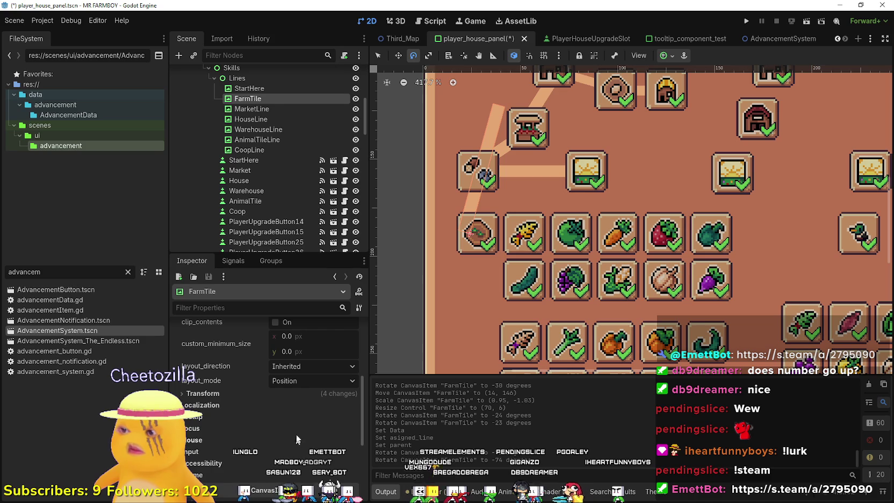
pyautogui.click(295, 391)
pyautogui.scroll(-3)
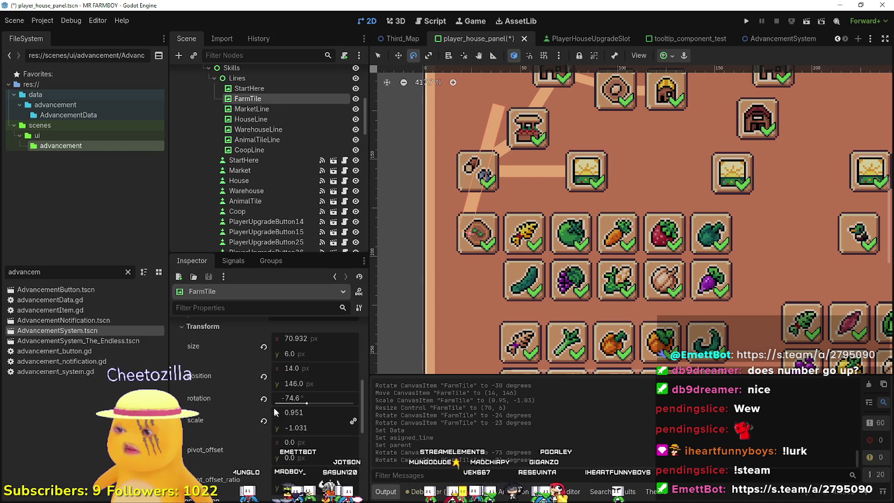
pyautogui.click(263, 398)
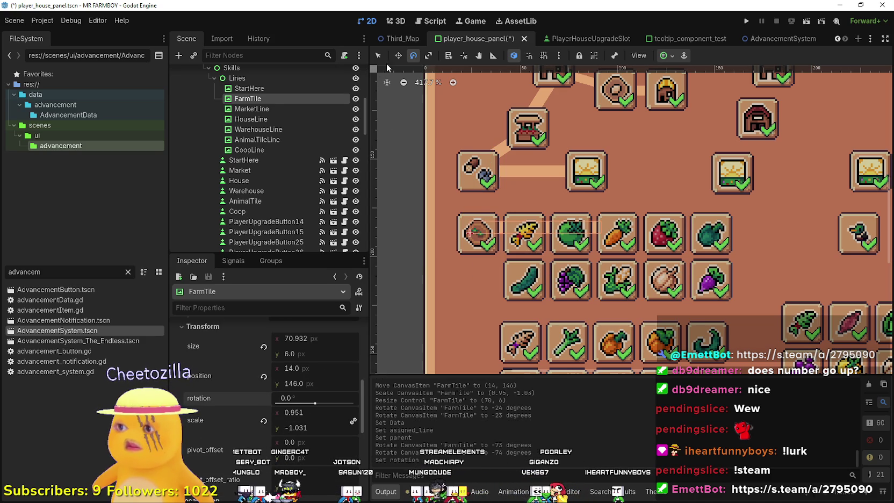
# Shorten the FarmTile line to about 11.6 px wide
pyautogui.click(378, 56)
pyautogui.moveTo(580, 224); pyautogui.dragTo(477, 162)
pyautogui.click(551, 202)
pyautogui.scroll(-3)
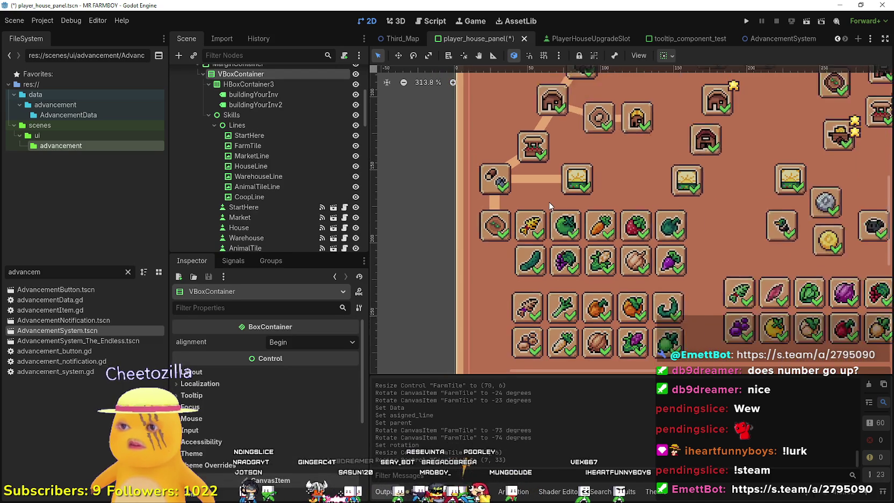
# Save the player_house_panel scene with Ctrl+S
pyautogui.hotkey('ctrl', 's')
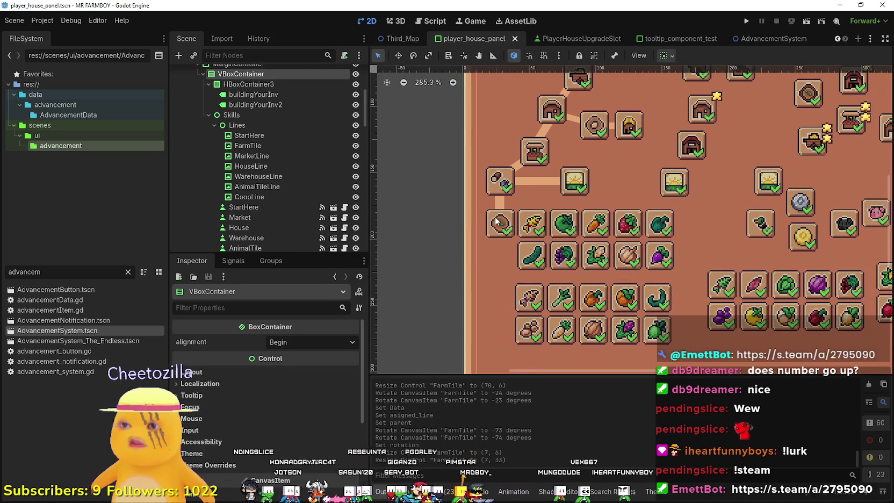
pyautogui.click(500, 223)
pyautogui.scroll(3)
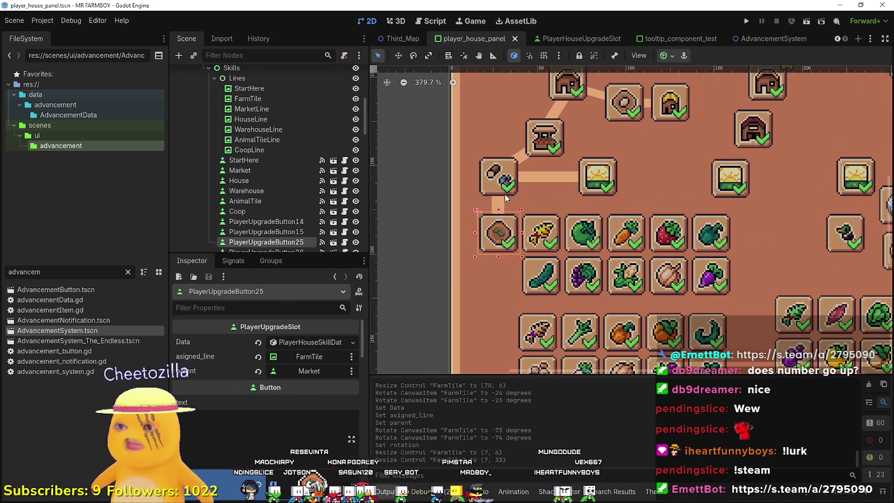
pyautogui.scroll(3)
pyautogui.hotkey('ctrl', 's')
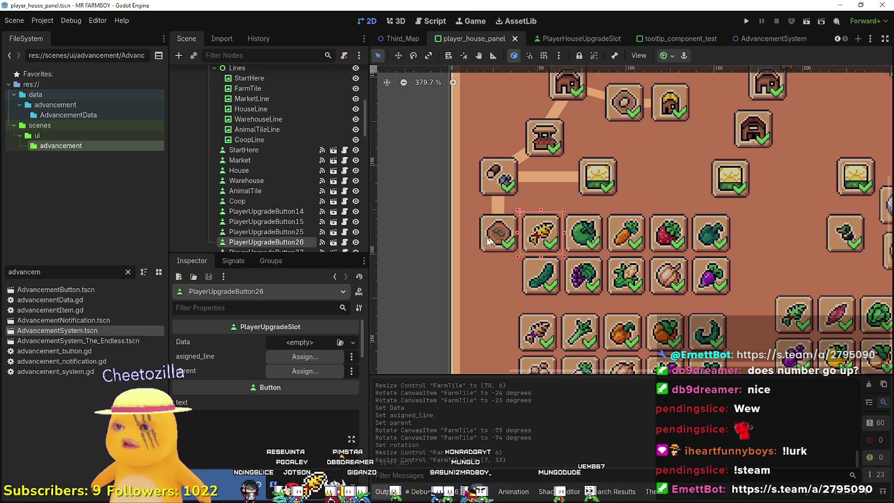
# Rename PlayerUpgradeButton25 to FarmTile and move it right after Coop in the Scene dock
pyautogui.scroll(-3)
pyautogui.doubleClick(270, 213)
pyautogui.press('Escape')
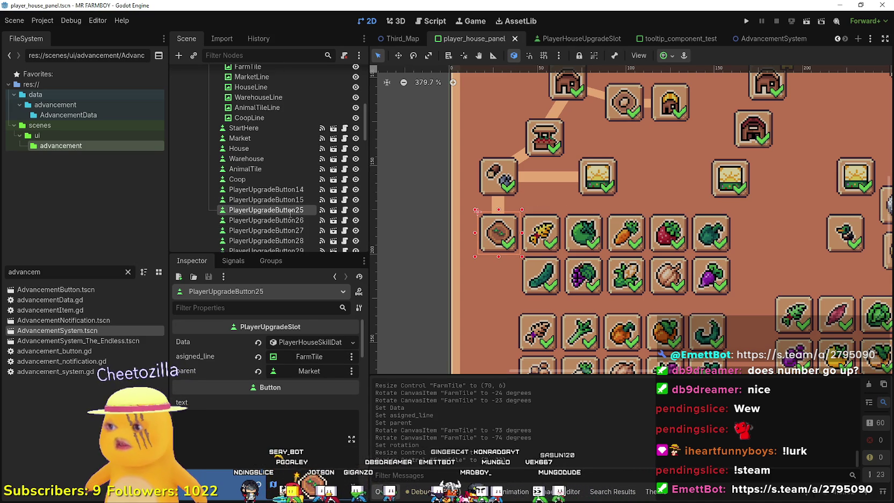
pyautogui.write('FarmTile')
pyautogui.moveTo(286, 210); pyautogui.dragTo(247, 202)
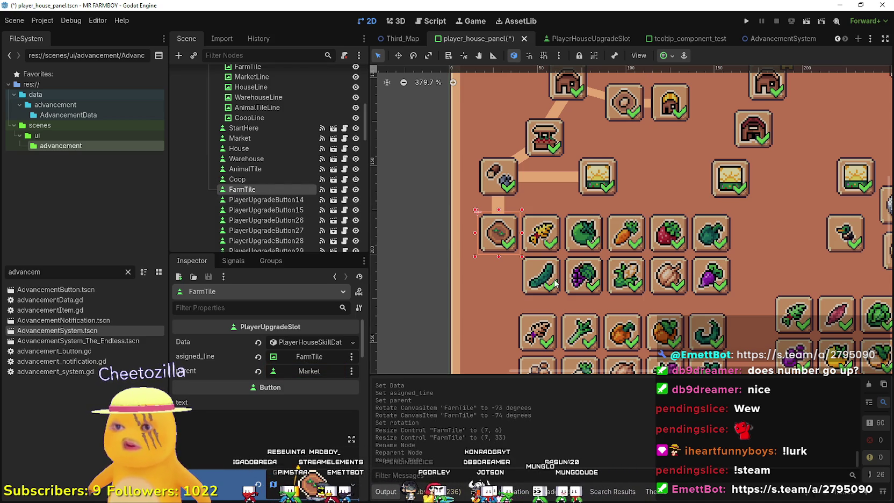
pyautogui.click(548, 244)
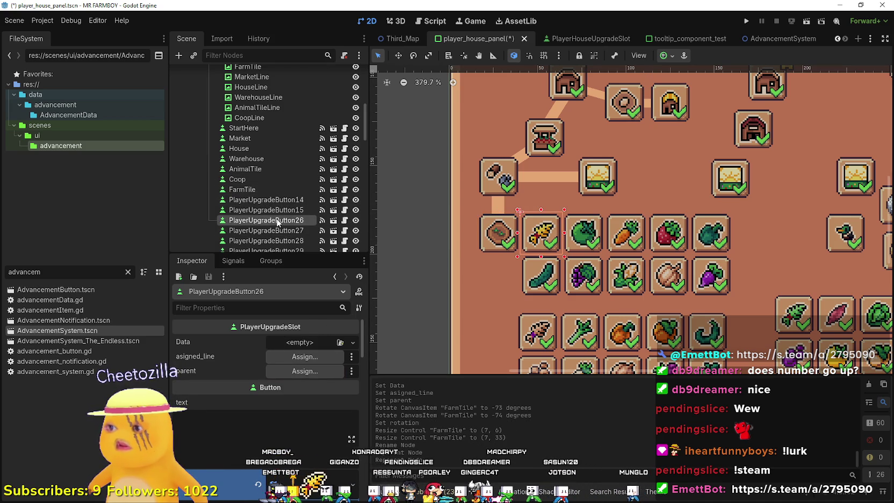
pyautogui.doubleClick(278, 220)
# Rename the wheat slot to Wheat, place it under FarmTile, and set FarmTile as its parent
pyautogui.write('Wheat')
pyautogui.press('Escape')
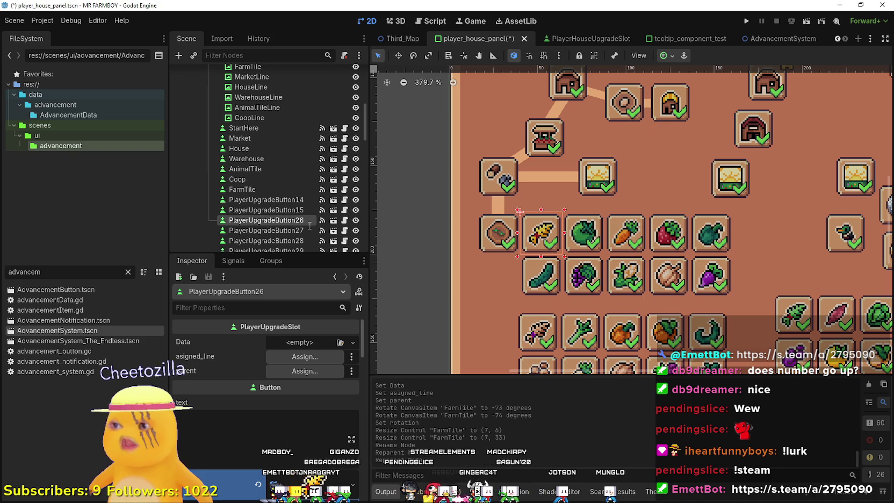
pyautogui.moveTo(257, 221); pyautogui.dragTo(256, 200)
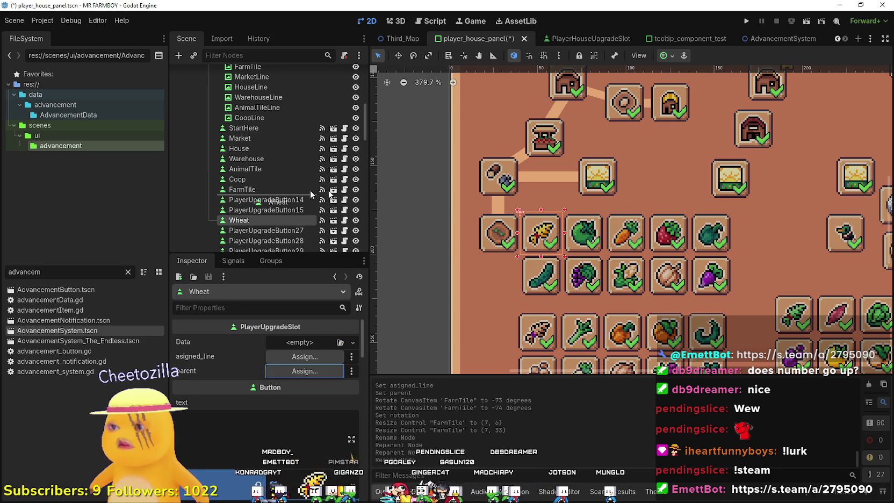
pyautogui.click(299, 370)
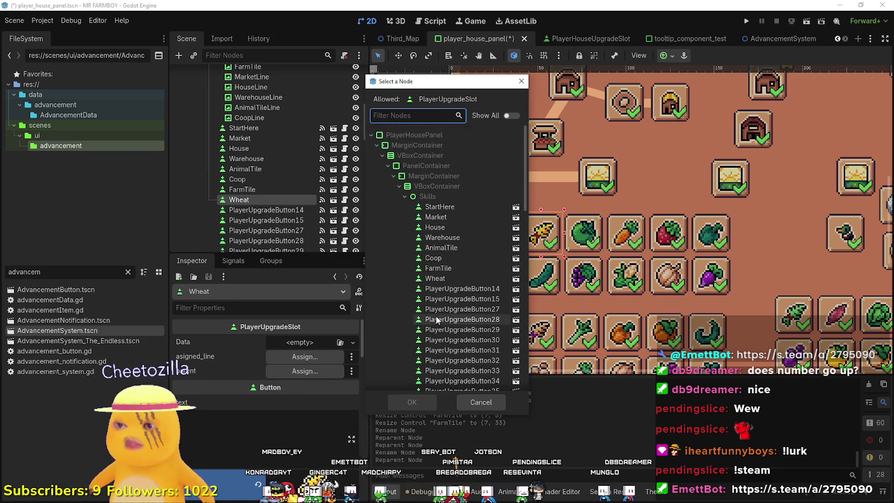
pyautogui.click(451, 236)
pyautogui.click(411, 402)
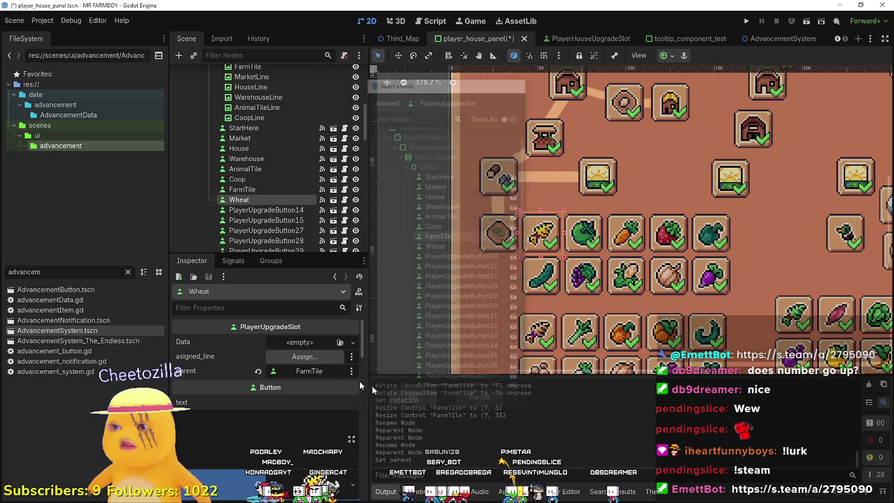
# Duplicate the StartHere connector line and move the copy down among the line nodes
pyautogui.scroll(3)
pyautogui.scroll(-3)
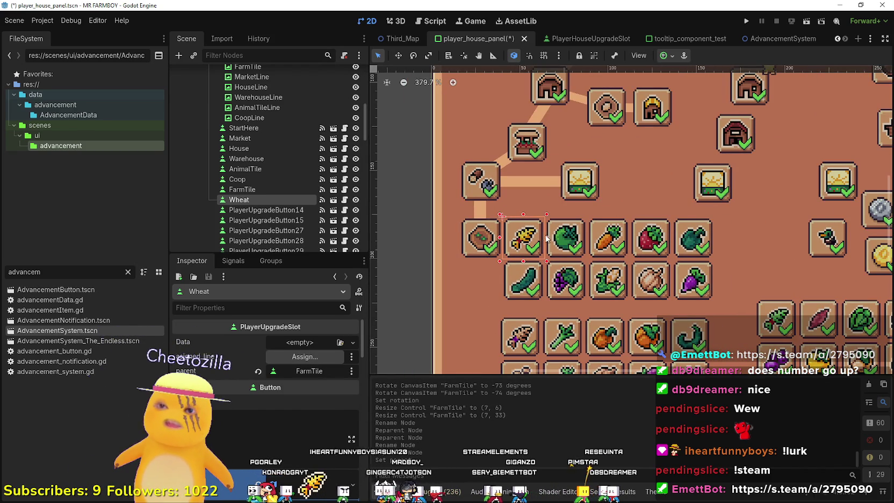
pyautogui.scroll(3)
pyautogui.scroll(-3)
pyautogui.scroll(3)
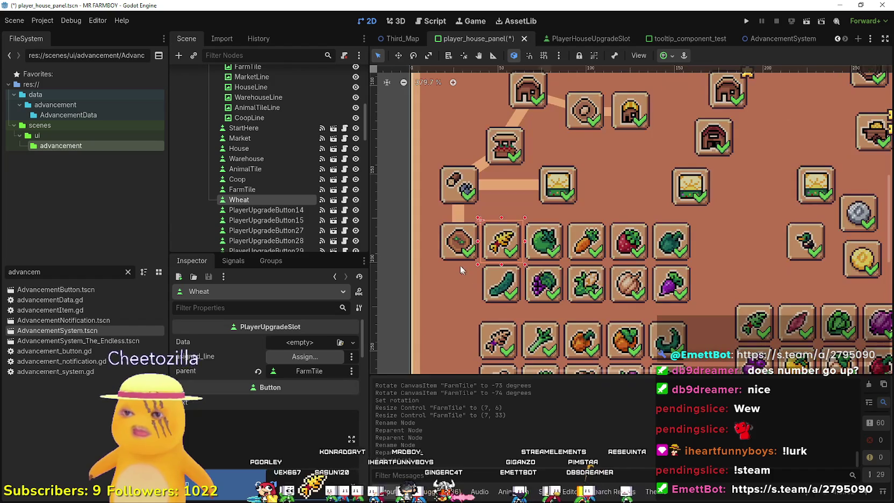
pyautogui.scroll(3)
pyautogui.click(512, 183)
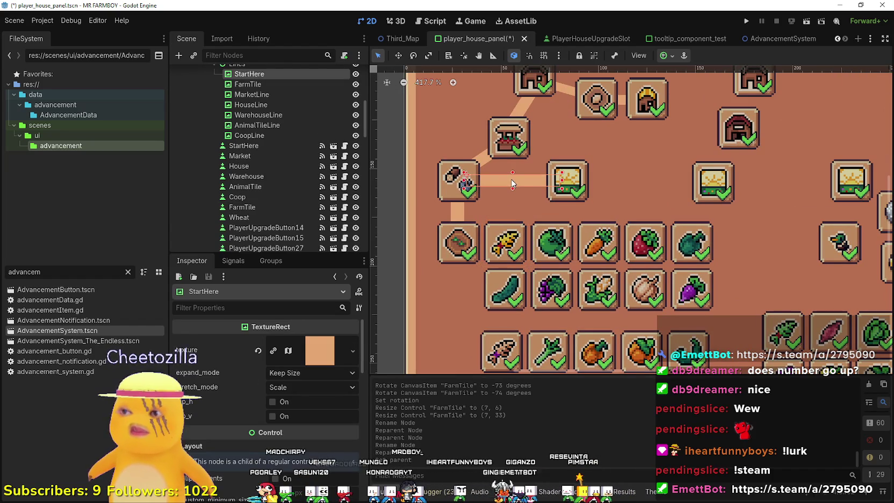
pyautogui.click(458, 213)
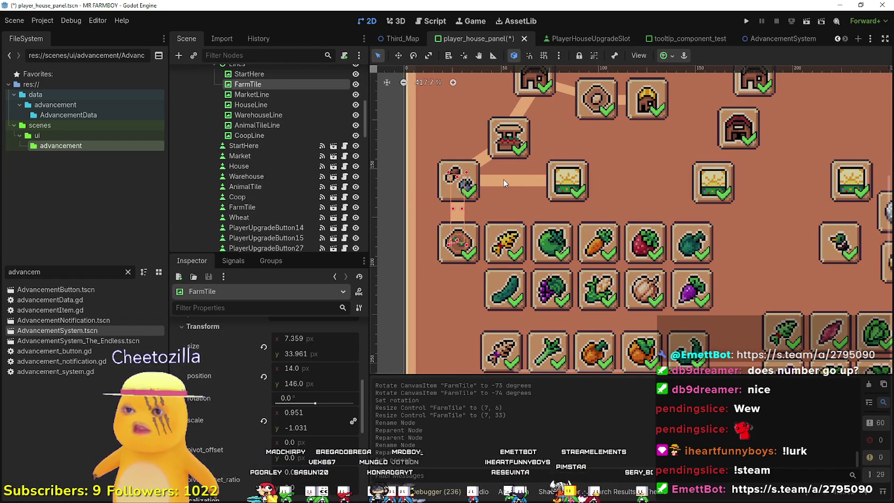
pyautogui.click(504, 183)
pyautogui.hotkey('ctrl', 'd')
pyautogui.moveTo(258, 116); pyautogui.dragTo(265, 150)
# Rename the copied line to Wheat, place it between the farm and wheat tiles, and save
pyautogui.click(253, 147)
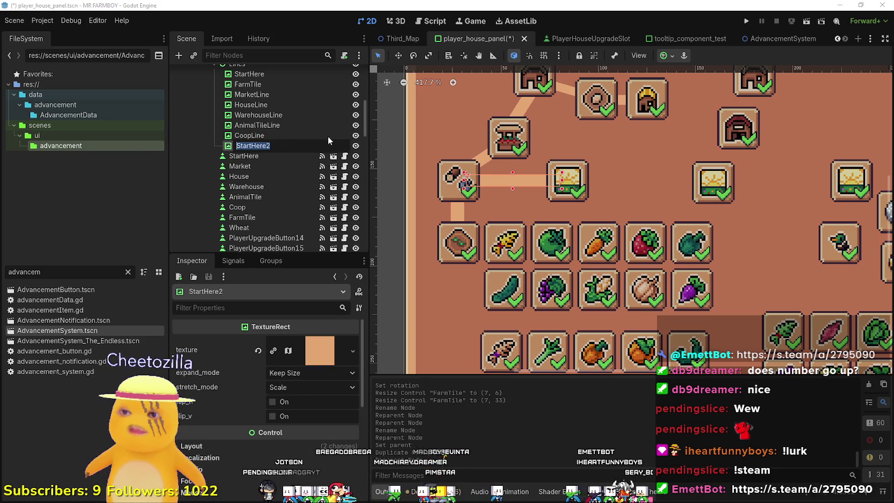
pyautogui.write('Wheat')
pyautogui.press('Return')
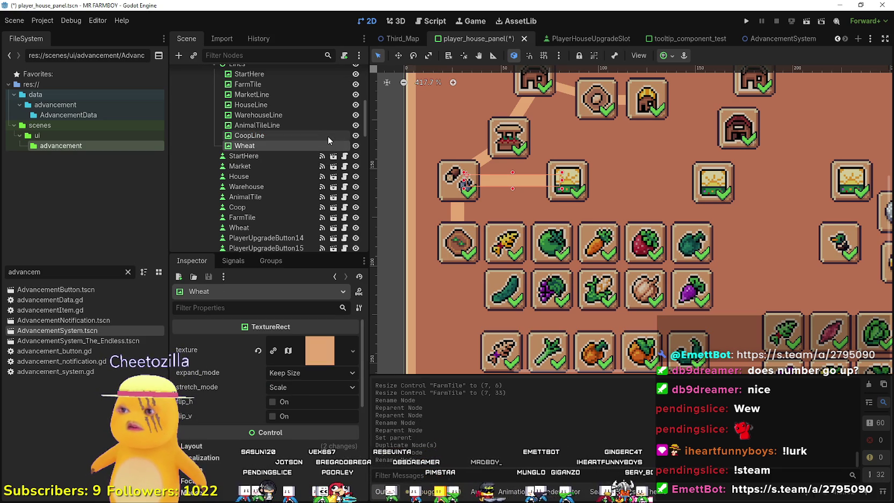
pyautogui.moveTo(492, 185); pyautogui.dragTo(499, 247)
pyautogui.hotkey('ctrl', 's')
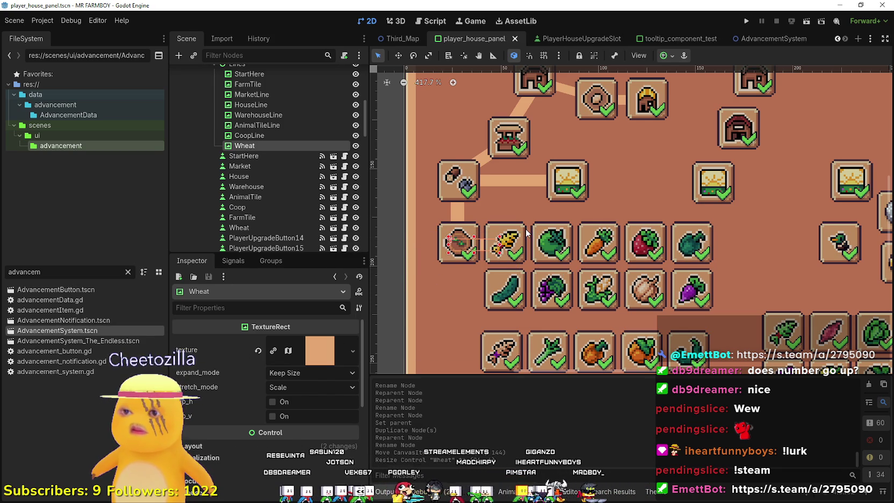
# Set the wheat slot's assigned line to Wheat
pyautogui.click(519, 237)
pyautogui.click(304, 356)
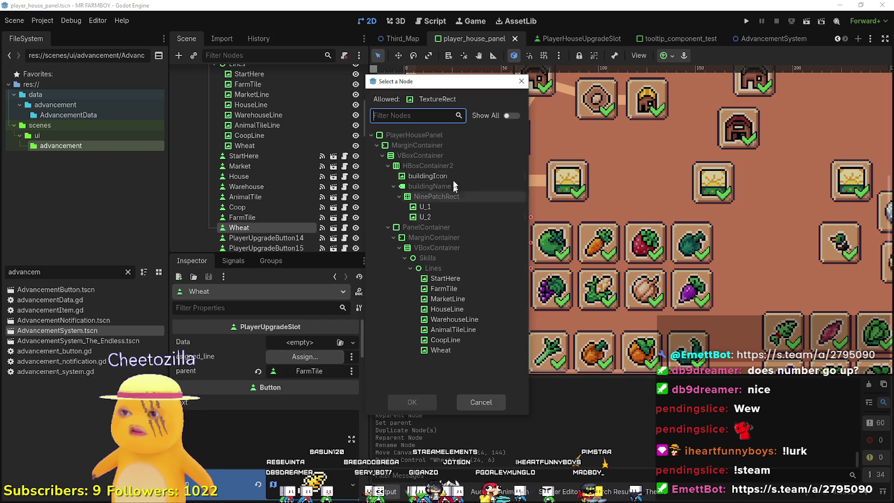
pyautogui.click(441, 349)
pyautogui.click(407, 402)
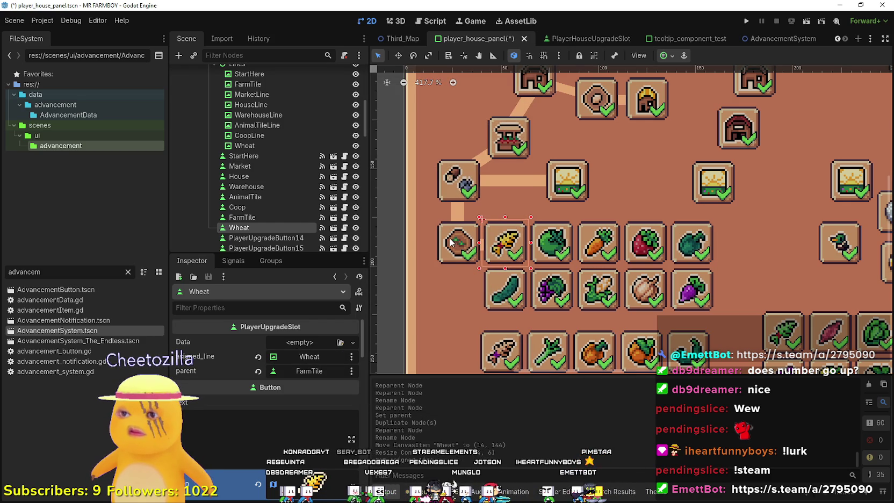
# Inspect the farm tile, green tomato and wheat slots, then select the Wheat line
pyautogui.click(451, 242)
pyautogui.scroll(-3)
pyautogui.scroll(-3)
pyautogui.scroll(3)
pyautogui.click(564, 262)
pyautogui.scroll(3)
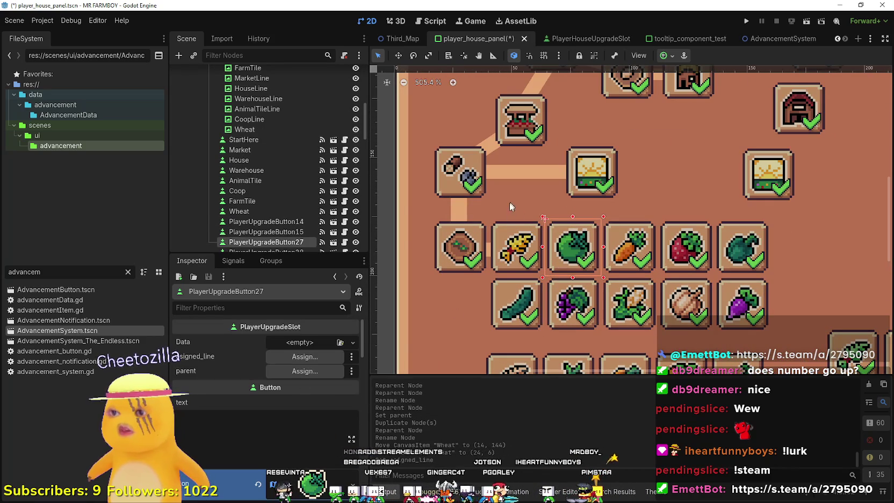
pyautogui.click(488, 253)
pyautogui.scroll(3)
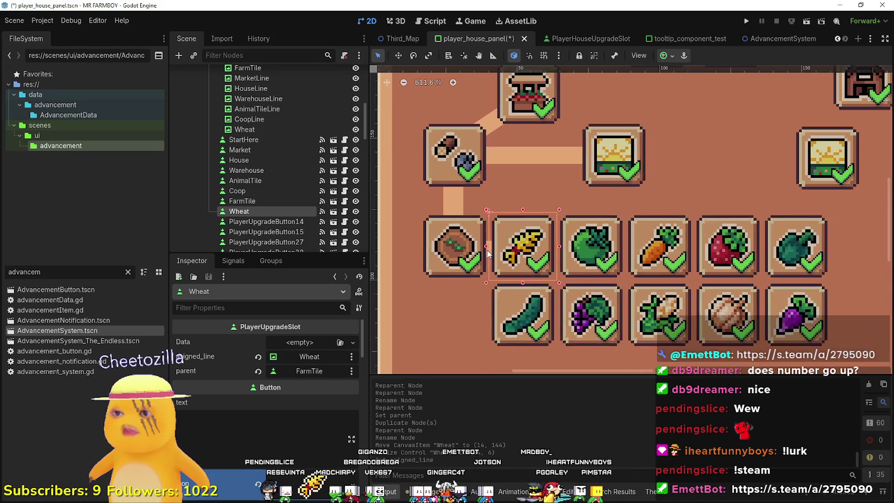
pyautogui.click(488, 252)
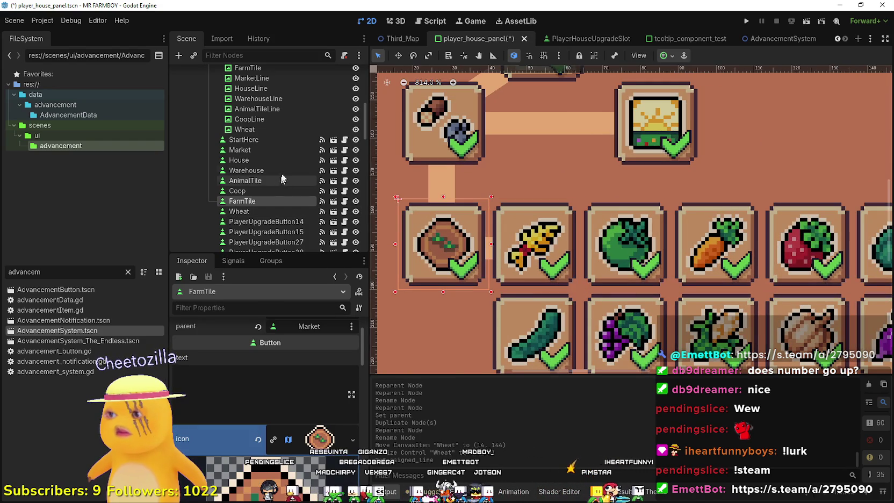
pyautogui.click(262, 130)
pyautogui.scroll(-3)
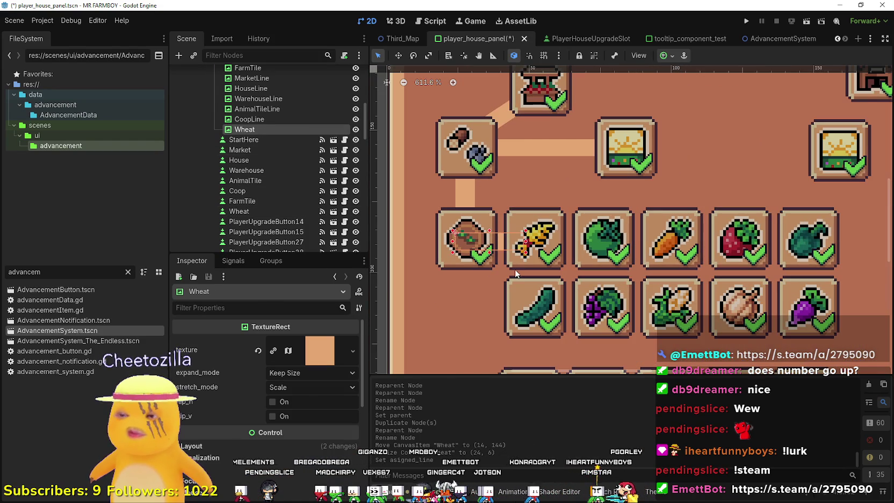
# Duplicate the Wheat line and place the copy between the wheat and green tomato tiles
pyautogui.hotkey('ctrl', 'd')
pyautogui.moveTo(513, 247); pyautogui.dragTo(581, 245)
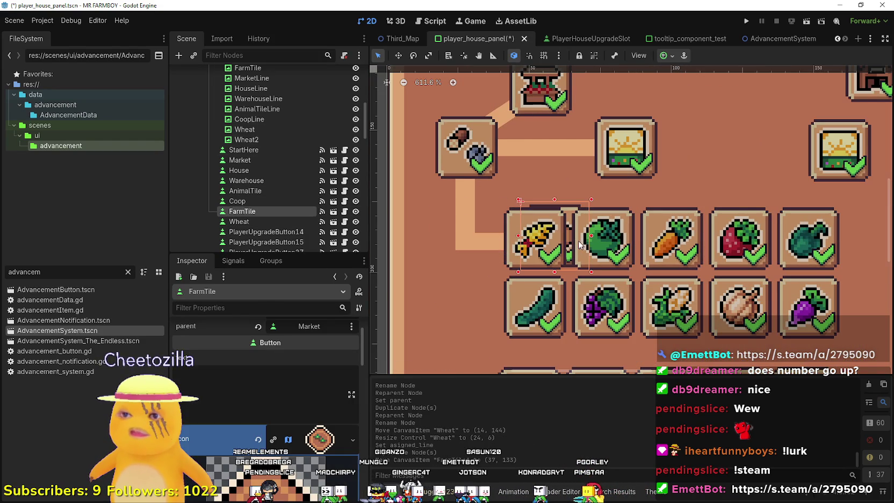
pyautogui.hotkey('ctrl', 'z')
pyautogui.click(277, 139)
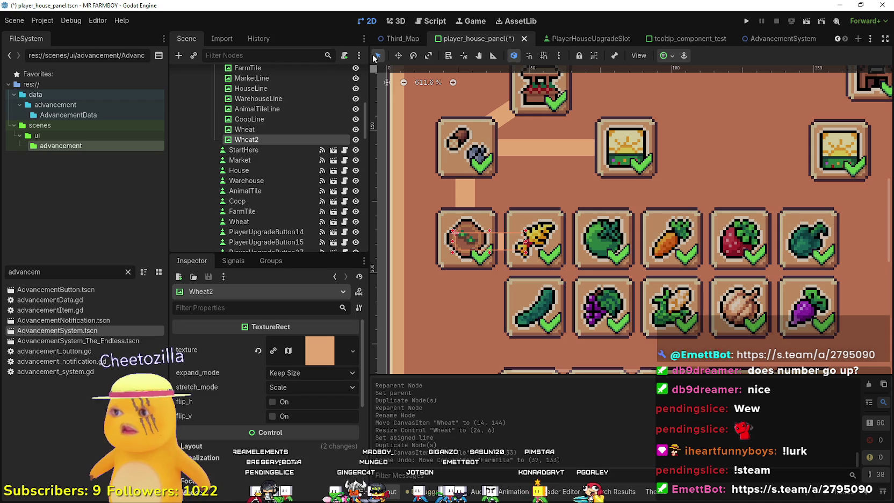
pyautogui.moveTo(477, 239); pyautogui.dragTo(633, 239)
# Duplicate the line again and rename the copies GreenTomato and Carrot
pyautogui.hotkey('ctrl', 'd')
pyautogui.scroll(-3)
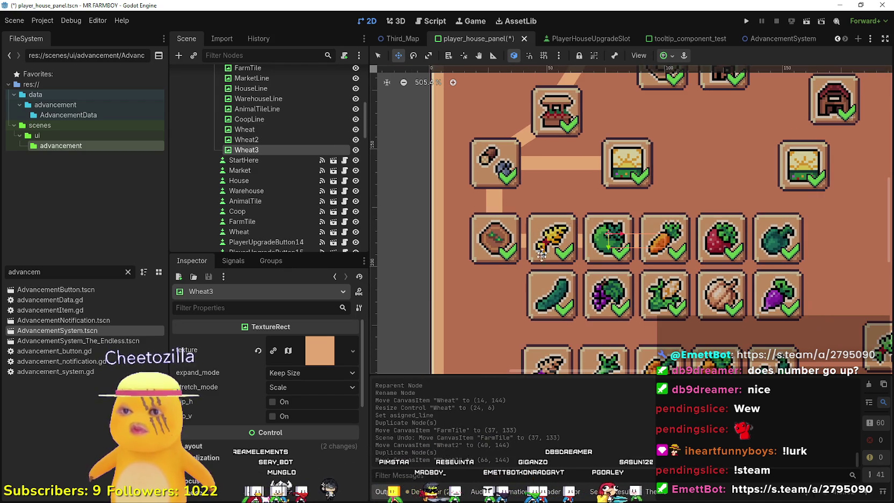
pyautogui.click(257, 141)
pyautogui.click(258, 141)
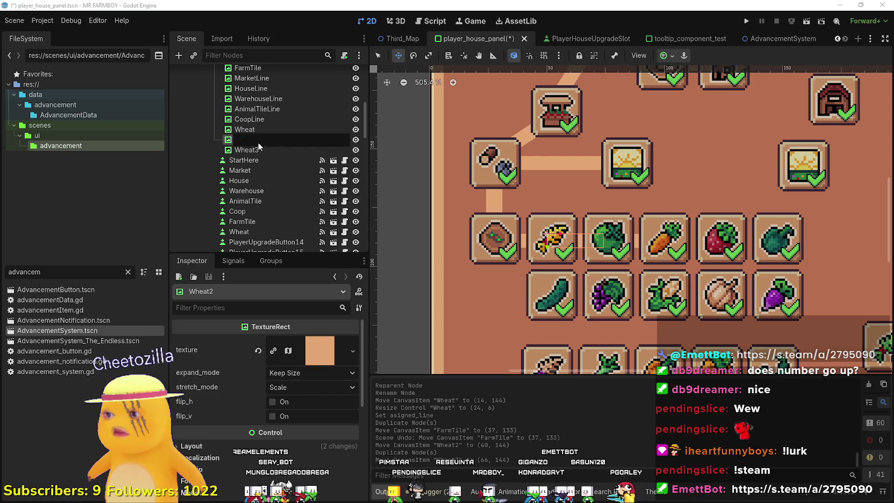
pyautogui.write('GreenTomato')
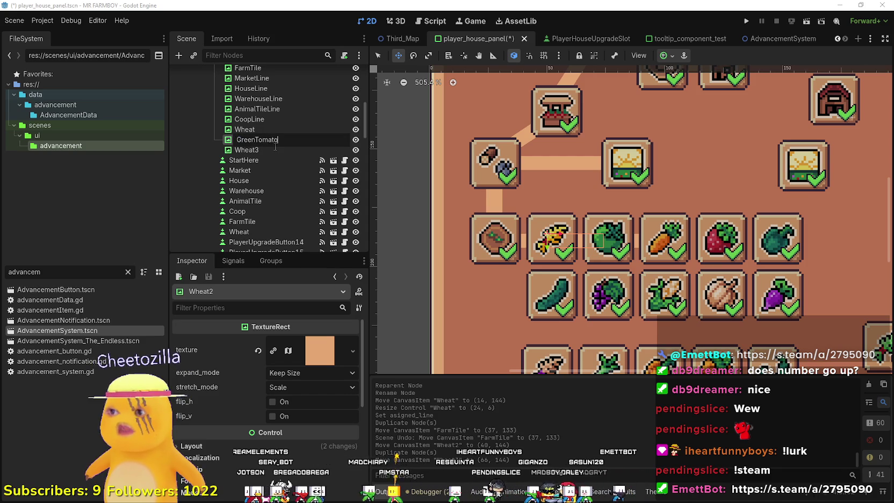
pyautogui.press('Return')
pyautogui.click(256, 148)
pyautogui.click(257, 148)
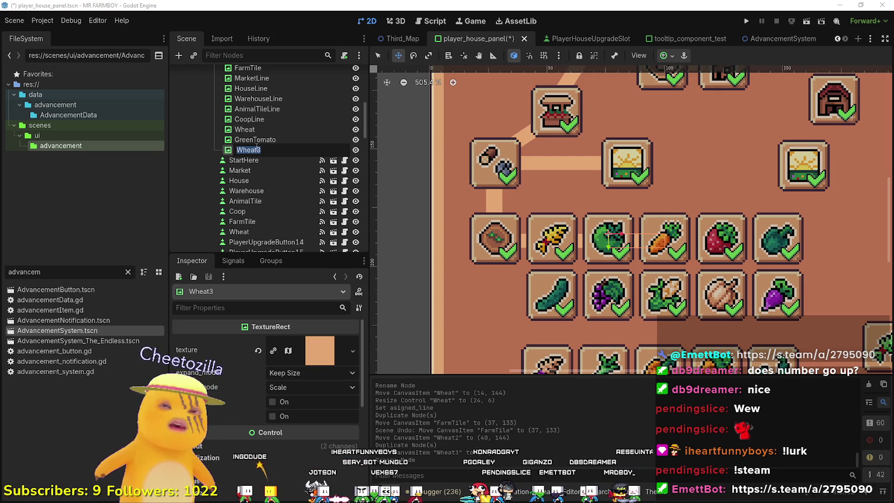
pyautogui.write('Carot')
pyautogui.press('Return')
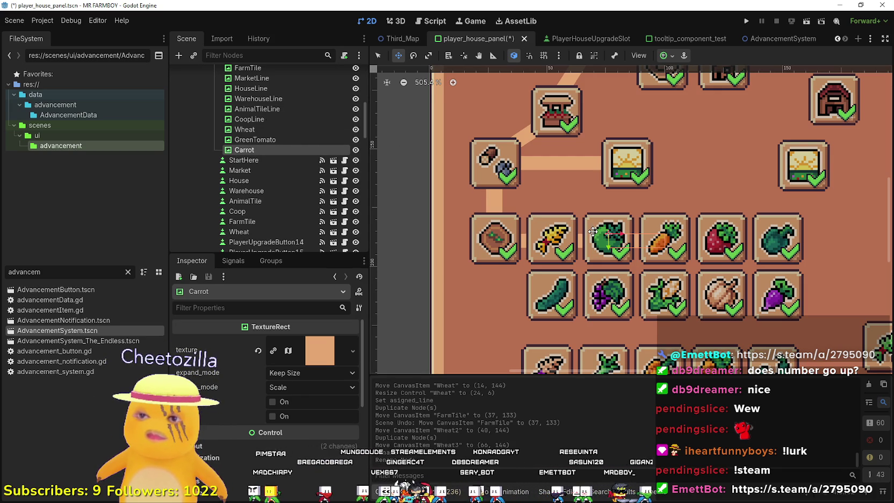
pyautogui.click(588, 257)
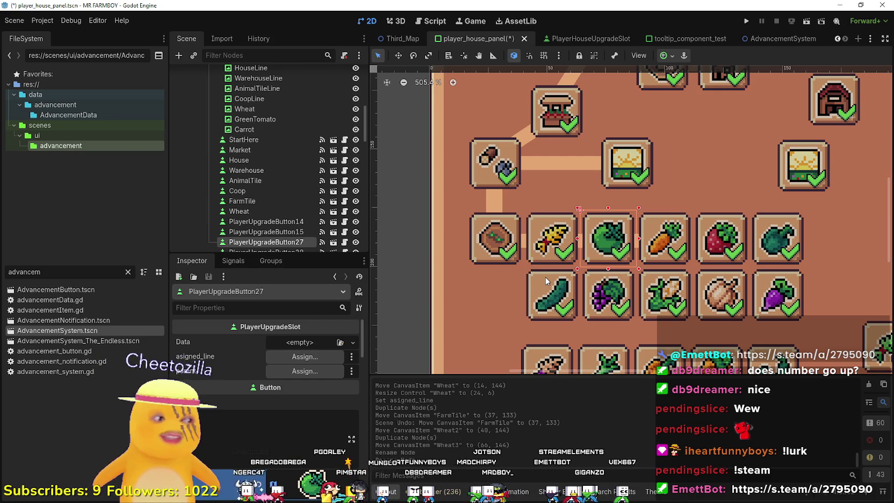
# Give the green tomato slot GreenTomato as its assigned line and Wheat as its parent
pyautogui.scroll(3)
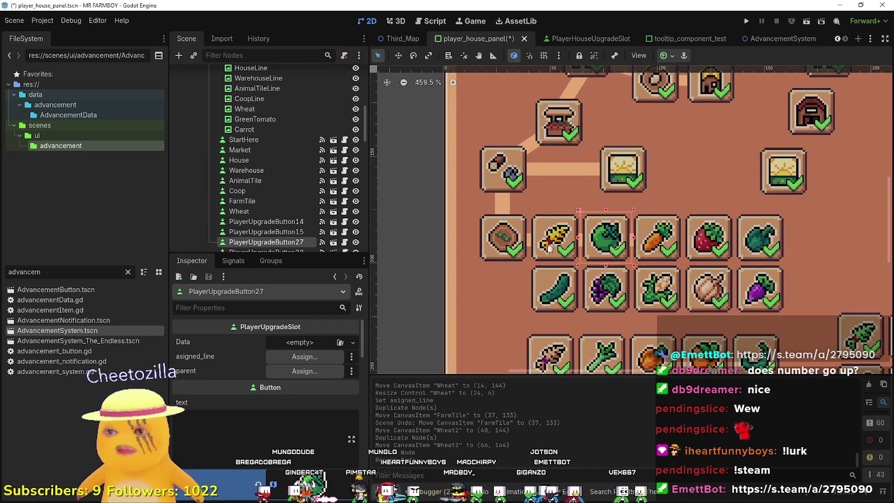
pyautogui.click(535, 246)
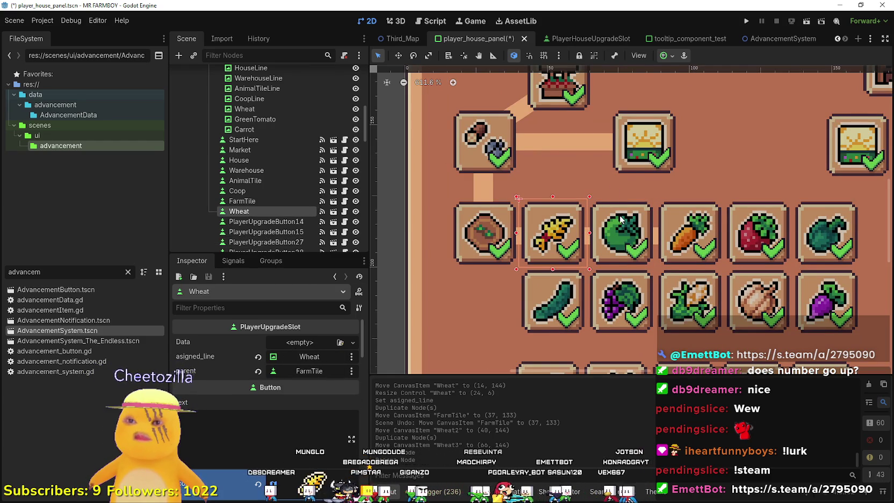
pyautogui.click(619, 218)
pyautogui.click(305, 356)
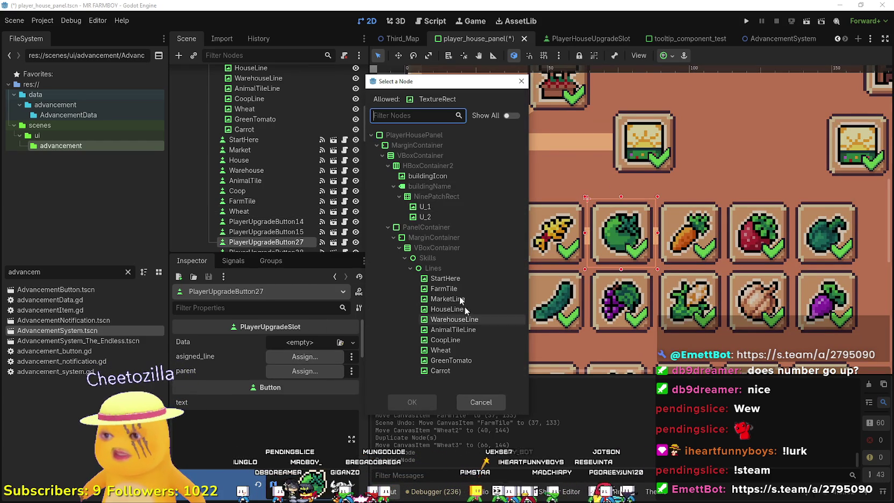
pyautogui.click(446, 360)
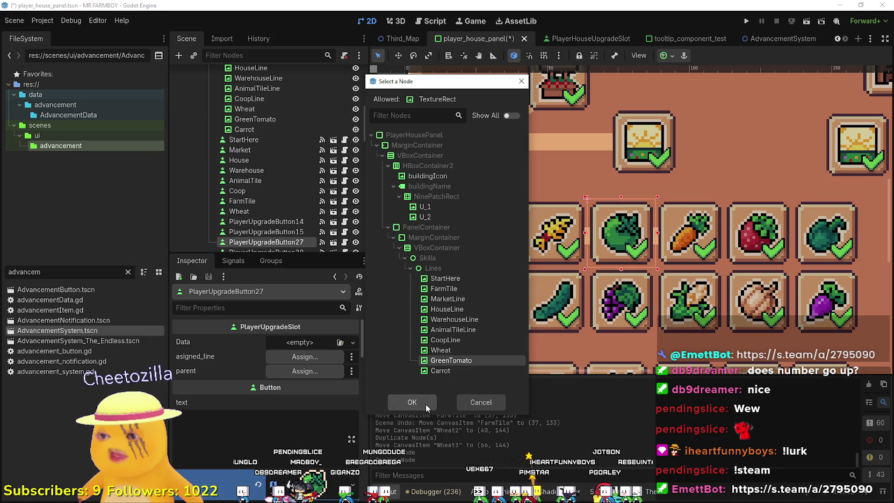
pyautogui.click(411, 402)
pyautogui.click(314, 375)
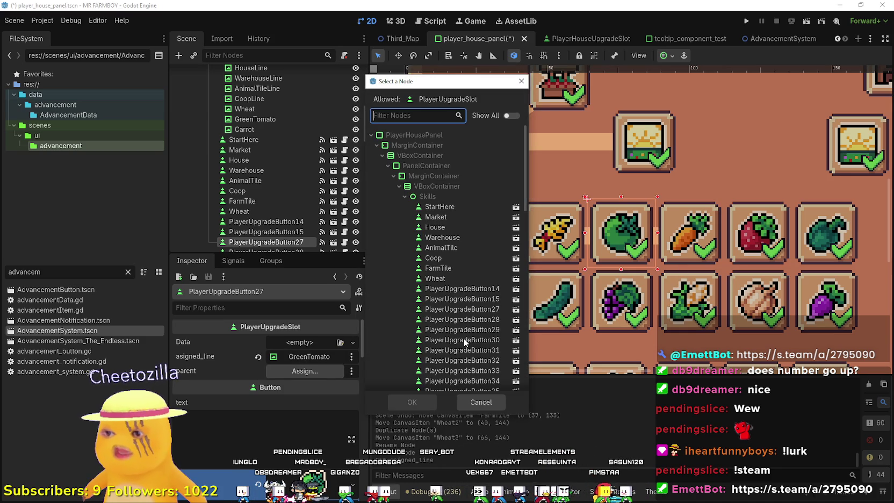
pyautogui.click(452, 278)
pyautogui.click(412, 402)
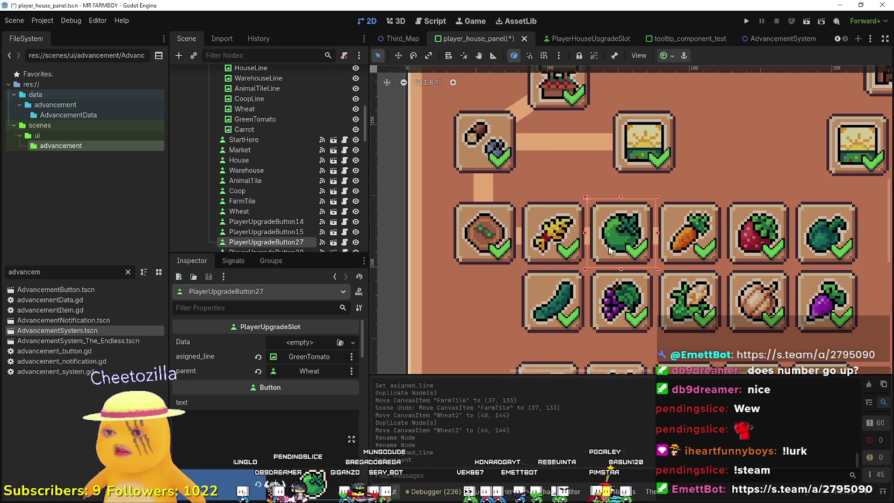
# Rename the green tomato slot to GreenTomato and move it right after Wheat
pyautogui.doubleClick(272, 242)
pyautogui.write('GreenTomat')
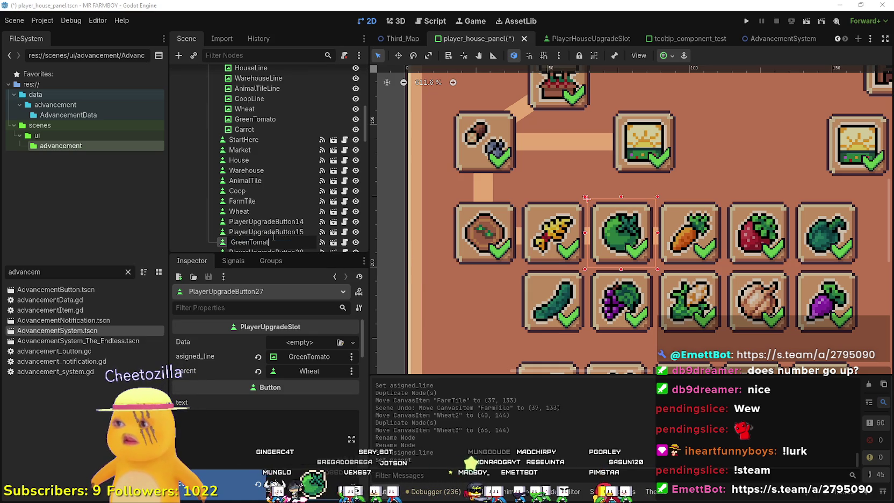
pyautogui.press('Escape')
pyautogui.hotkey('ctrl', 'shift', 'z')
pyautogui.moveTo(269, 241); pyautogui.dragTo(240, 225)
pyautogui.click(240, 212)
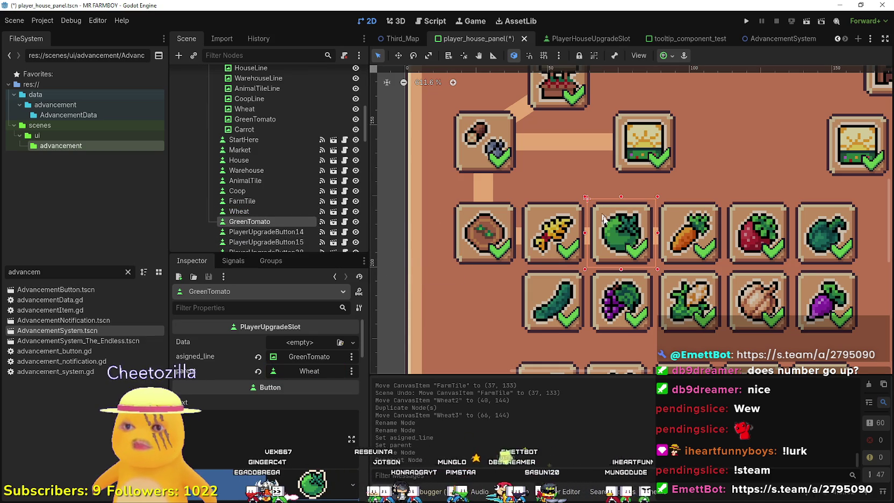
pyautogui.click(678, 226)
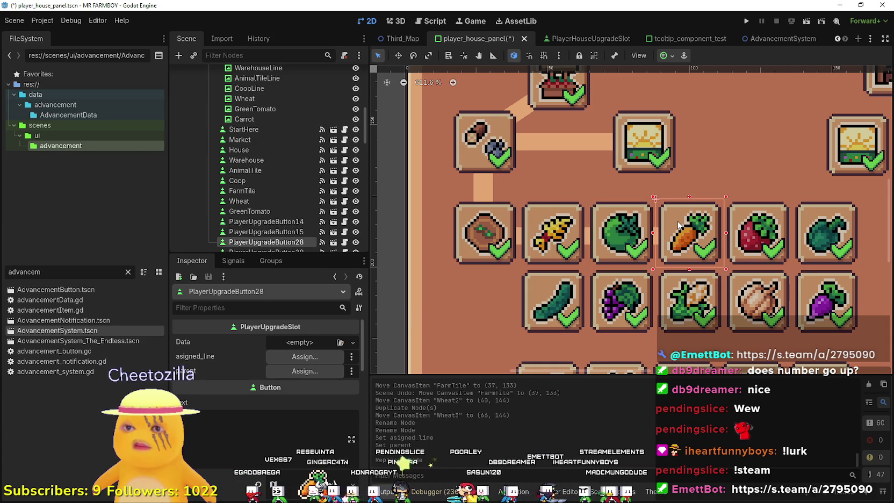
# Rename PlayerUpgradeButton28 to Carrot and move it right after GreenTomato
pyautogui.doubleClick(276, 242)
pyautogui.click(275, 241)
pyautogui.press('Escape')
pyautogui.write('Carrot')
pyautogui.press('Return')
pyautogui.moveTo(263, 241); pyautogui.dragTo(221, 219)
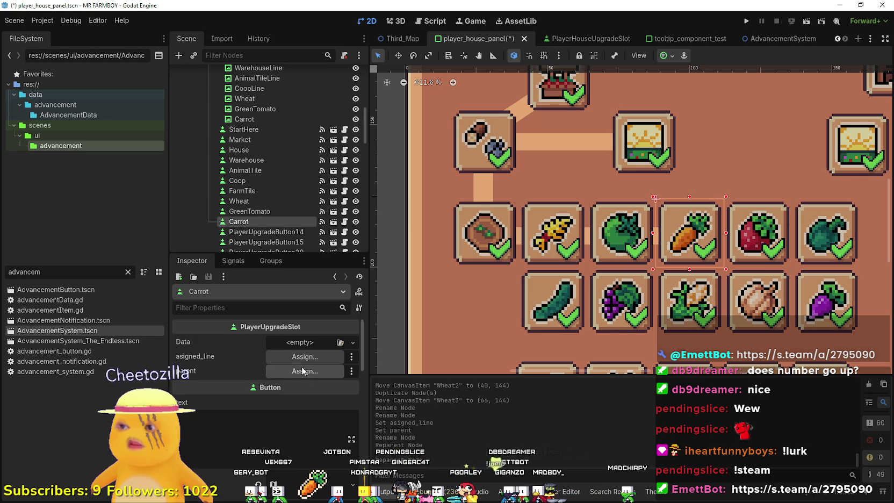
# Set the Carrot slot's parent to GreenTomato
pyautogui.click(304, 372)
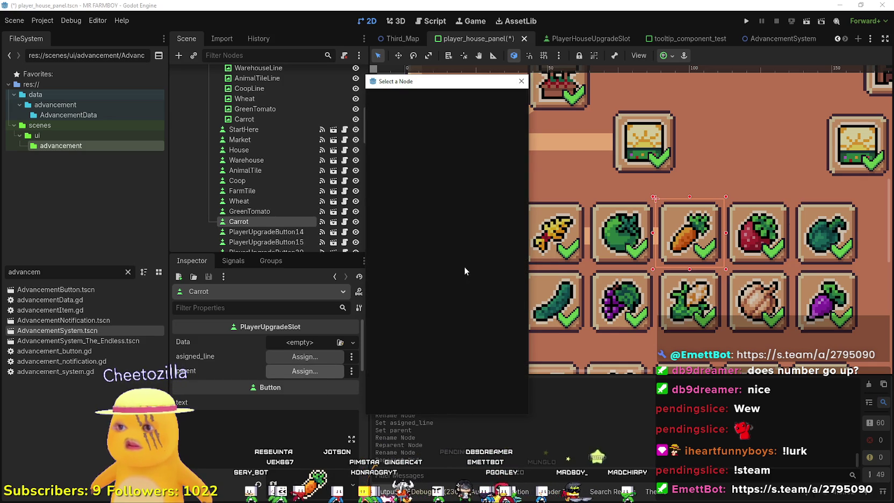
pyautogui.click(452, 289)
pyautogui.click(413, 400)
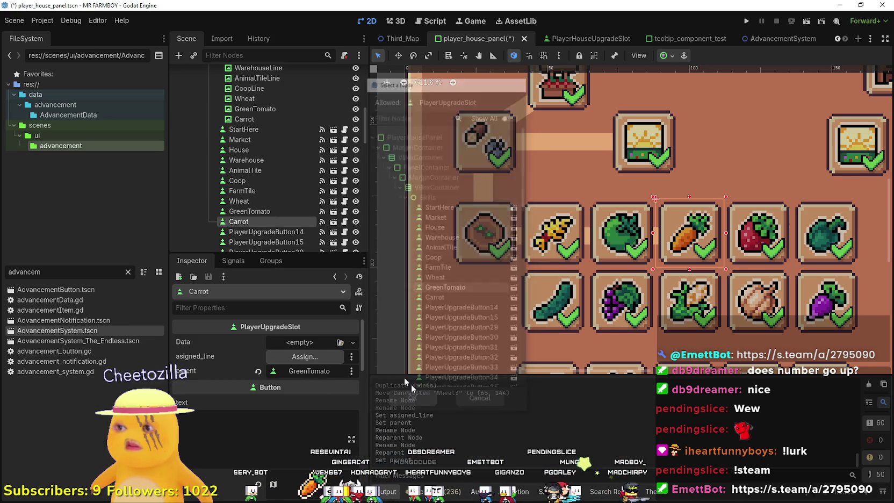
# Assign the Carrot line to the Carrot slot, replacing the mistaken GreenTomato choice
pyautogui.click(301, 357)
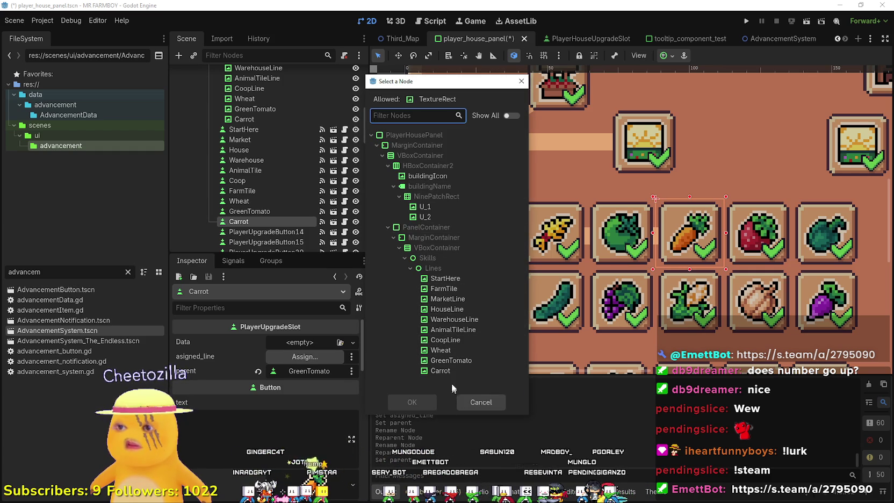
pyautogui.click(445, 360)
pyautogui.click(412, 403)
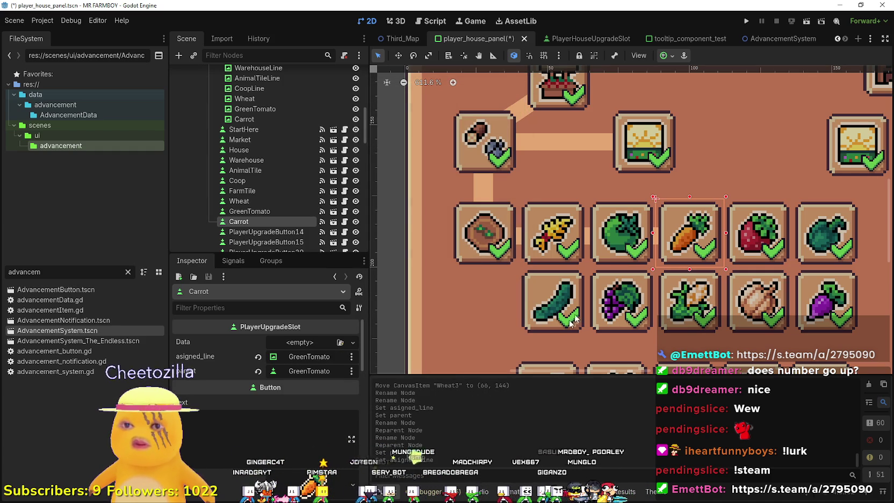
pyautogui.click(324, 370)
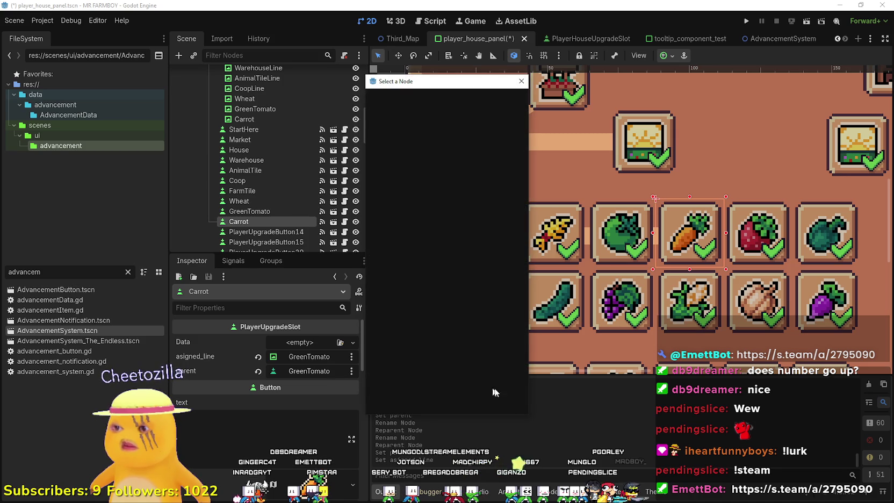
pyautogui.click(522, 82)
pyautogui.click(295, 359)
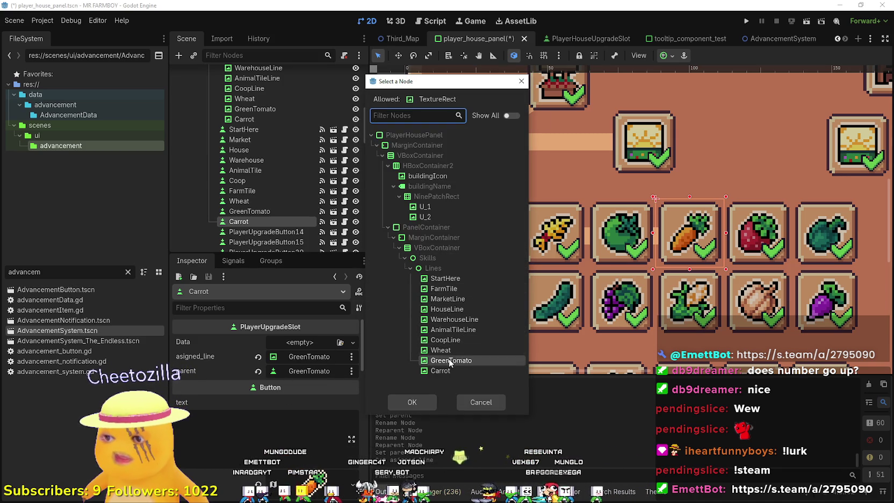
pyautogui.click(412, 401)
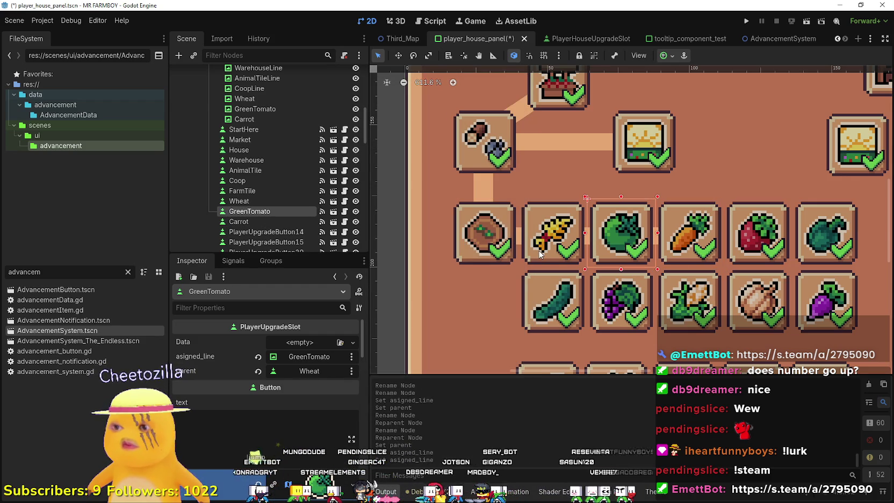
# Compare against the Wheat slot's settings and verify the Carrot slot
pyautogui.click(540, 254)
pyautogui.click(666, 258)
pyautogui.scroll(-3)
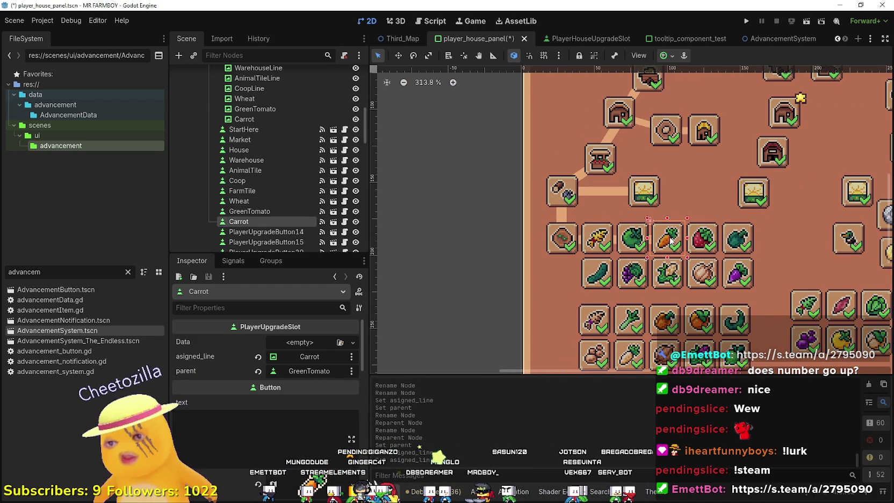
# Review the Coop and Warehouse slots' requirement data
pyautogui.scroll(3)
pyautogui.scroll(-3)
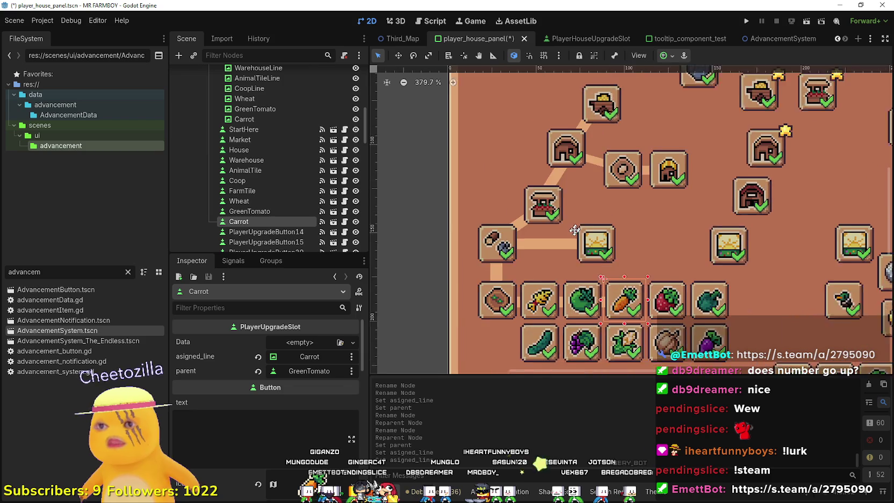
pyautogui.click(654, 193)
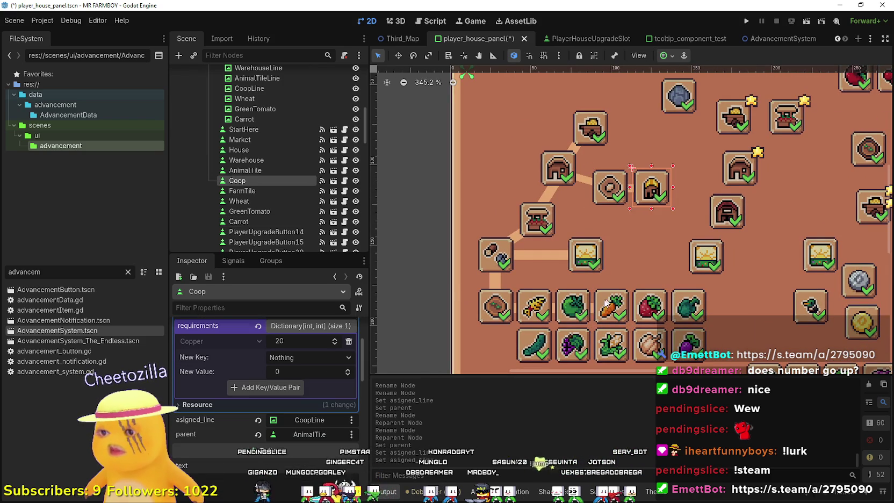
pyautogui.click(591, 128)
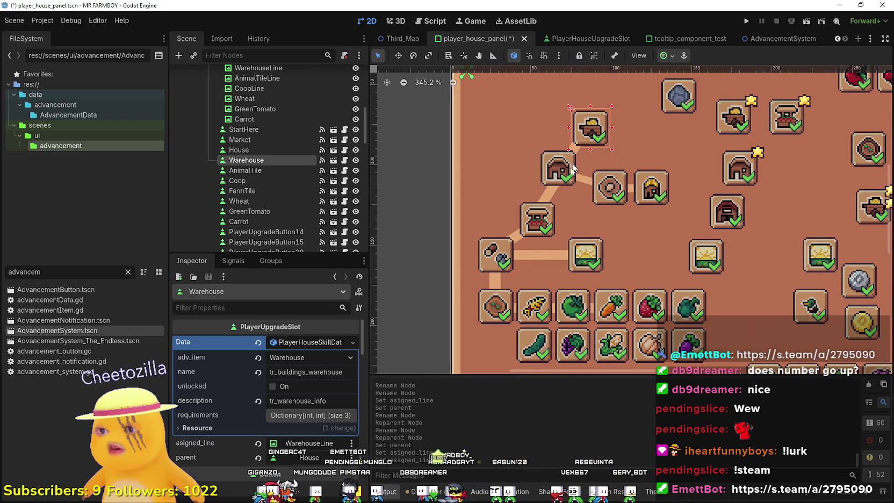
pyautogui.hscroll(3)
pyautogui.scroll(3)
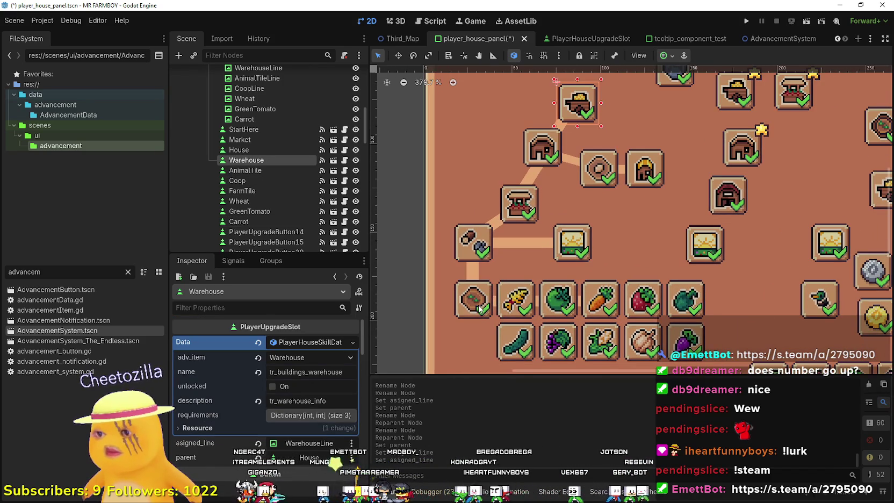
# Expand the FarmTile slot's layout and data, leaving its advancement item as Nothing
pyautogui.click(486, 298)
pyautogui.scroll(-3)
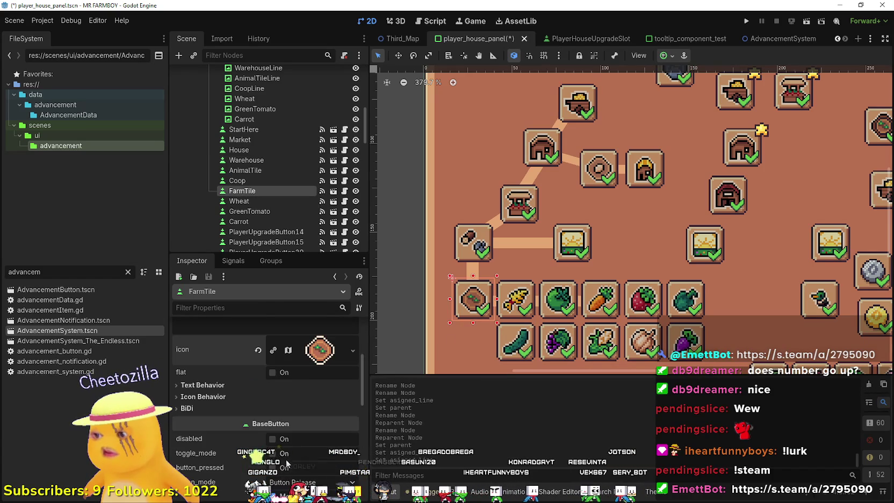
pyautogui.click(310, 393)
pyautogui.scroll(-3)
pyautogui.scroll(3)
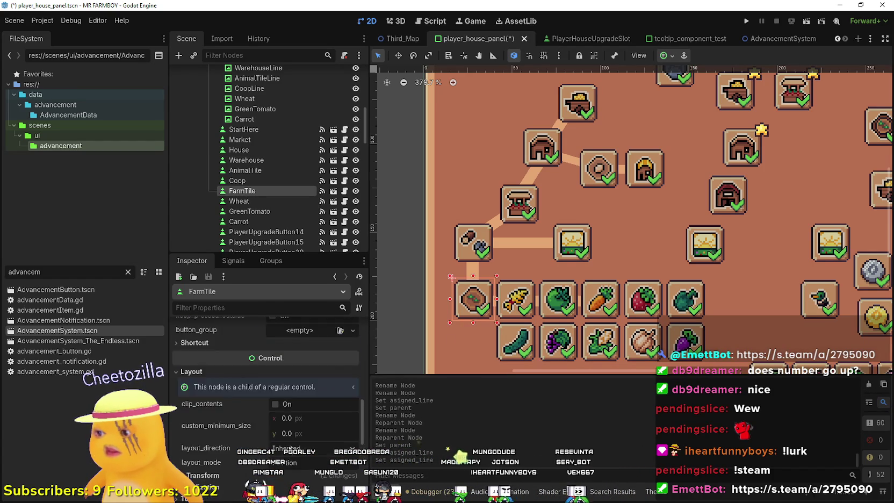
pyautogui.scroll(3)
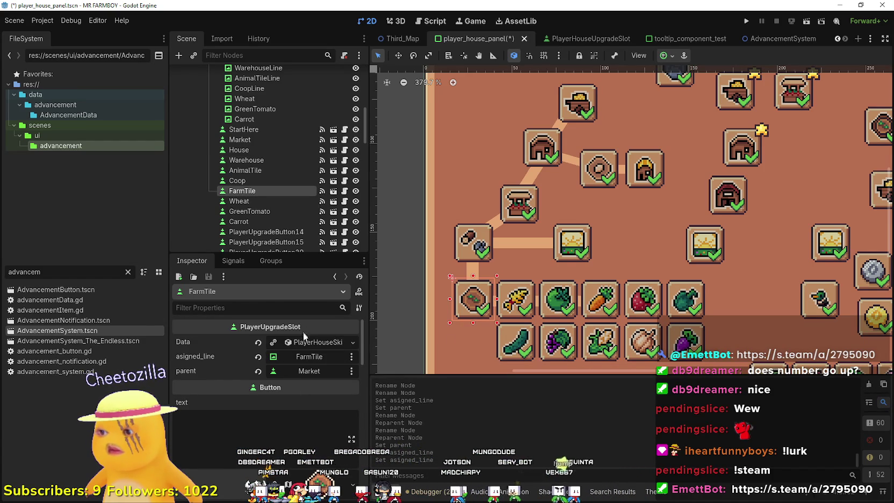
pyautogui.click(306, 342)
pyautogui.click(298, 354)
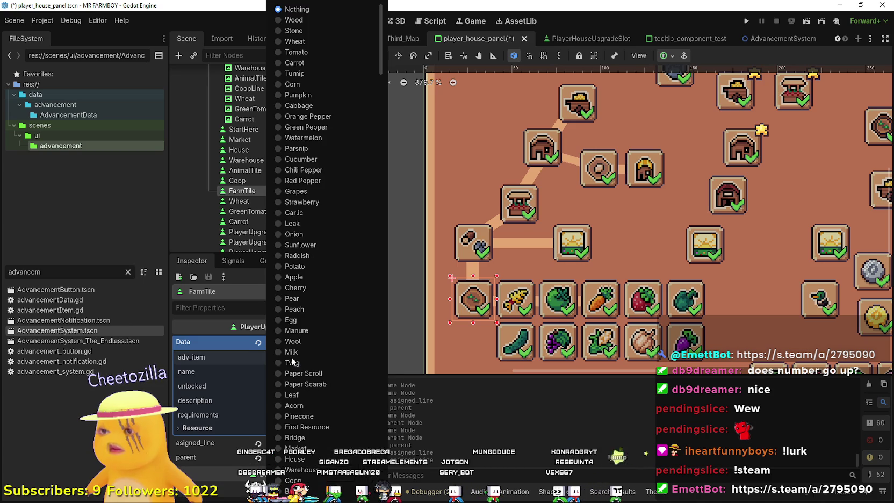
pyautogui.scroll(-3)
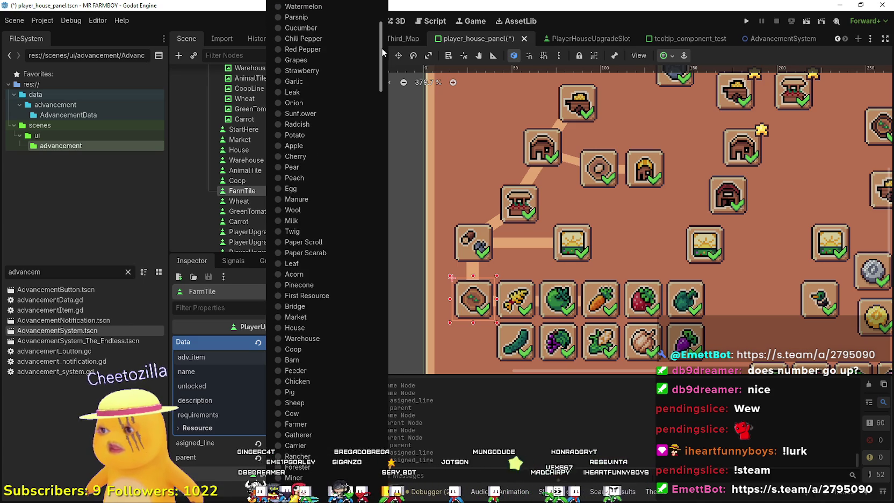
pyautogui.scroll(3)
pyautogui.click(200, 421)
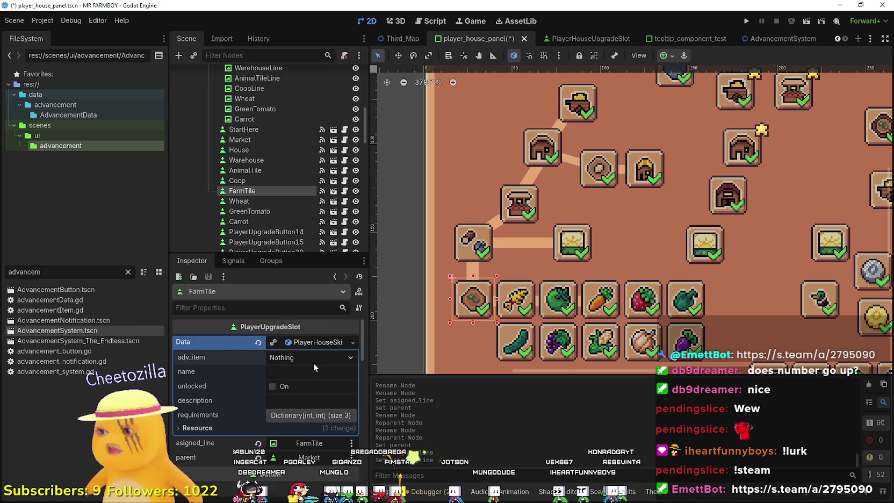
pyautogui.click(311, 357)
pyautogui.click(516, 191)
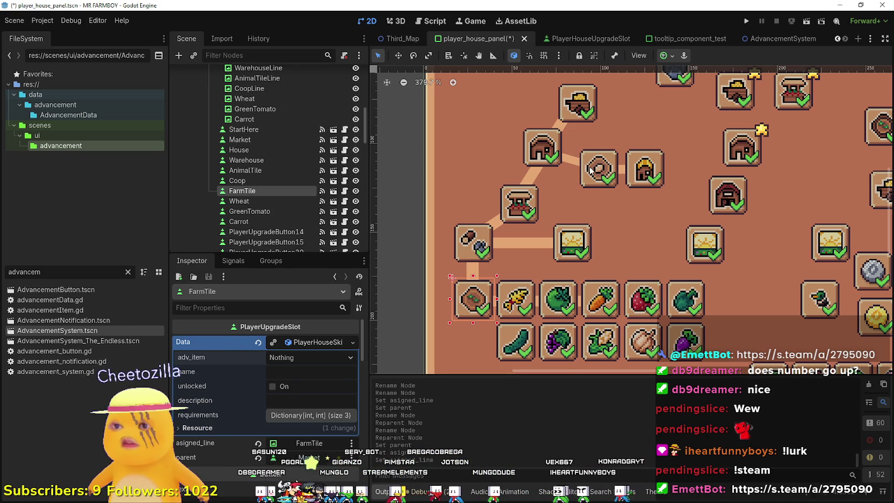
# Name FarmTile's skill data tr_land_farm after checking the AnimalTile slot
pyautogui.click(599, 168)
pyautogui.scroll(3)
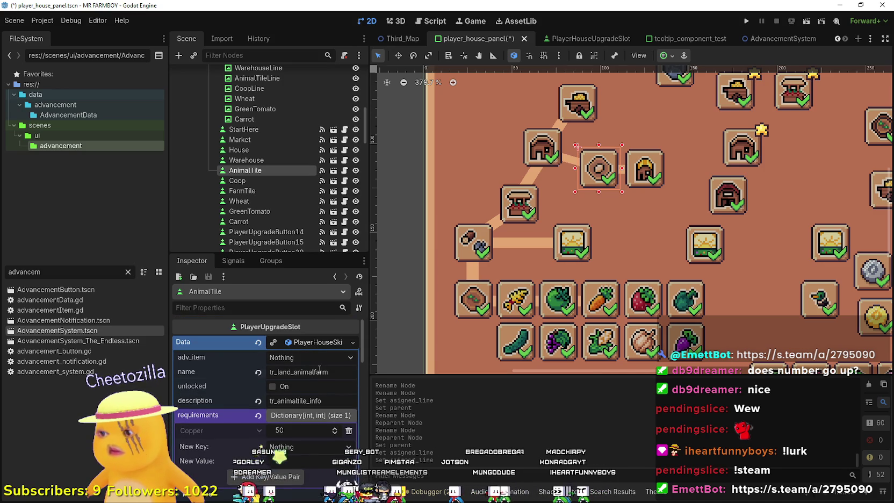
pyautogui.click(473, 300)
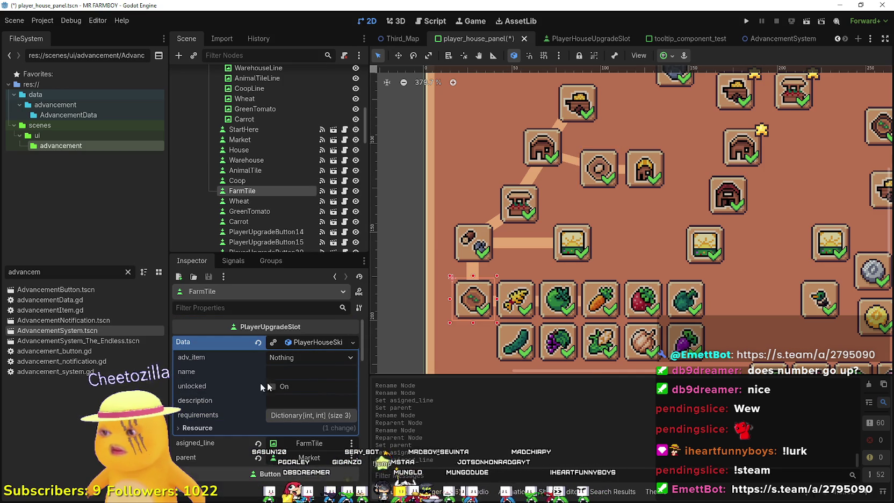
pyautogui.click(315, 375)
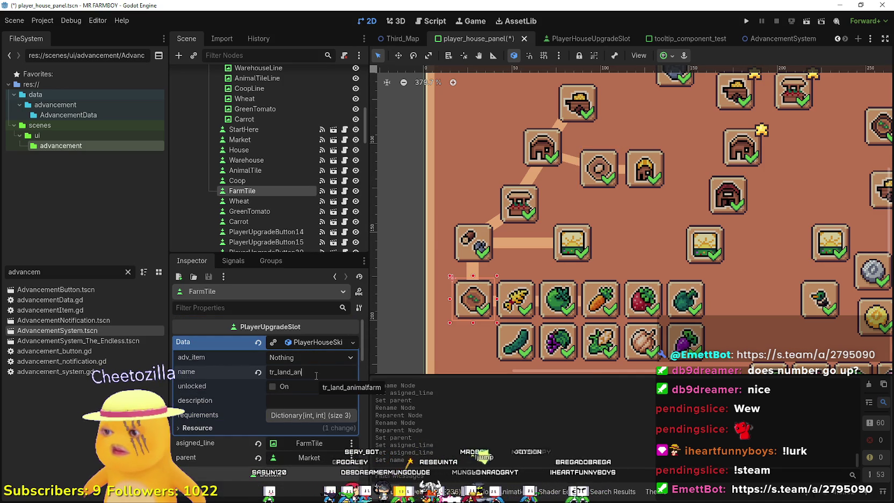
pyautogui.write('farm')
pyautogui.click(293, 399)
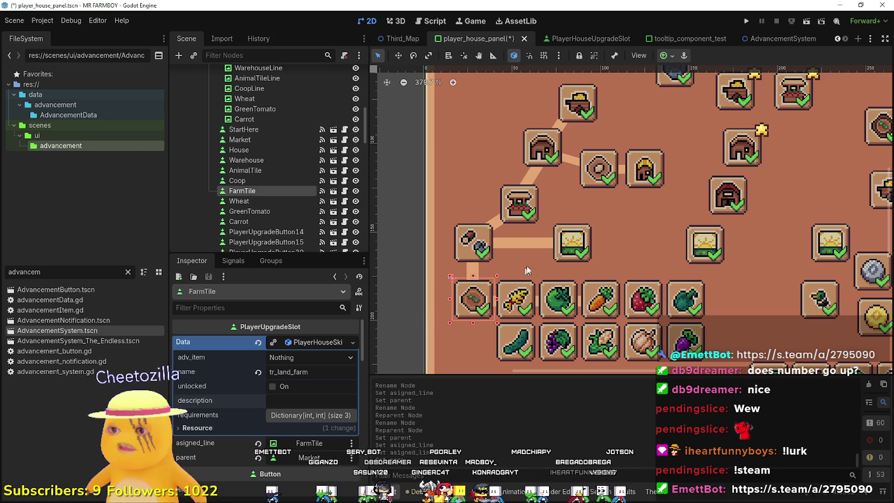
# Copy AnimalTile's description into FarmTile, change it to tr_farmtile_info, and save
pyautogui.click(589, 180)
pyautogui.click(310, 392)
pyautogui.doubleClick(303, 379)
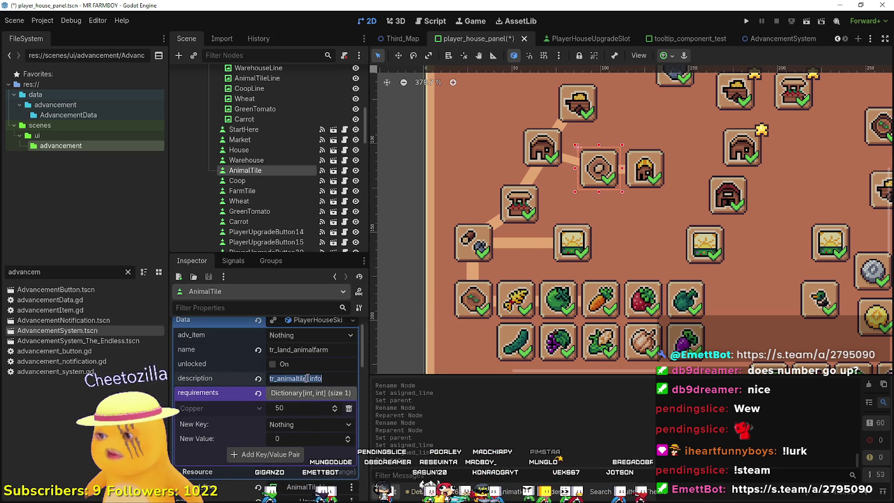
pyautogui.click(472, 299)
pyautogui.click(313, 402)
pyautogui.hotkey('ctrl', 'v')
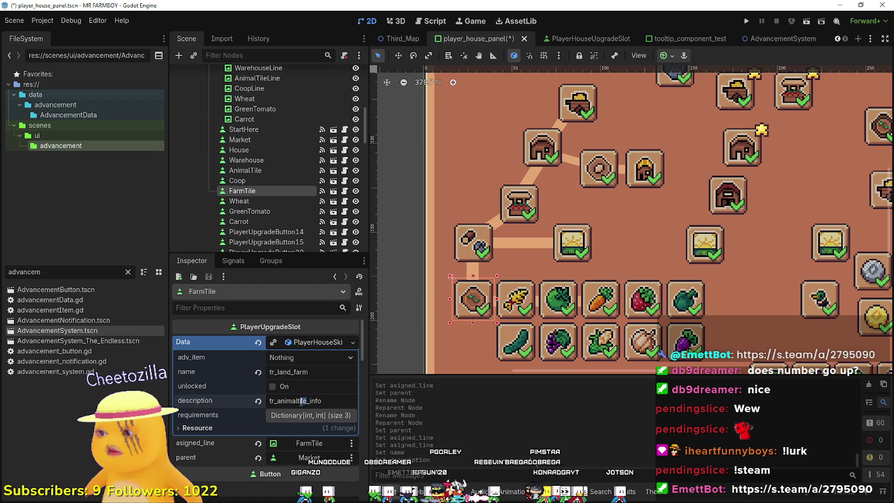
pyautogui.write('farmti')
pyautogui.hotkey('ctrl', 's')
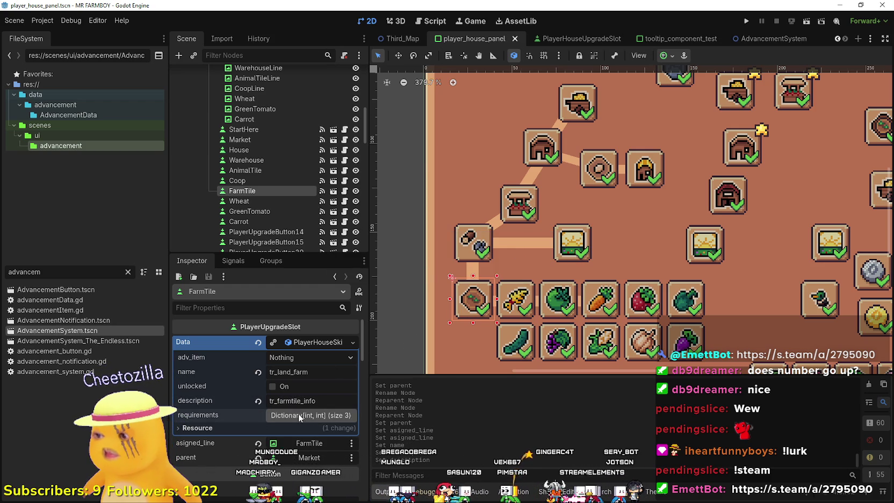
# Reduce FarmTile's cost to a single 20 Copper requirement by removing Gold and Silver
pyautogui.click(305, 418)
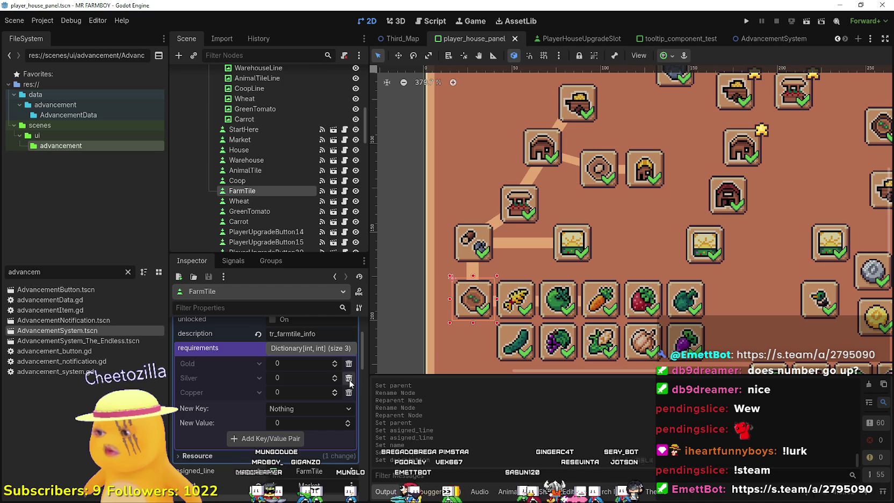
pyautogui.click(349, 378)
pyautogui.click(348, 364)
pyautogui.write('0')
pyautogui.press('Return')
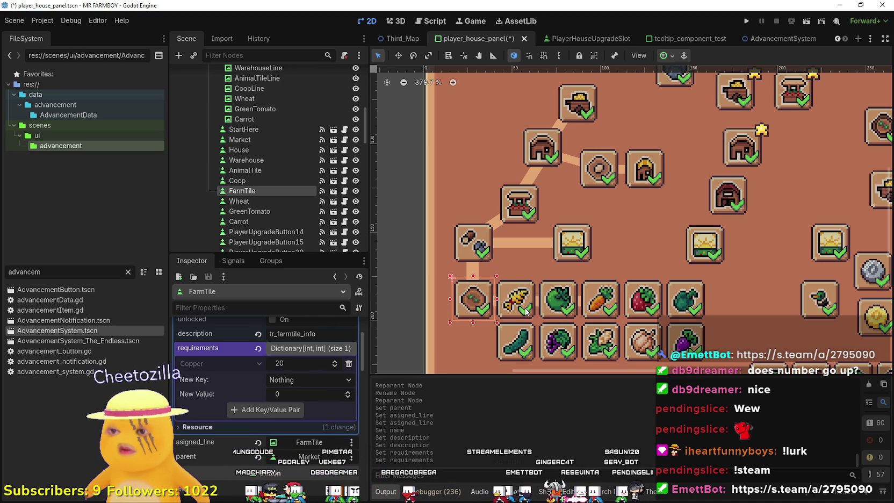
pyautogui.click(240, 201)
pyautogui.scroll(-3)
pyautogui.scroll(3)
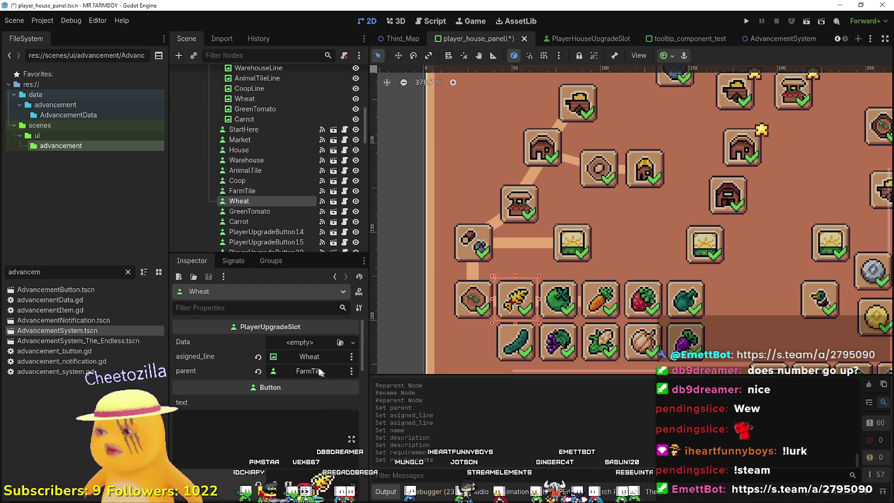
# Give the Wheat slot new PlayerHouseSkillData with adv_item Wheat and save
pyautogui.click(303, 342)
pyautogui.click(306, 363)
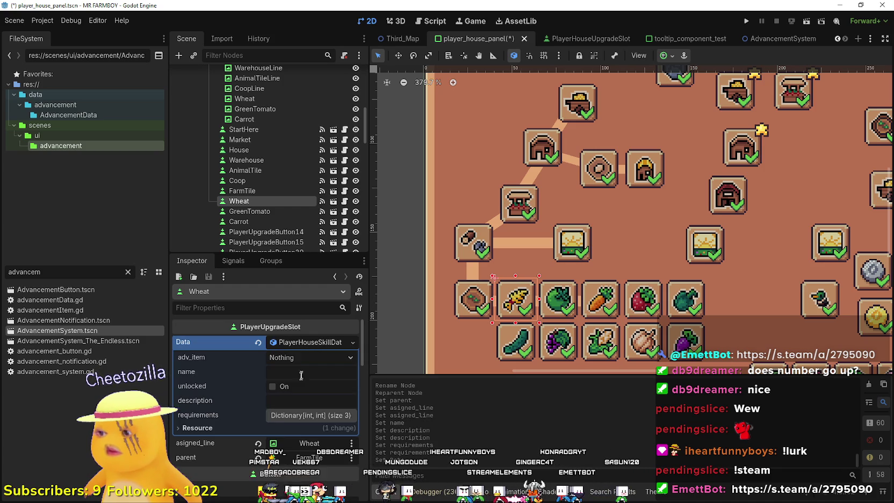
pyautogui.click(299, 359)
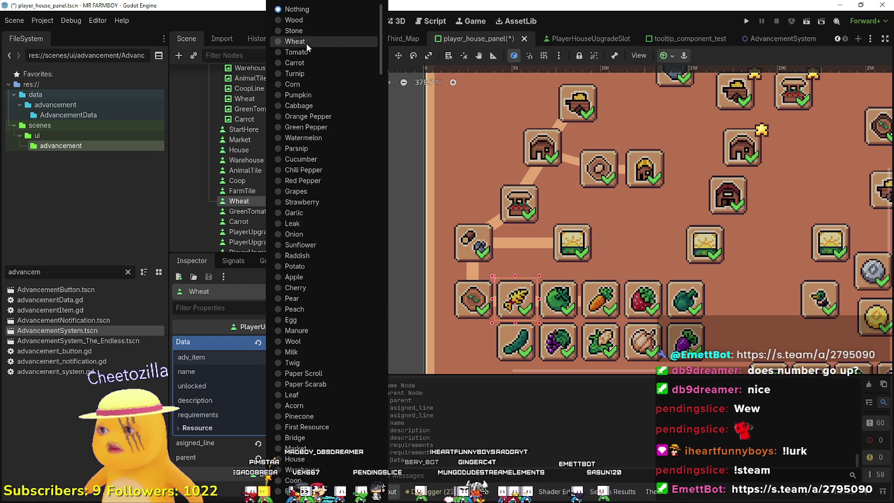
pyautogui.click(305, 41)
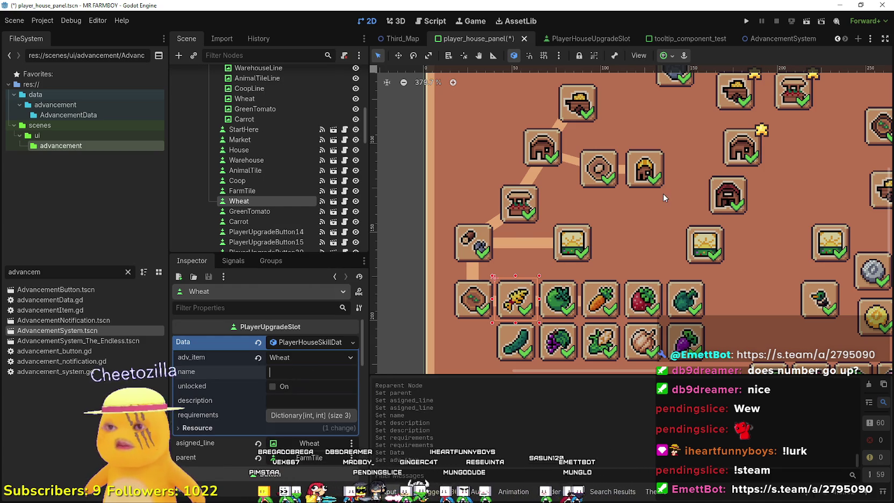
pyautogui.scroll(-3)
pyautogui.scroll(3)
pyautogui.hotkey('ctrl', 's')
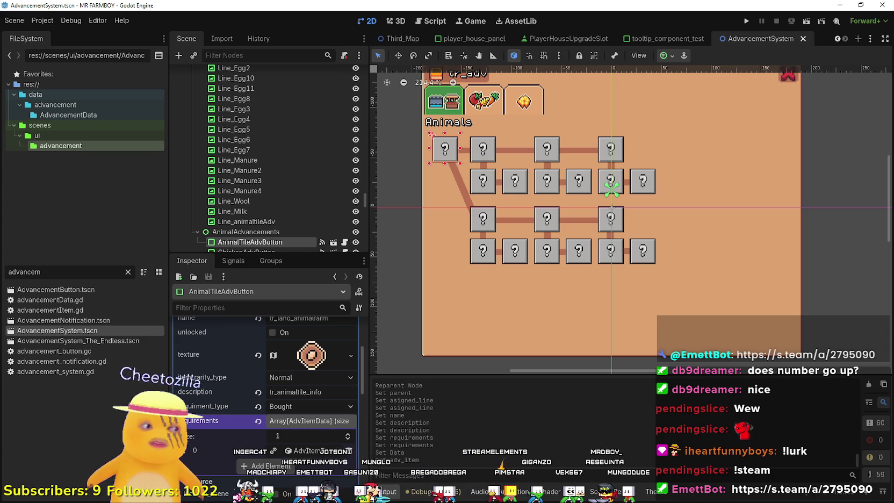
# Unhide AdvancementsCrops and select WheatAdvButton on the canvas to view its parent setting
pyautogui.scroll(3)
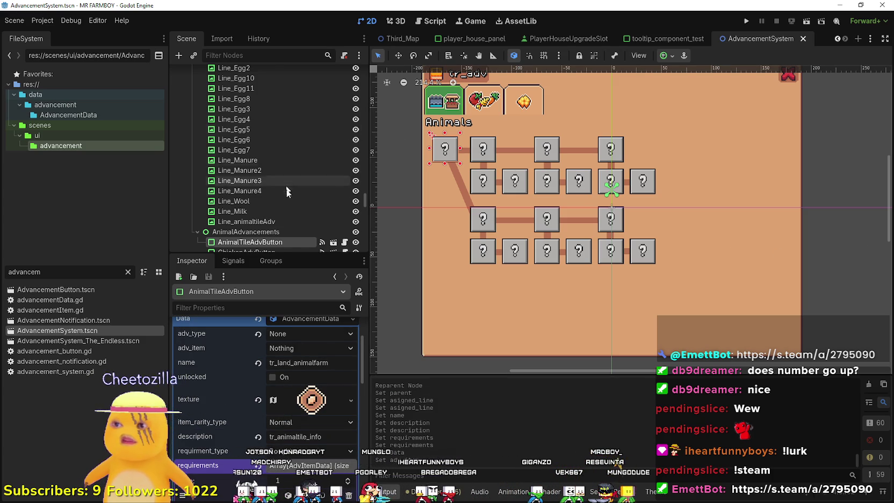
pyautogui.scroll(3)
pyautogui.scroll(3)
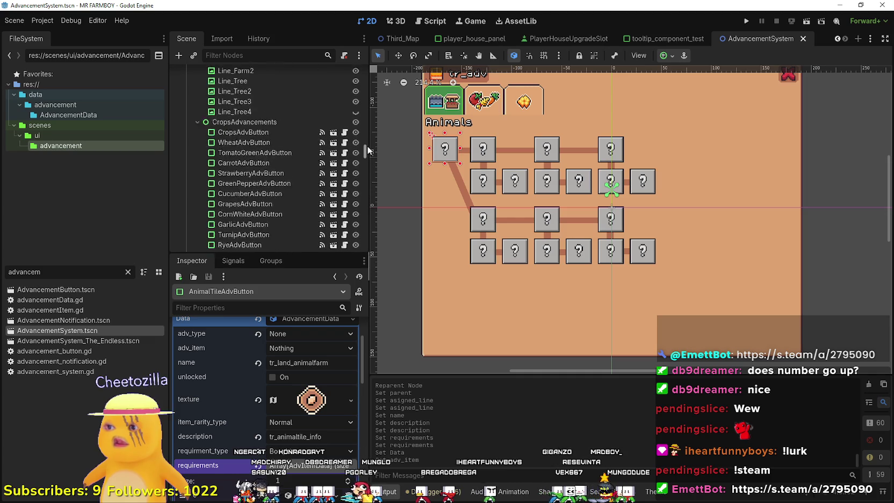
pyautogui.scroll(3)
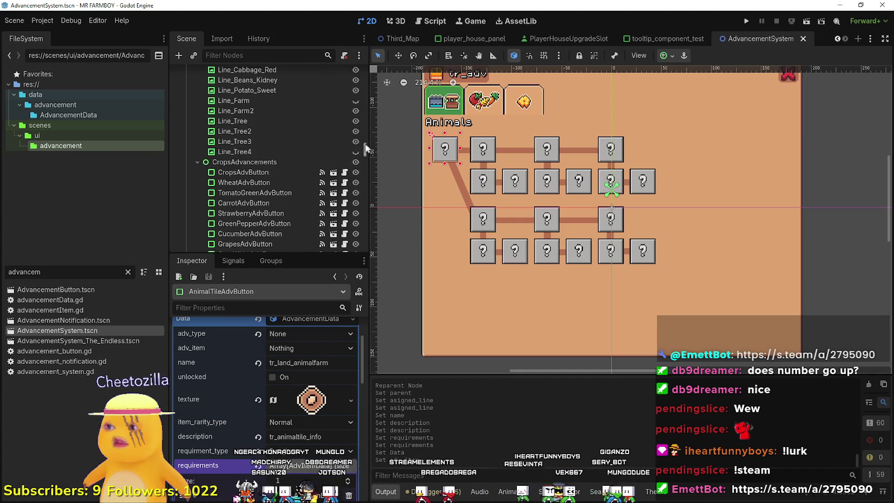
pyautogui.scroll(3)
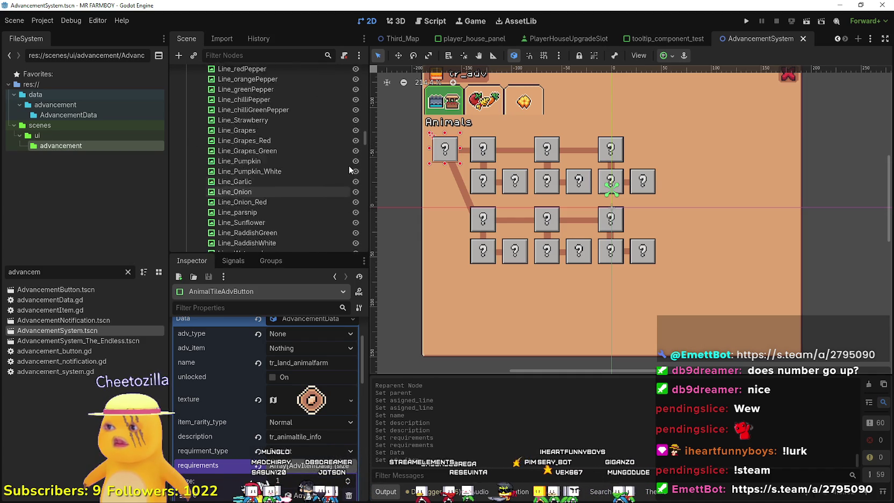
pyautogui.click(358, 87)
pyautogui.scroll(3)
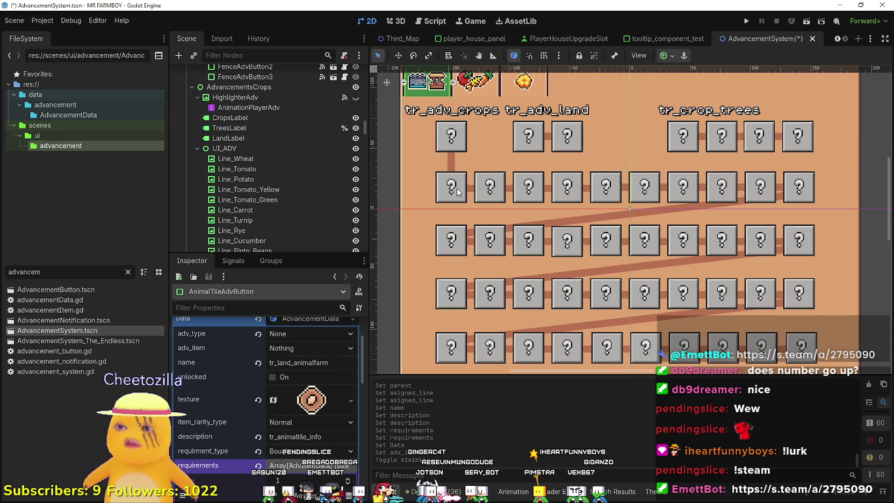
pyautogui.click(459, 192)
pyautogui.click(309, 372)
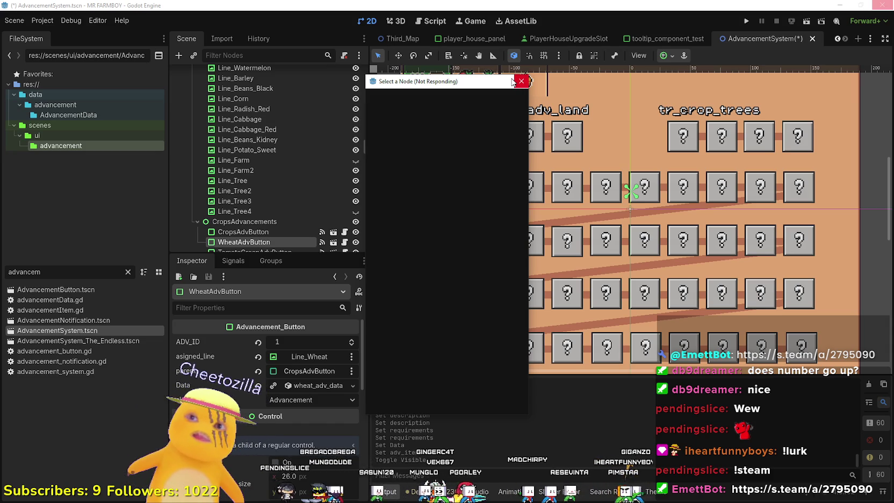
# Dismiss the node picker, review WheatAdvButton's data (tr_crops_wheat, tr_to_unlock_gather), and save
pyautogui.click(513, 81)
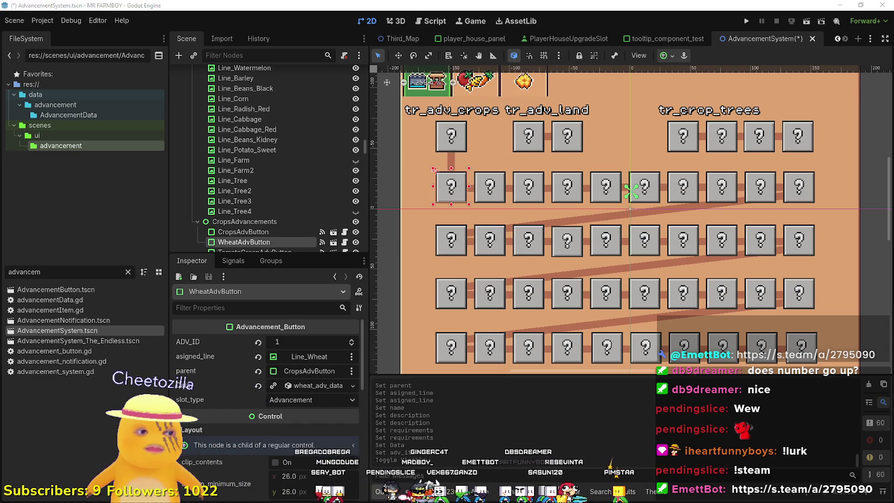
pyautogui.click(481, 403)
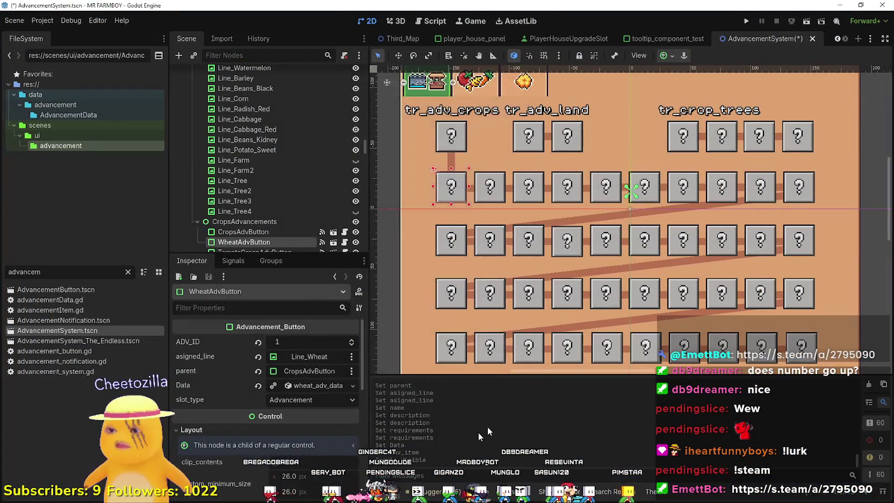
pyautogui.click(317, 385)
pyautogui.scroll(-3)
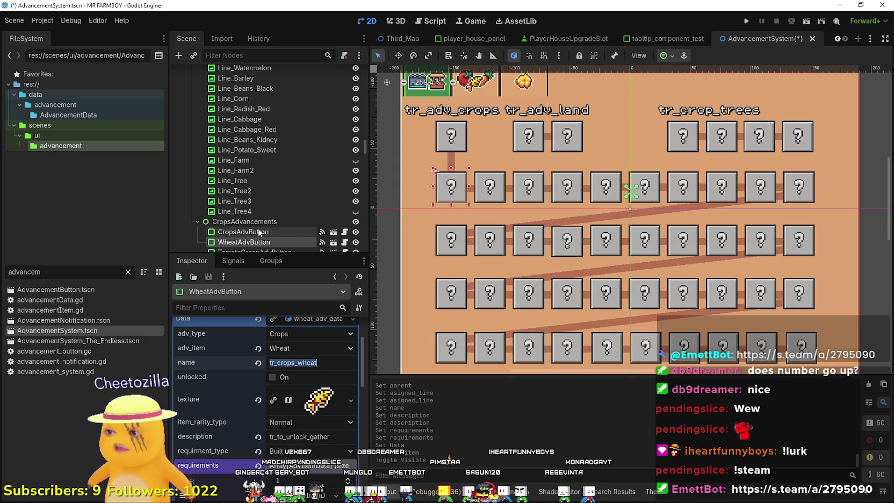
pyautogui.scroll(-3)
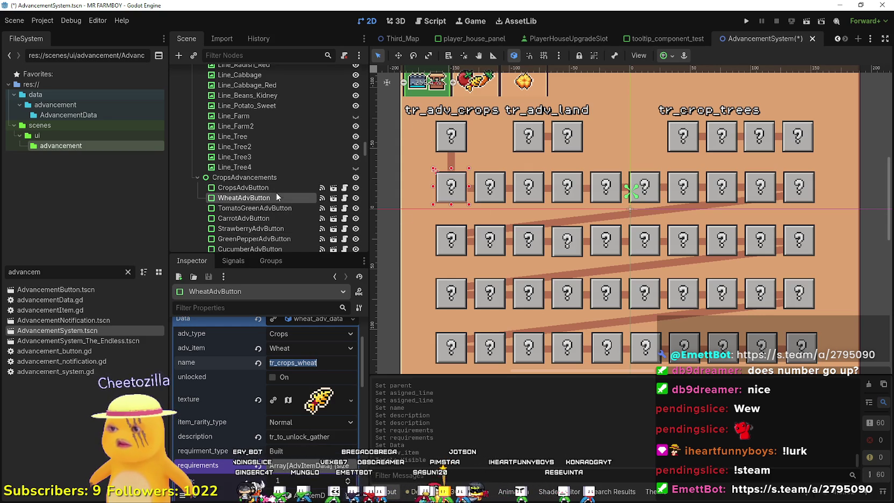
pyautogui.scroll(-3)
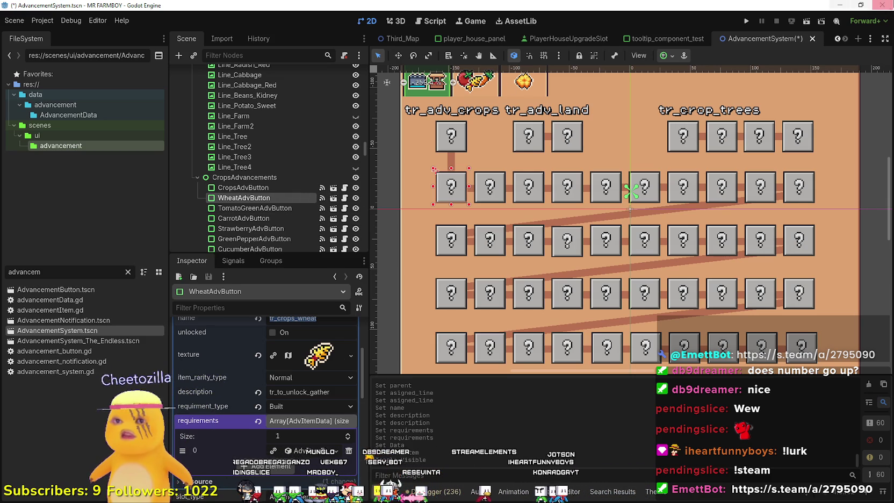
pyautogui.hotkey('ctrl', 's')
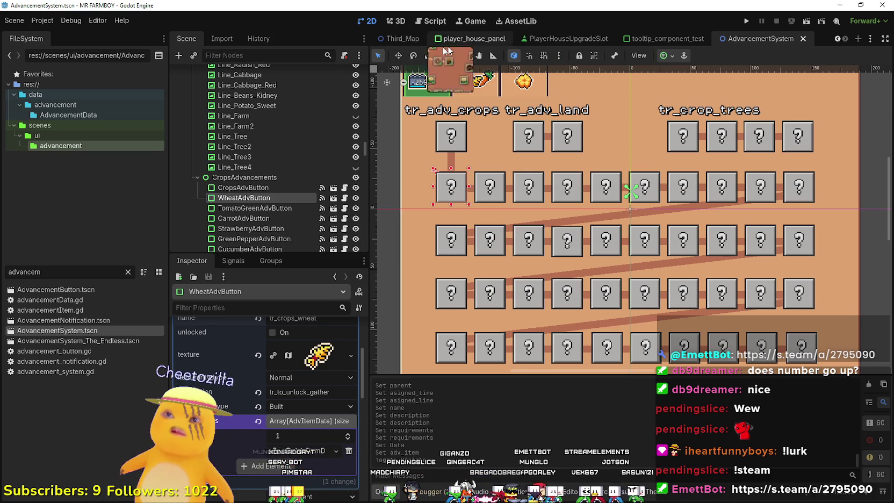
pyautogui.click(559, 38)
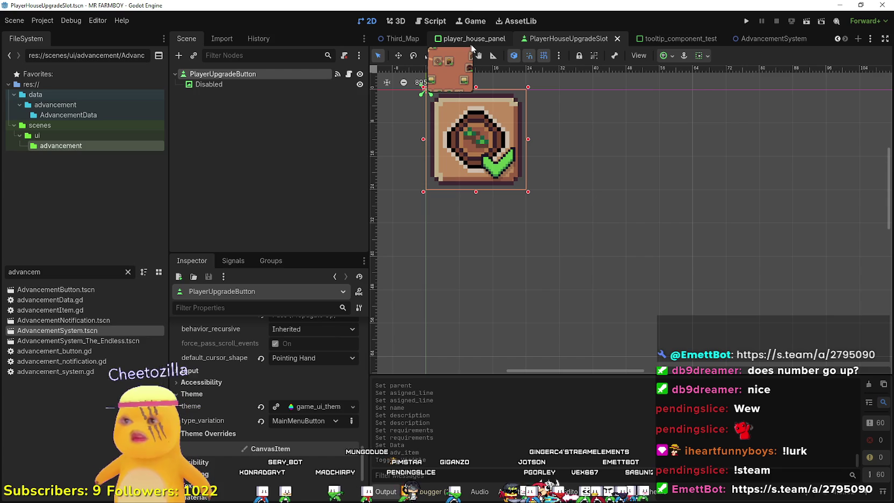
# Name the Wheat slot's skill data tr_crops_wheat in player_house_panel and save
pyautogui.hotkey('ctrl', 'shift', 'Tab')
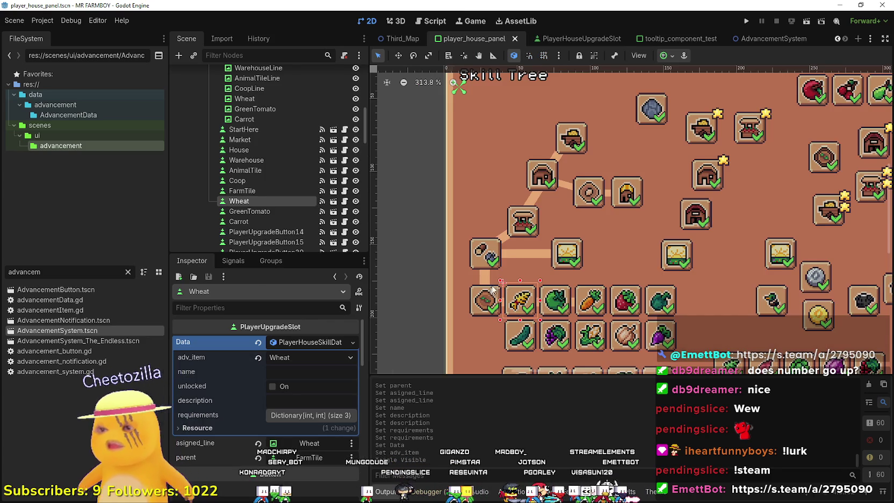
pyautogui.click(304, 372)
pyautogui.write('tr_crops_wheat')
pyautogui.hotkey('ctrl', 's')
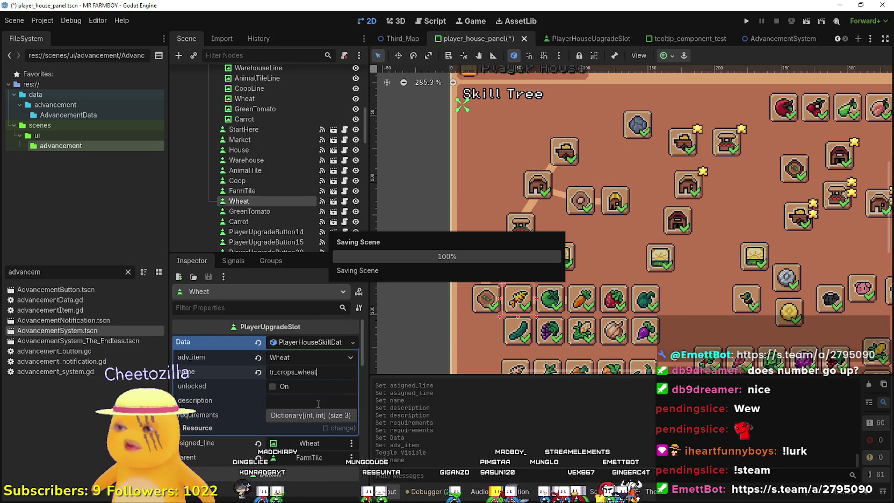
# Reduce the Wheat slot's cost to 20 Copper, removing the Gold and Silver entries
pyautogui.click(320, 415)
pyautogui.scroll(-3)
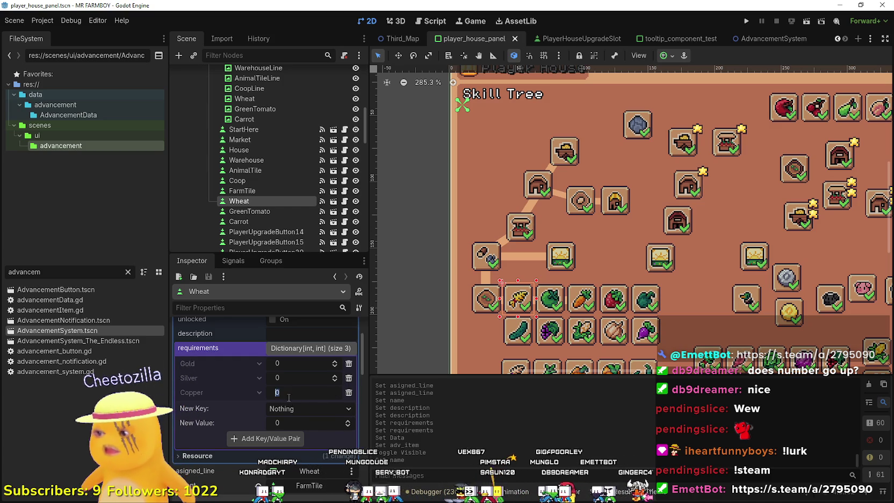
pyautogui.write('20')
pyautogui.press('Return')
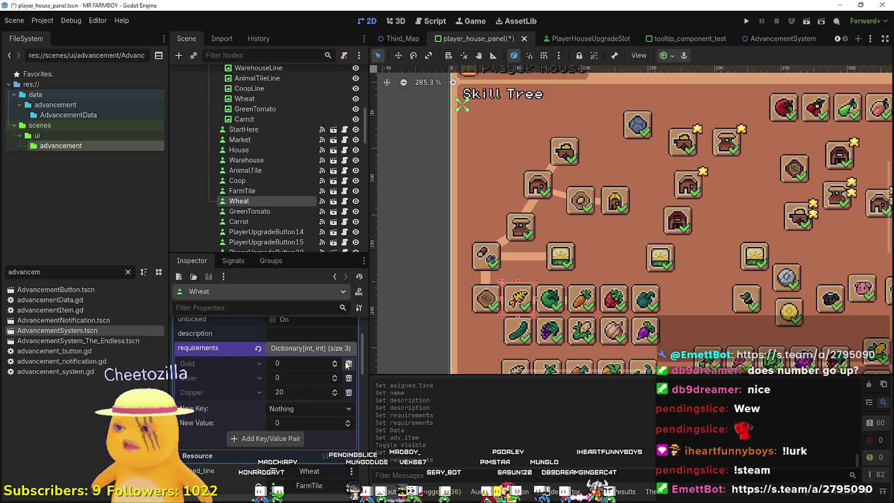
pyautogui.click(348, 364)
pyautogui.click(348, 364)
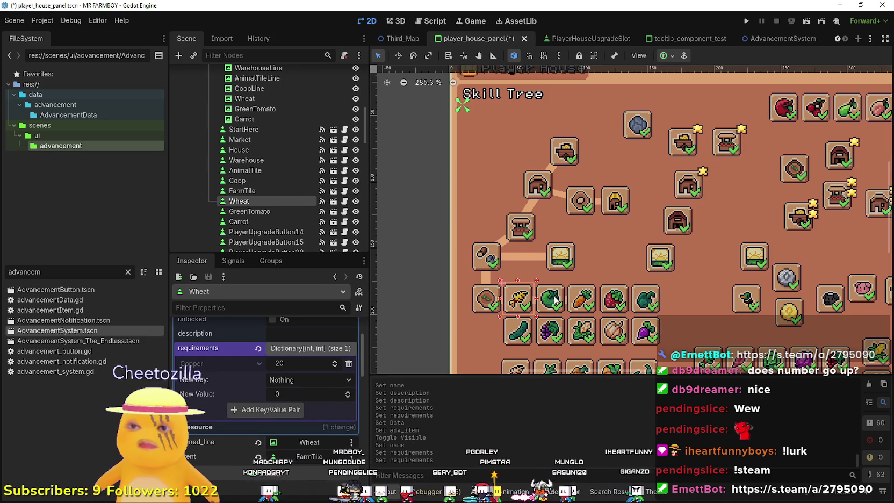
pyautogui.scroll(3)
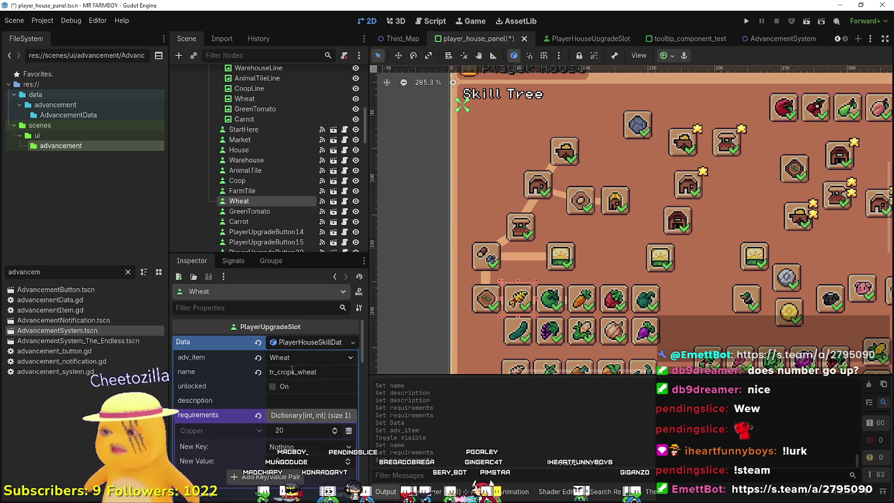
# Copy the wheat skill name and give GreenTomato a new PlayerHouseSkillData resource
pyautogui.doubleClick(292, 370)
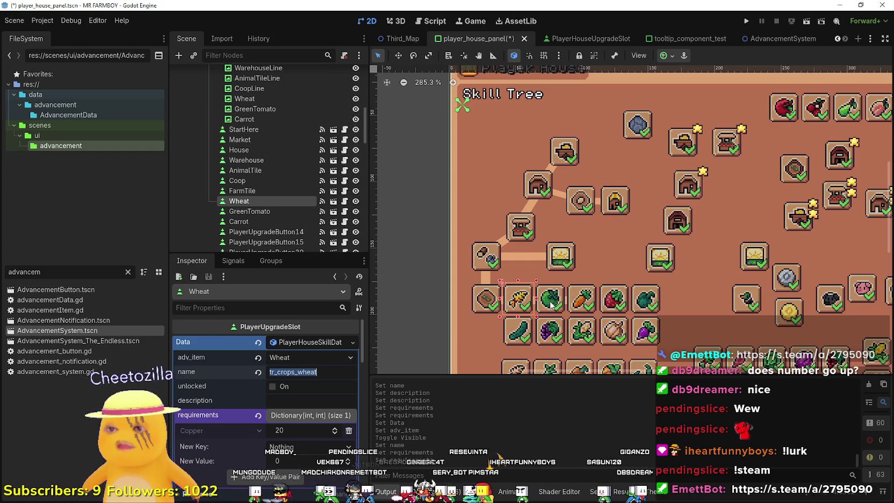
pyautogui.click(551, 305)
pyautogui.click(310, 362)
pyautogui.click(306, 370)
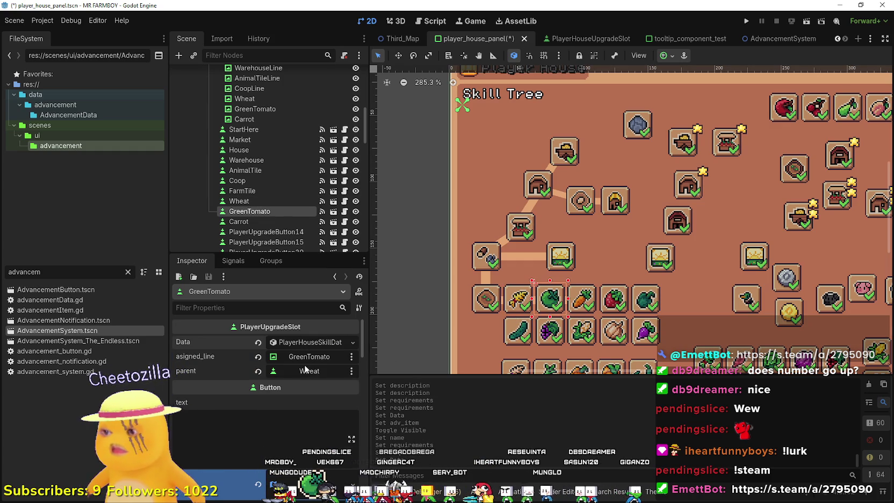
# Set GreenTomato's item to Tomato Green and name it tr_crops_tomato_green
pyautogui.click(305, 342)
pyautogui.click(305, 354)
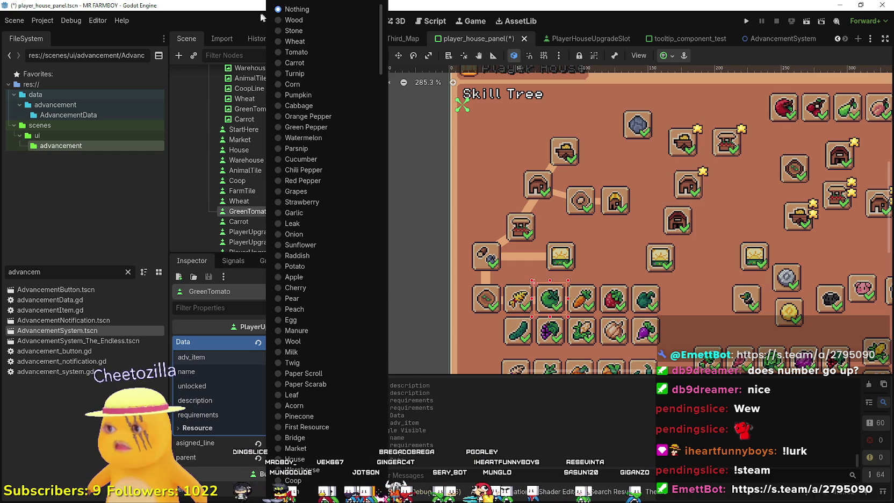
pyautogui.scroll(-3)
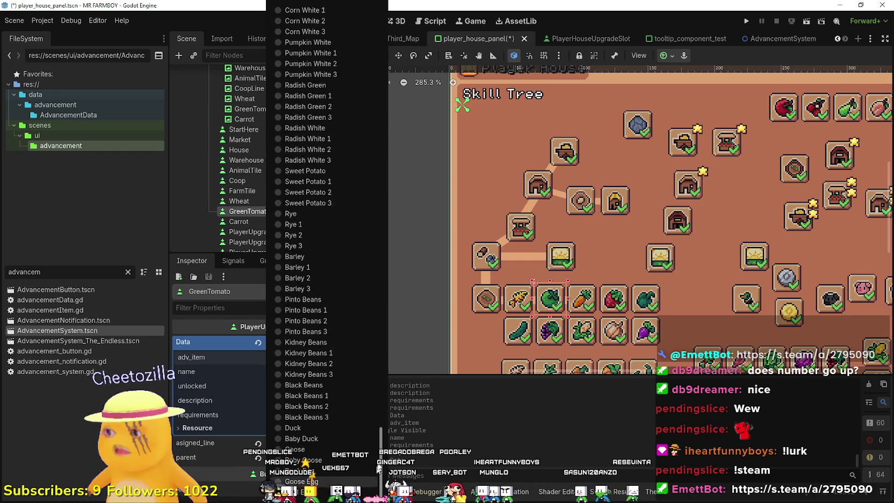
pyautogui.scroll(3)
pyautogui.scroll(3)
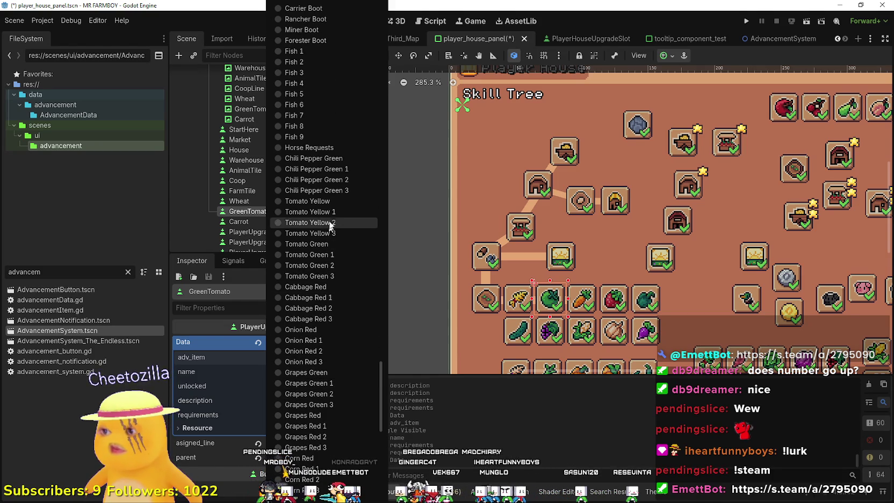
pyautogui.click(317, 245)
pyautogui.click(317, 374)
pyautogui.write('tr_crops_g')
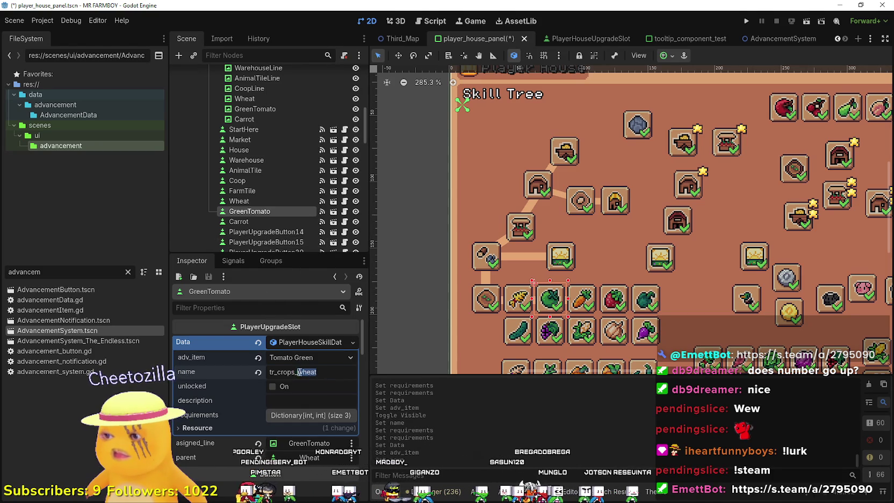
pyautogui.press('BackSpace')
pyautogui.write('tomato_gre')
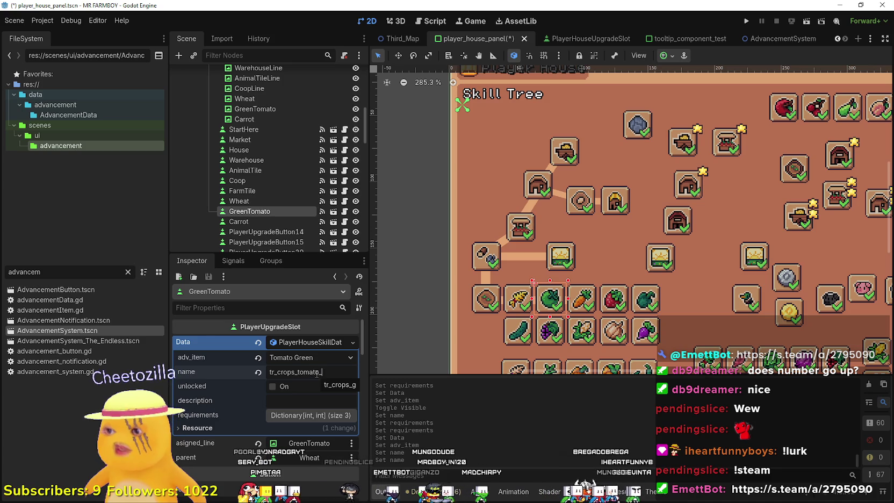
pyautogui.write('en')
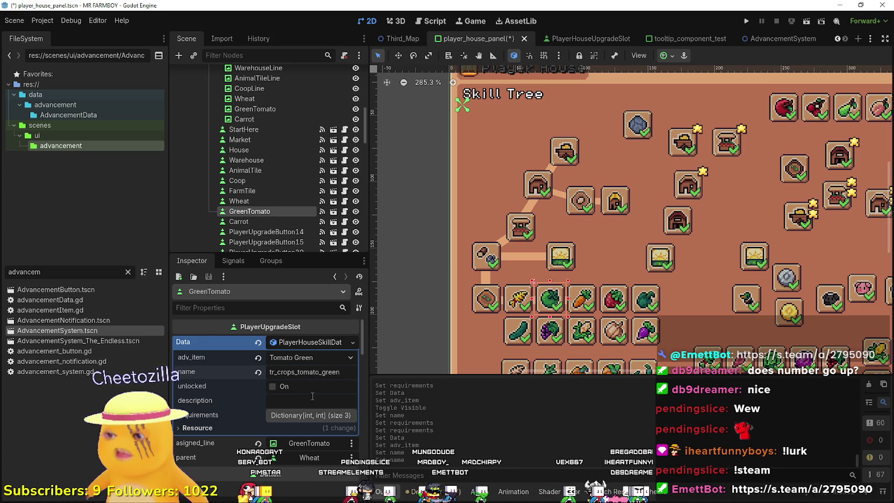
# Set GreenTomato's Copper cost to 20 and delete the Gold and Silver requirements
pyautogui.click(304, 416)
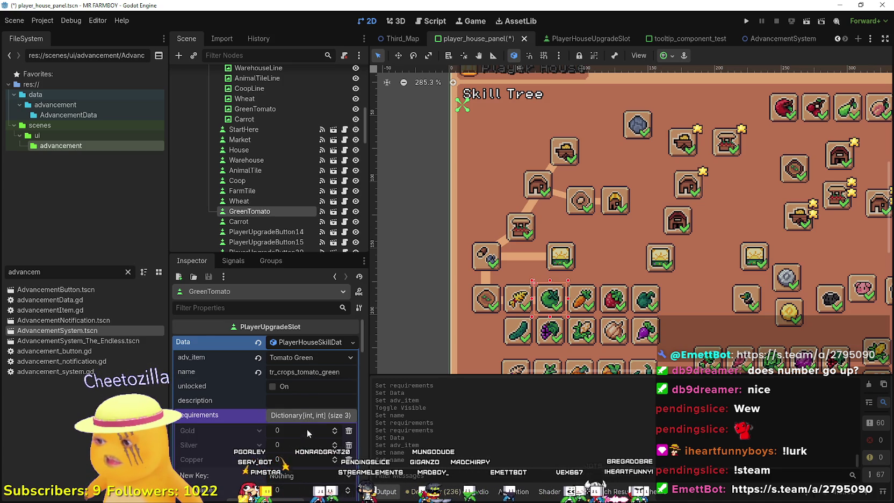
pyautogui.click(296, 458)
pyautogui.write('20')
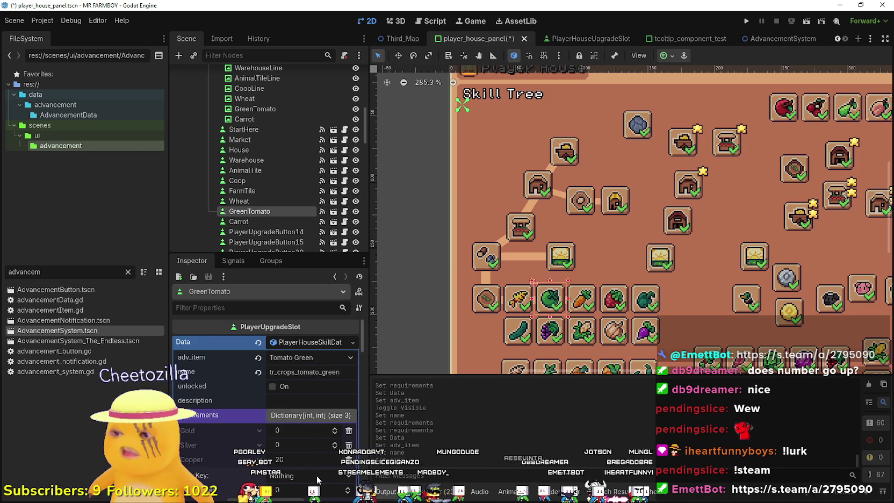
pyautogui.click(349, 430)
pyautogui.click(349, 430)
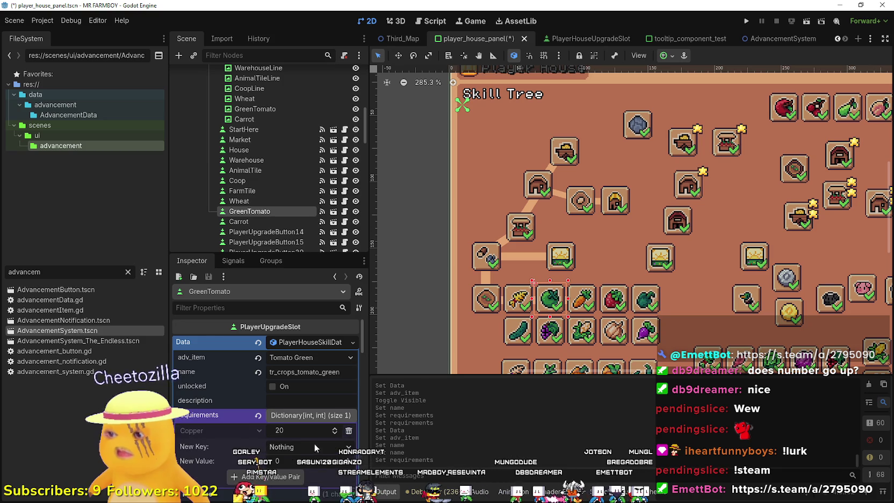
pyautogui.click(582, 309)
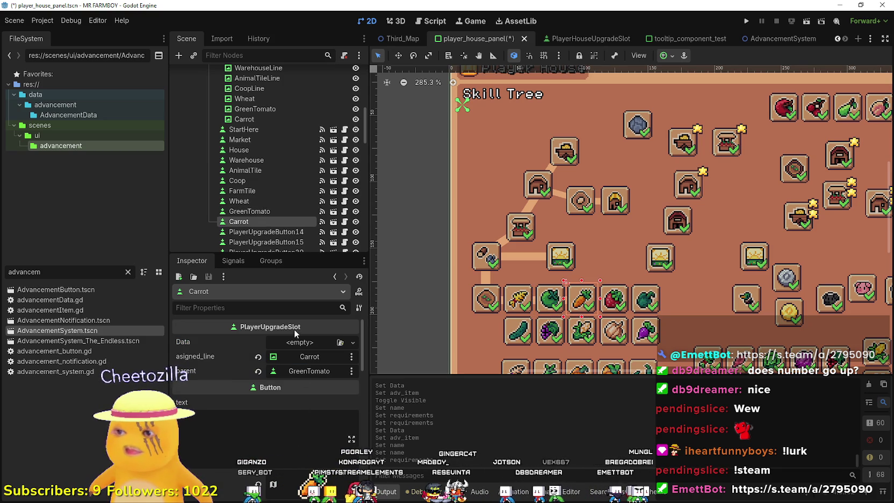
# Give the Carrot slot new PlayerHouseSkillData with item Carrot and name tr_crops_carrot
pyautogui.click(295, 344)
pyautogui.click(303, 369)
pyautogui.click(307, 344)
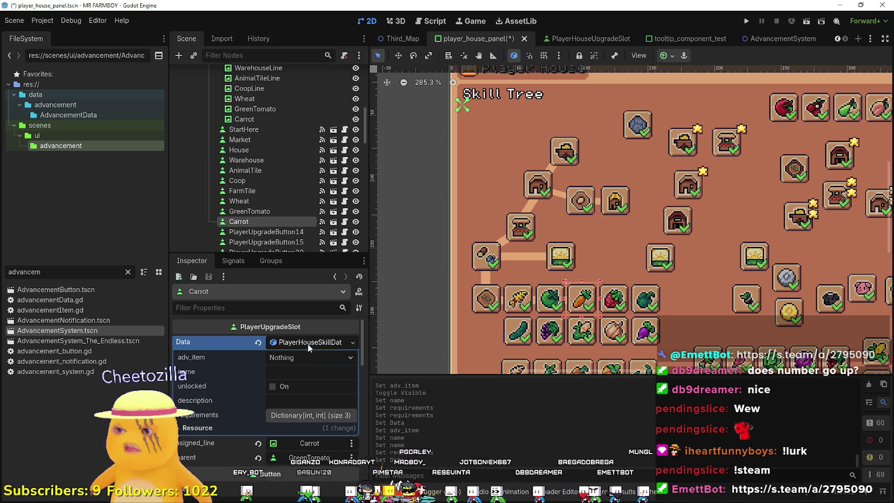
pyautogui.click(311, 357)
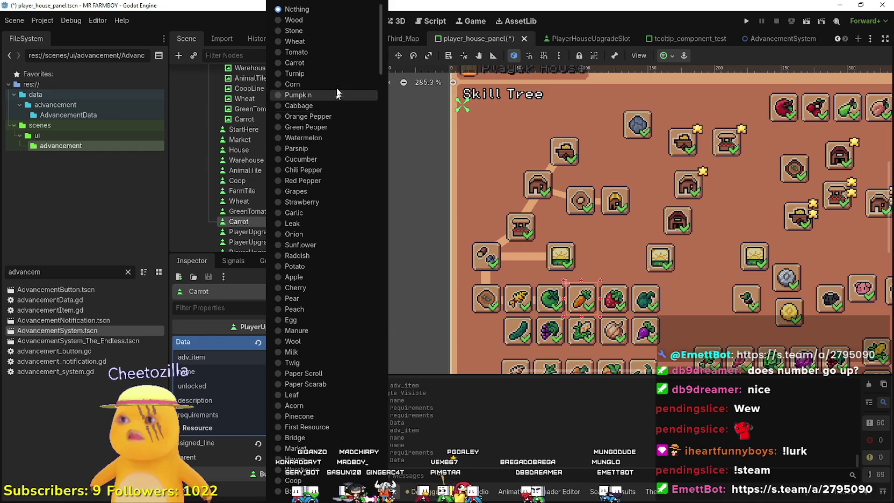
pyautogui.click(332, 62)
pyautogui.click(292, 370)
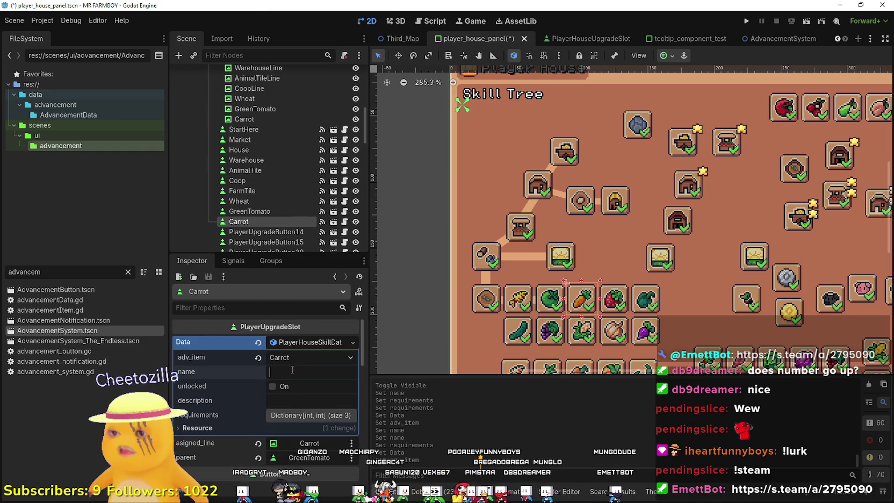
pyautogui.write('tr_crops_car')
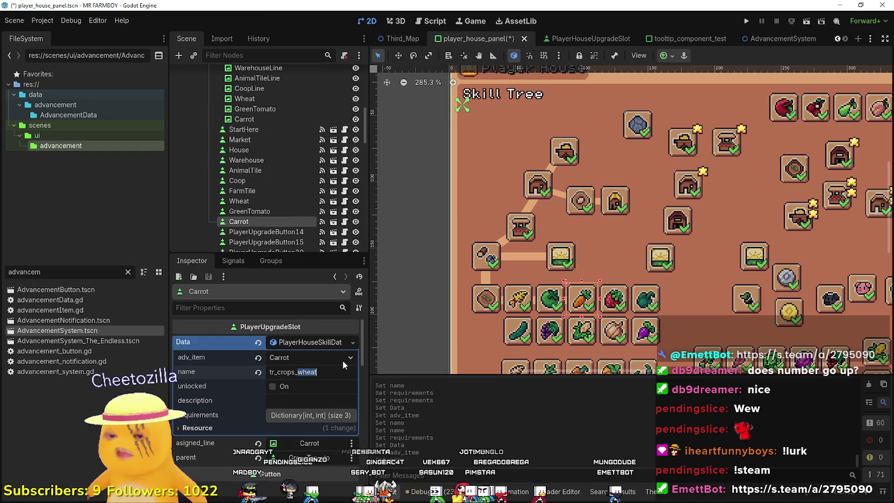
pyautogui.write('rot')
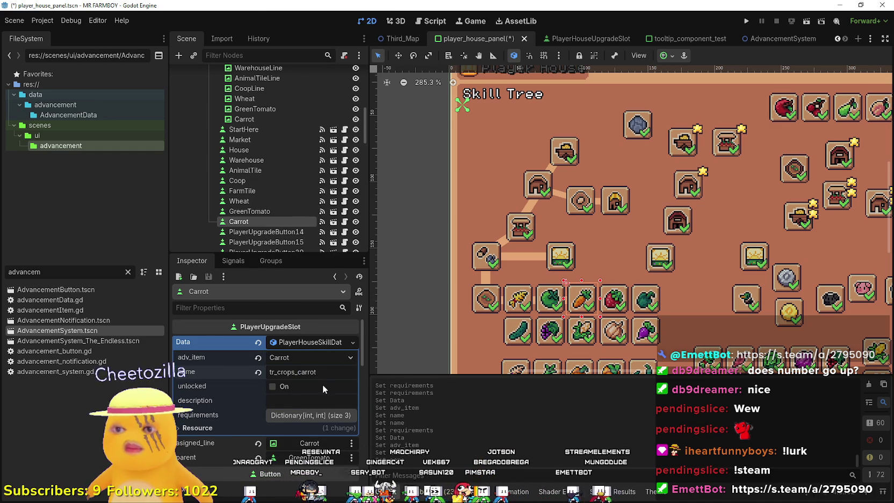
# Remove the Gold and Silver requirements, leaving 20 Copper, and save the scene
pyautogui.scroll(-3)
pyautogui.click(315, 371)
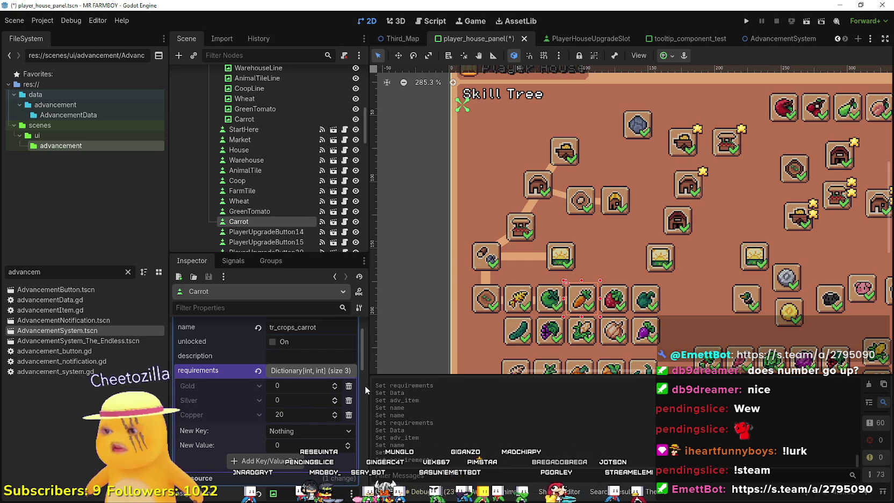
pyautogui.click(348, 386)
pyautogui.click(349, 386)
pyautogui.scroll(3)
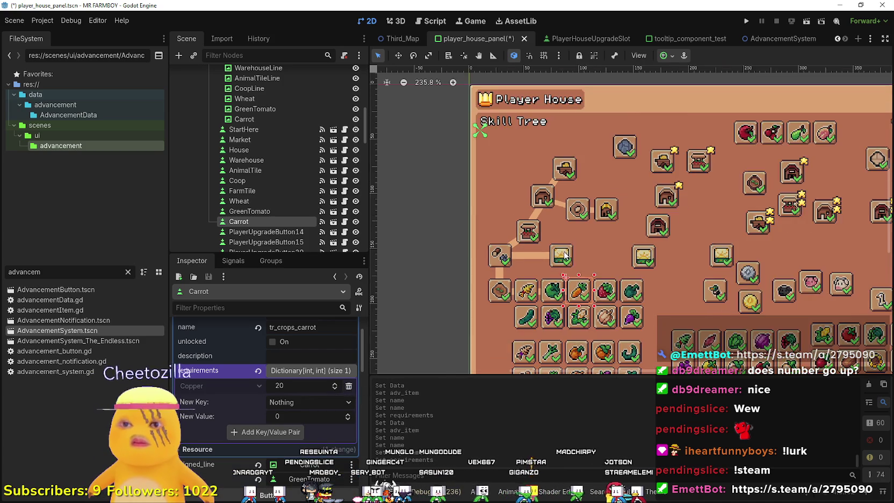
pyautogui.hotkey('ctrl', 's')
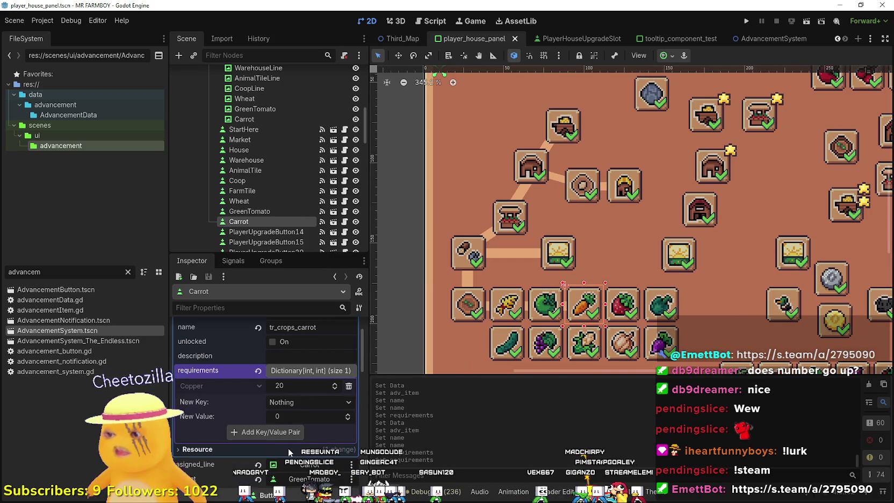
# Save again and run the game with F5 to reach the MR FARMBOY title screen
pyautogui.scroll(-3)
pyautogui.scroll(3)
pyautogui.scroll(-3)
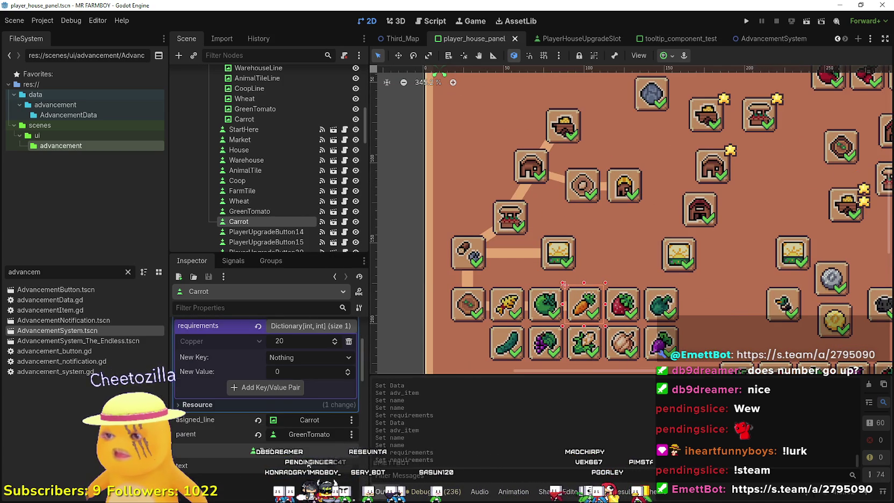
pyautogui.scroll(3)
pyautogui.hotkey('ctrl', 's')
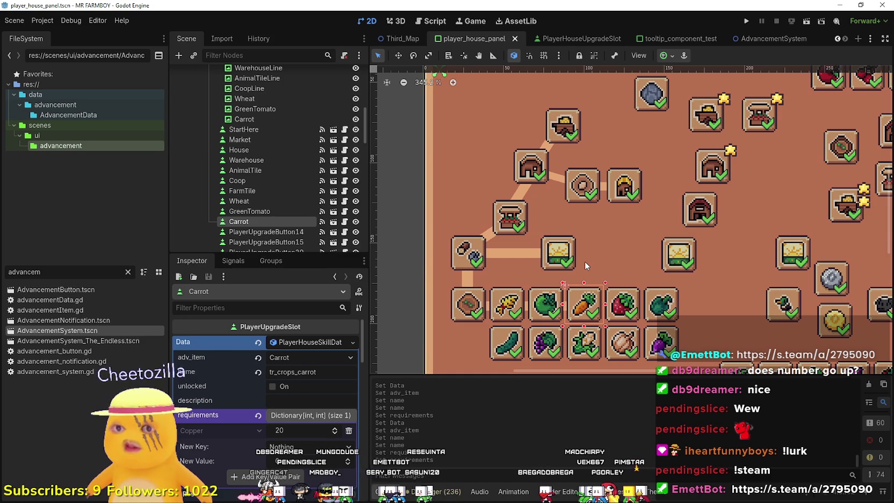
pyautogui.scroll(-3)
pyautogui.scroll(3)
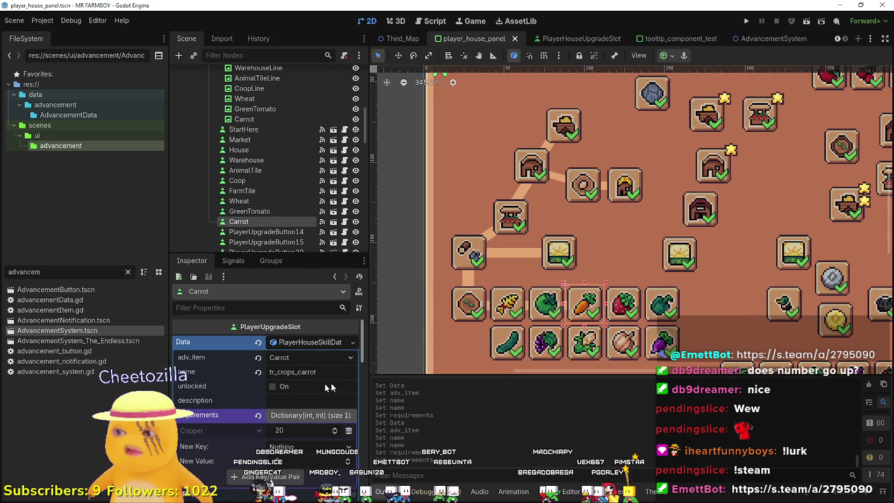
pyautogui.scroll(3)
pyautogui.scroll(-3)
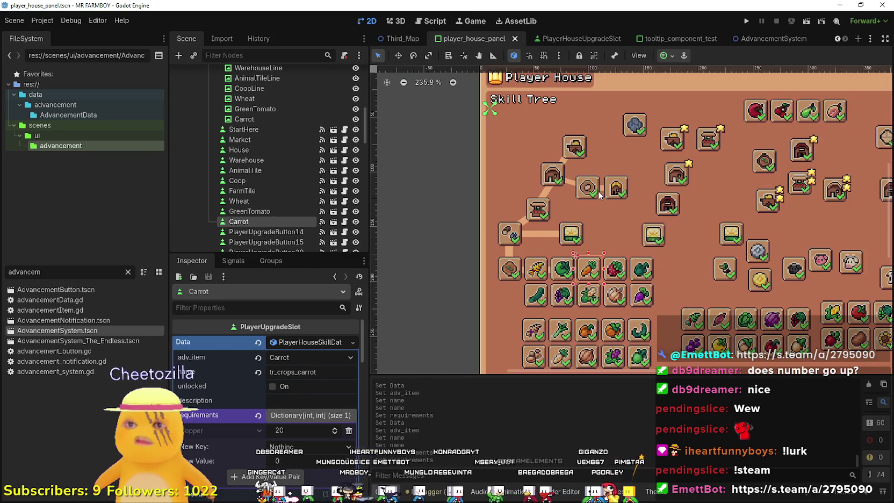
pyautogui.scroll(3)
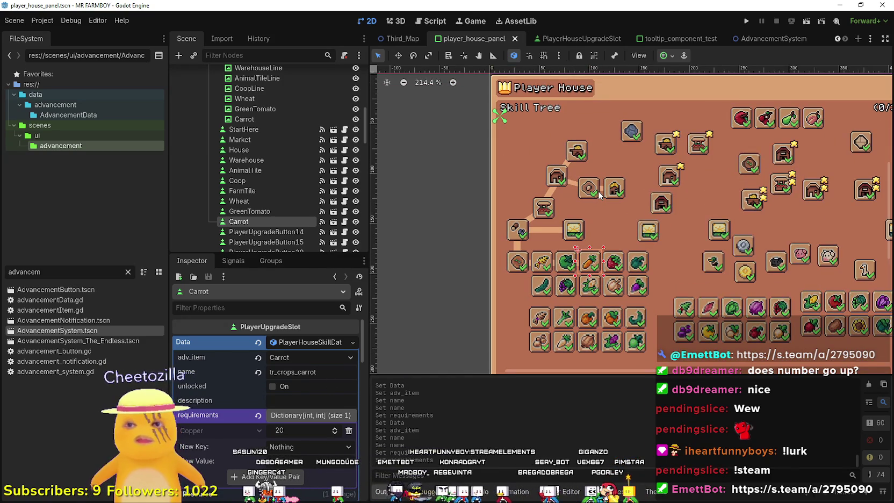
pyautogui.scroll(-3)
pyautogui.scroll(3)
pyautogui.press('F5')
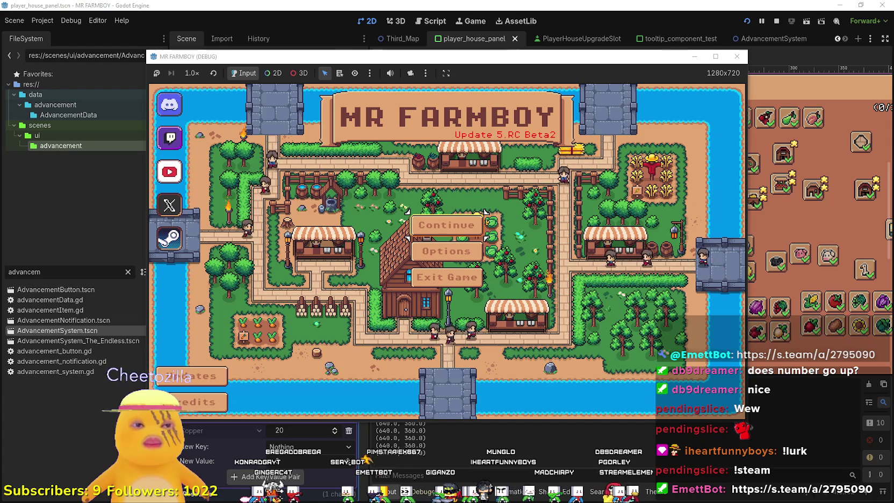
# Close the stray Paint window and bring up the save game list via Continue
pyautogui.hotkey('alt', 'Tab')
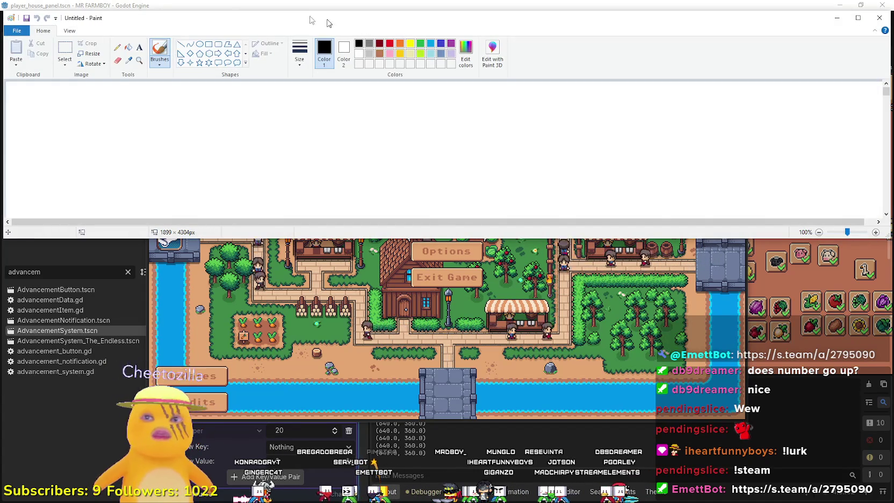
pyautogui.click(879, 18)
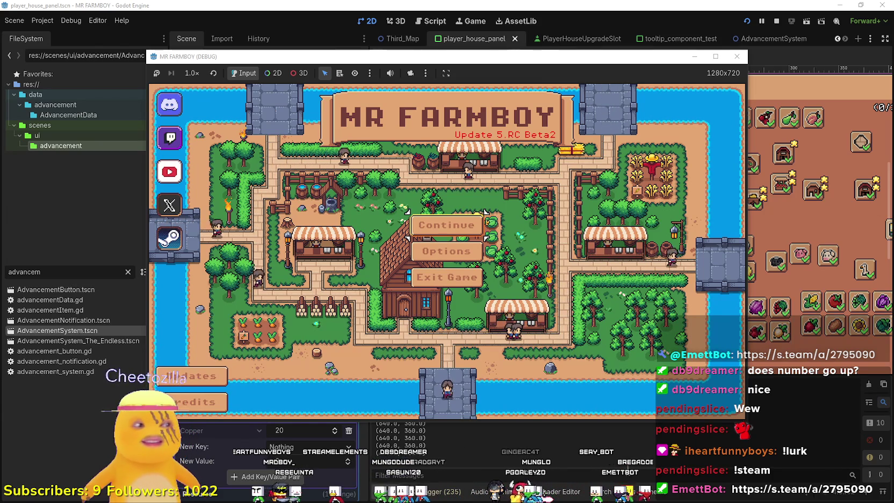
pyautogui.click(446, 224)
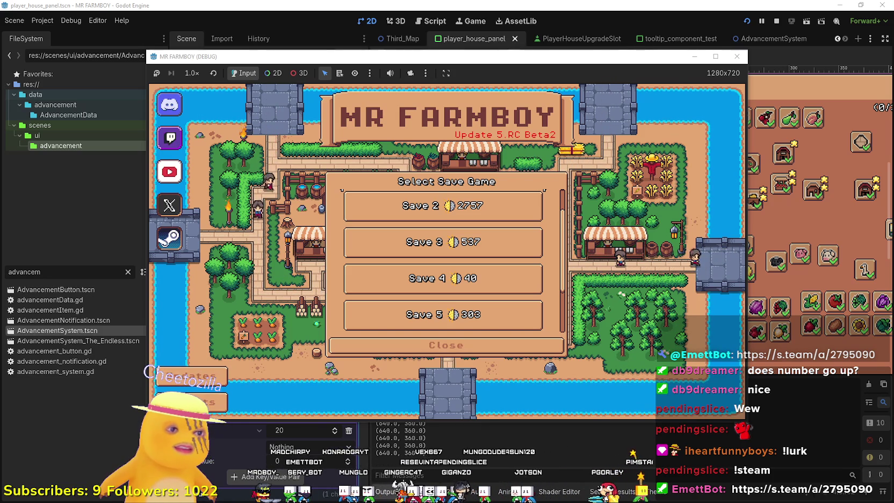
# Create a new save on The Endless island, start farming, and maximize the game window
pyautogui.scroll(-3)
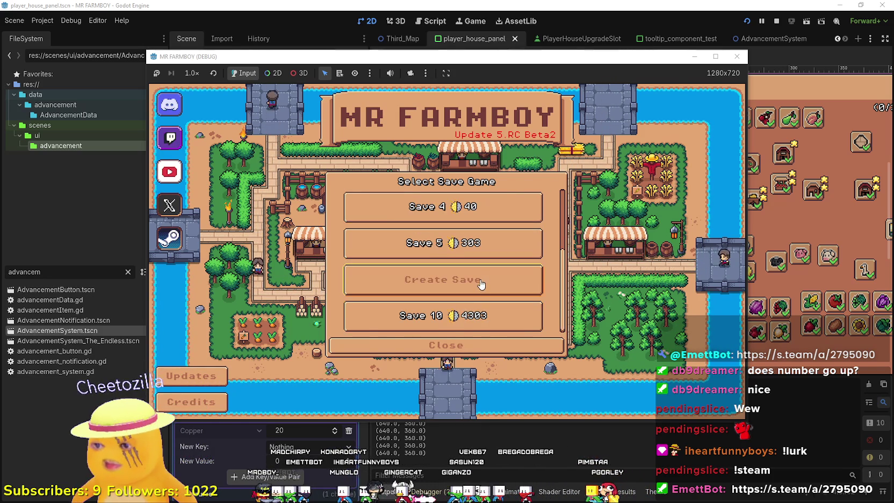
pyautogui.click(481, 284)
pyautogui.click(569, 278)
pyautogui.click(416, 340)
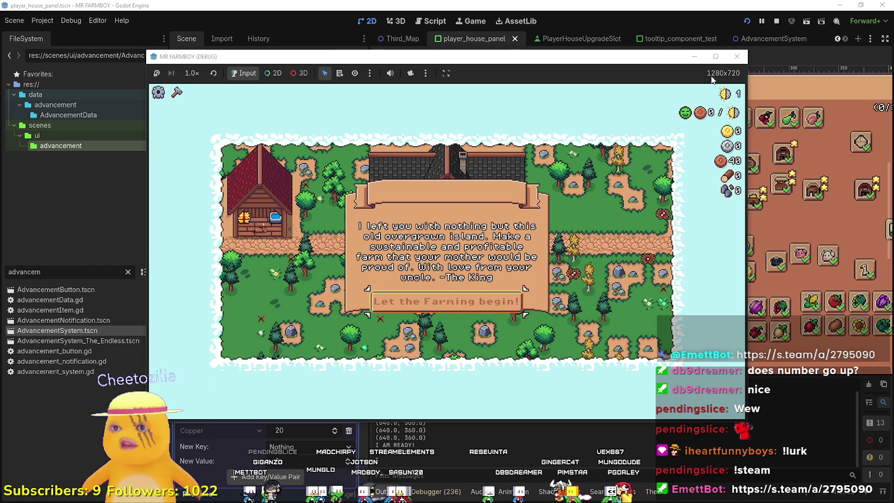
pyautogui.click(494, 299)
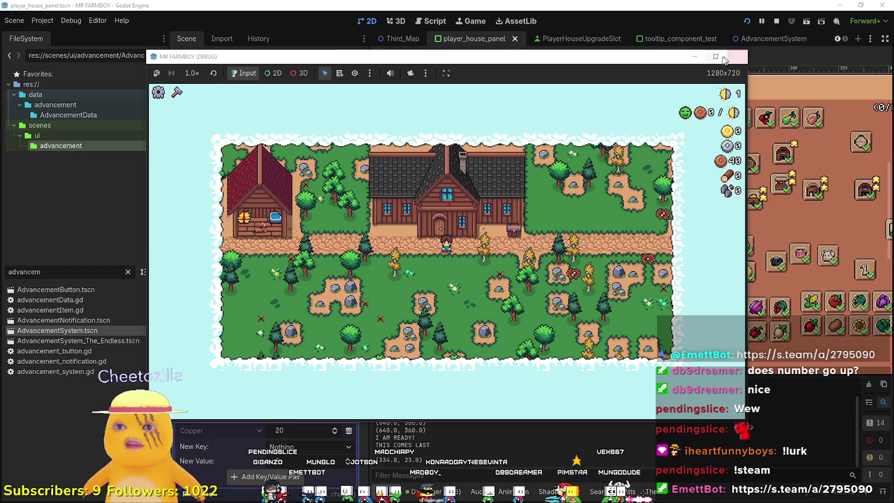
pyautogui.click(715, 56)
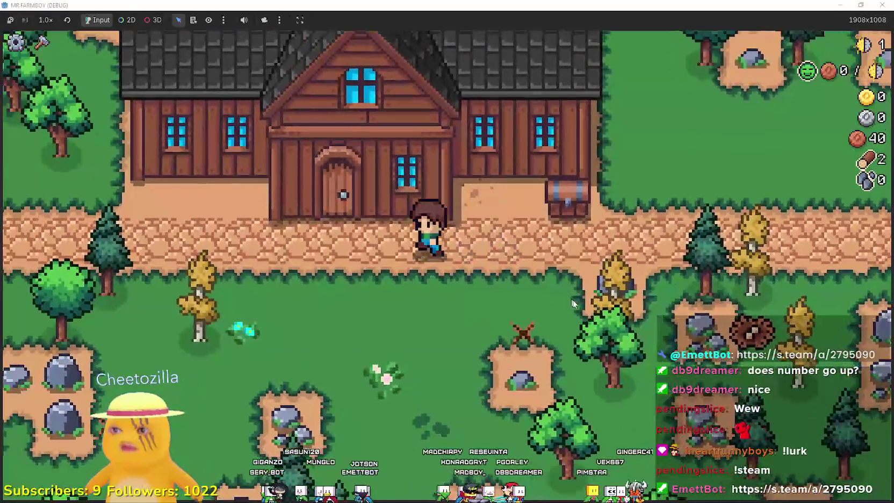
# Walk the farmer to the house door, glancing at crafting, and open the Player House skill tree
pyautogui.press('e')
pyautogui.press('Escape')
pyautogui.press('s')
pyautogui.press('a')
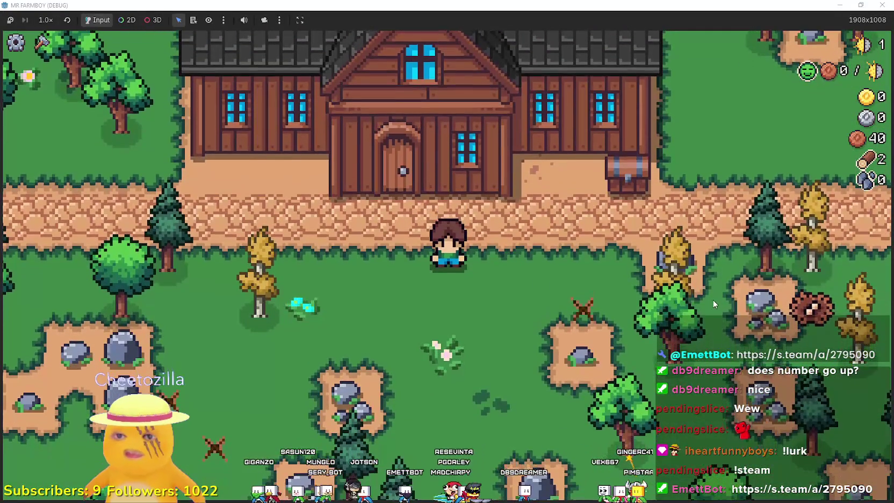
pyautogui.press('c')
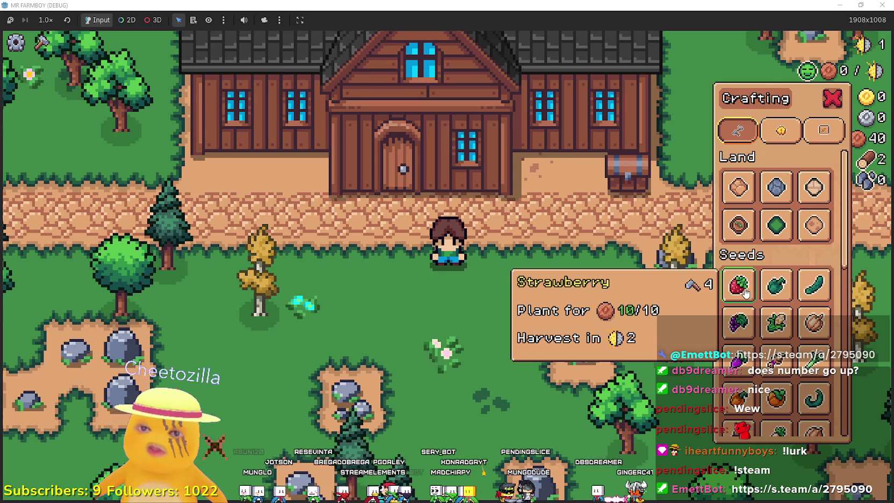
pyautogui.press('c')
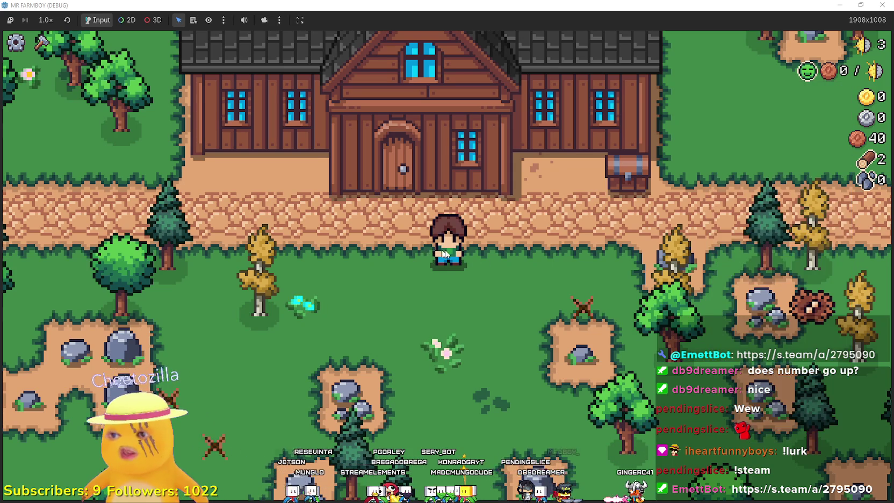
pyautogui.press('w')
pyautogui.click(655, 346)
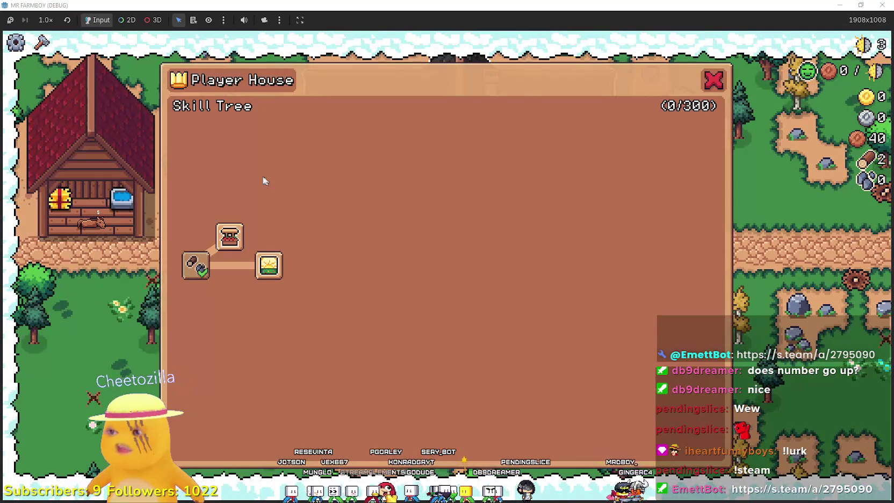
# Buy the Market upgrade for 20 wood, then switch to the localization spreadsheet
pyautogui.moveTo(199, 261)
pyautogui.moveTo(221, 231)
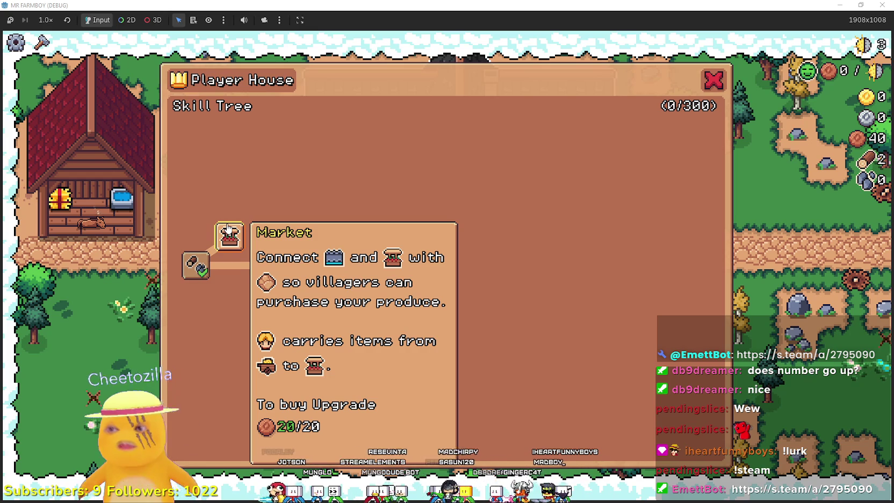
pyautogui.click(229, 233)
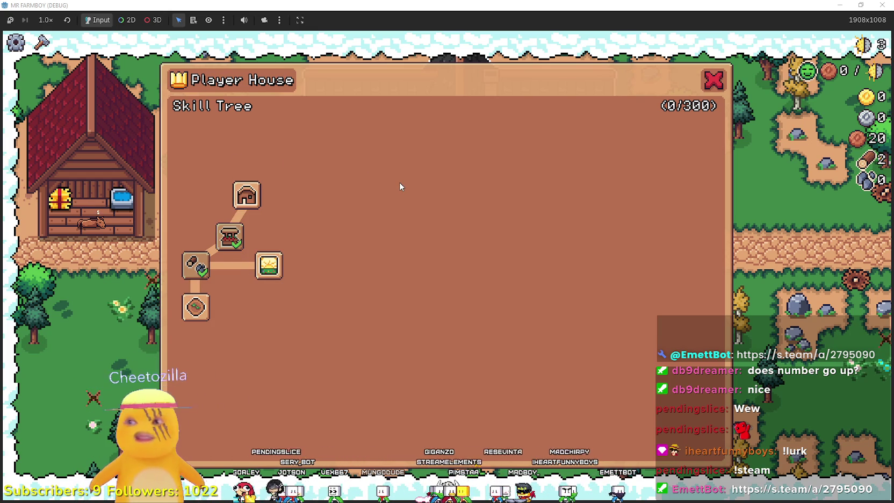
pyautogui.moveTo(204, 320)
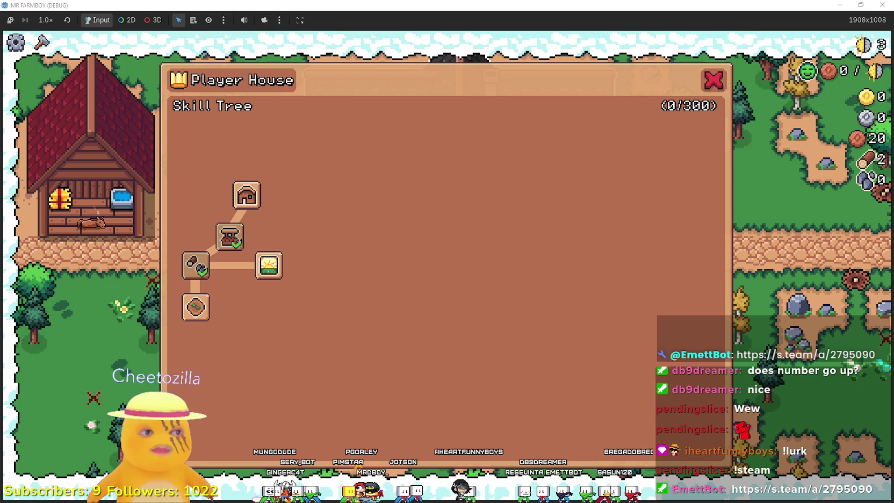
pyautogui.hotkey('alt', 'Tab')
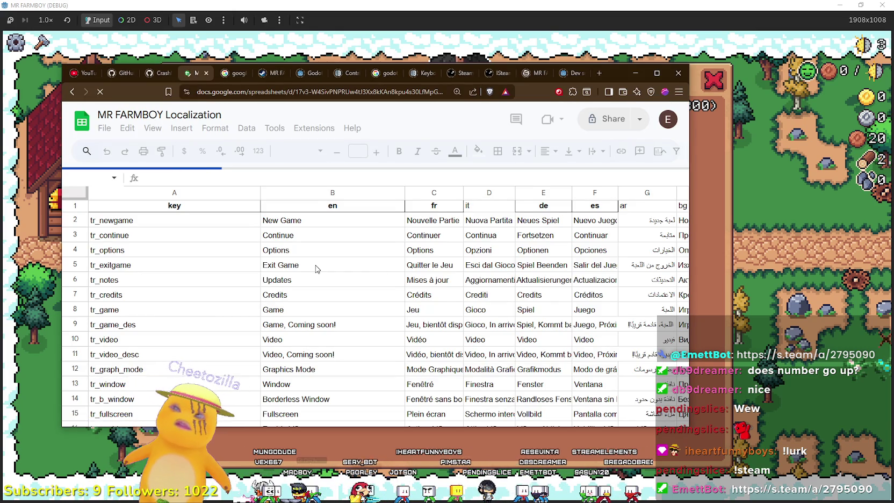
# Search the localization sheet for 'tr_farm'
pyautogui.click(316, 269)
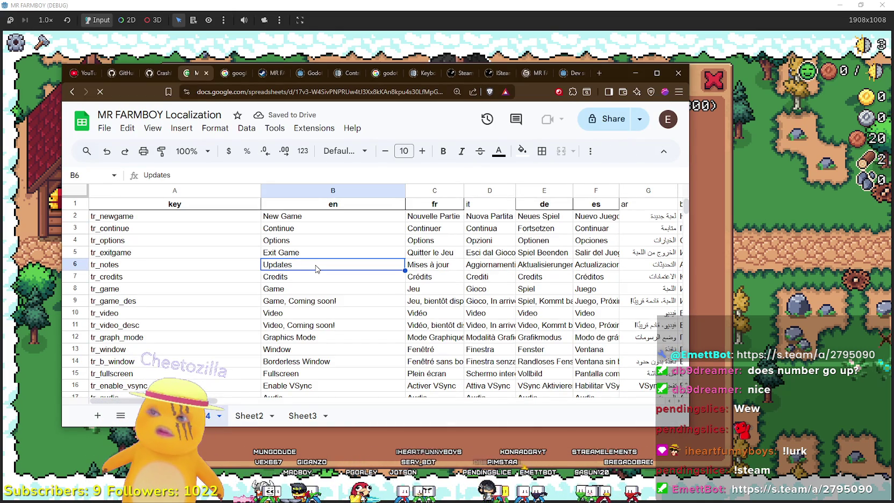
pyautogui.hotkey('ctrl', 'f')
pyautogui.write('tr_farm')
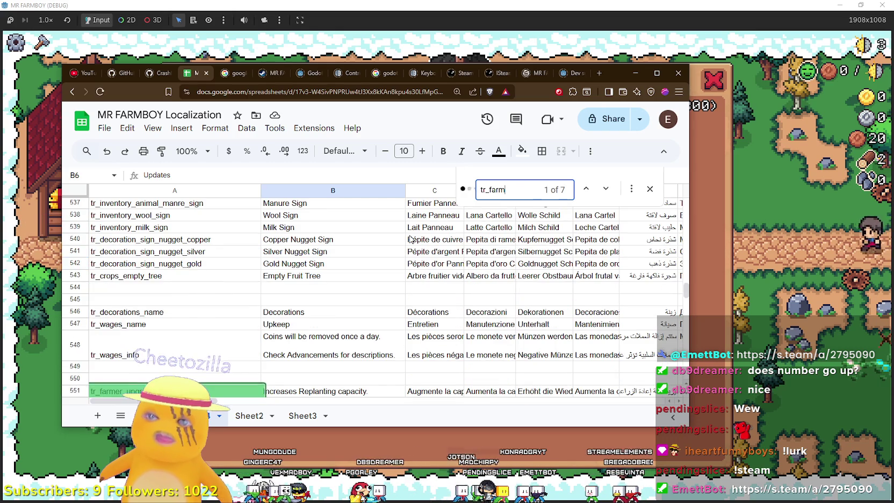
# Step through the tr_farm matches down to tr_farm_tile_info in row 718
pyautogui.scroll(-3)
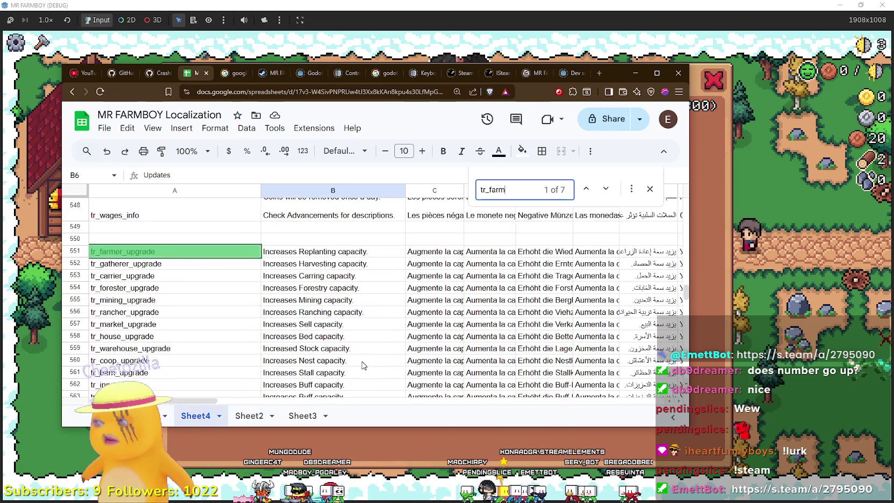
pyautogui.click(609, 188)
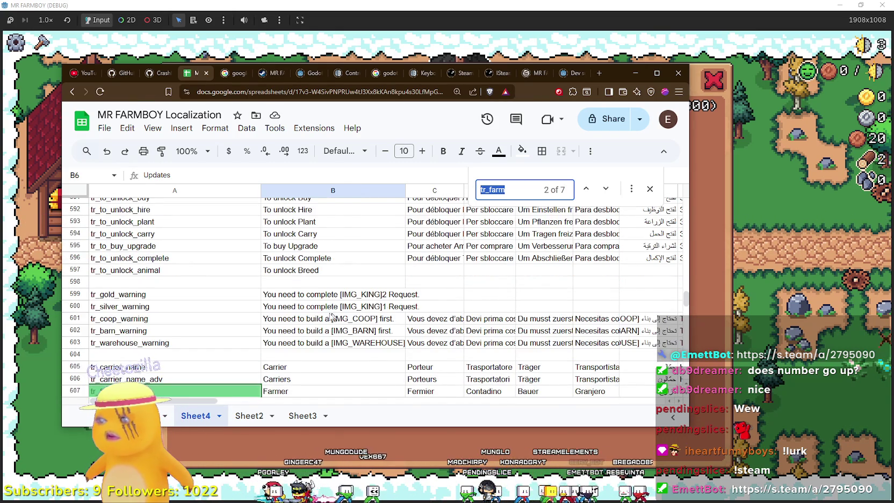
pyautogui.scroll(-3)
pyautogui.click(606, 188)
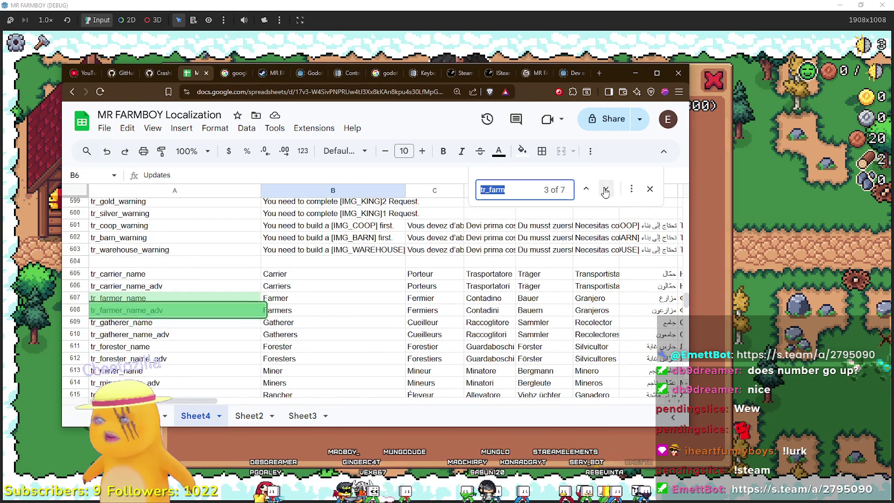
pyautogui.click(605, 189)
pyautogui.scroll(-3)
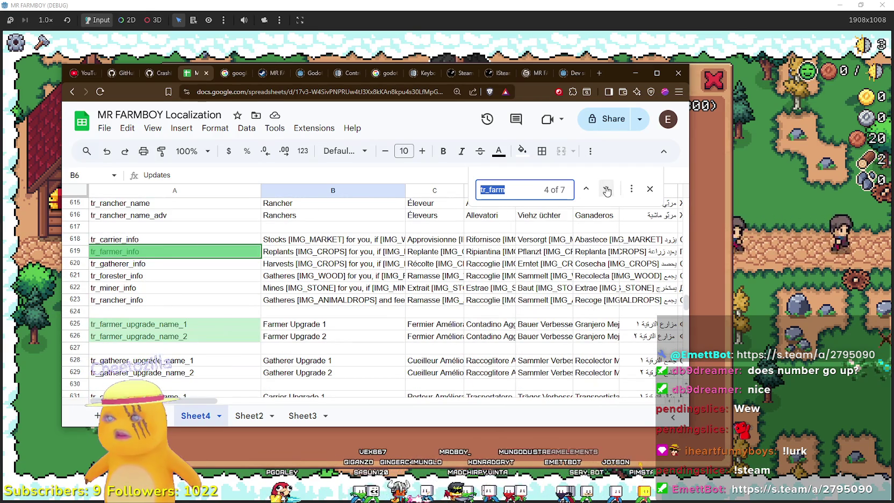
pyautogui.click(606, 189)
pyautogui.click(606, 189)
pyautogui.click(606, 189)
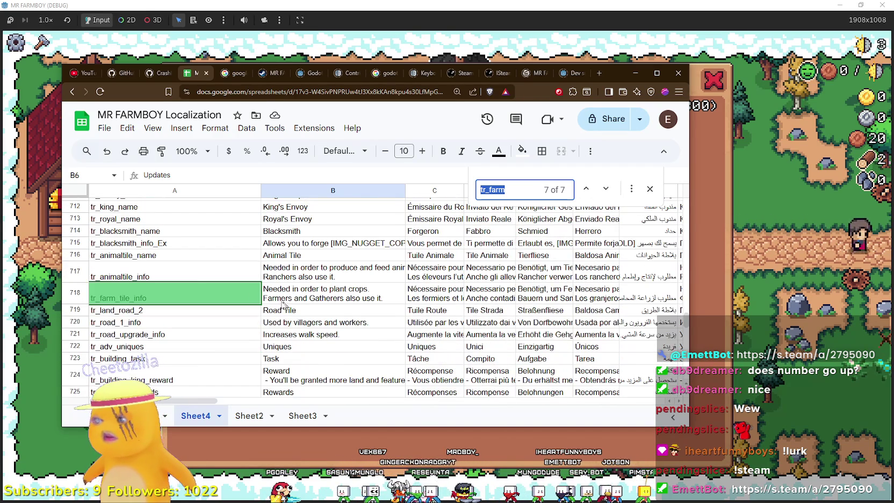
# Copy the tr_farm_tile_info key from cell A718 and return to the Godot editor
pyautogui.doubleClick(145, 305)
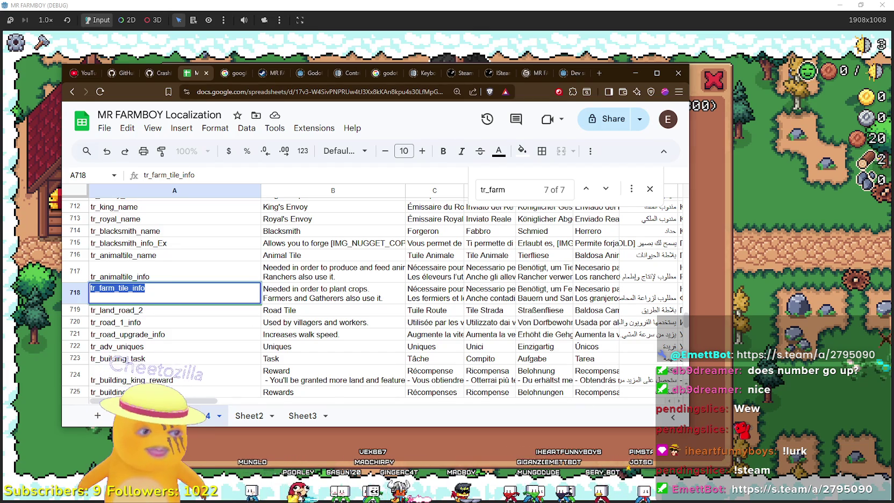
pyautogui.hotkey('alt', 'Tab')
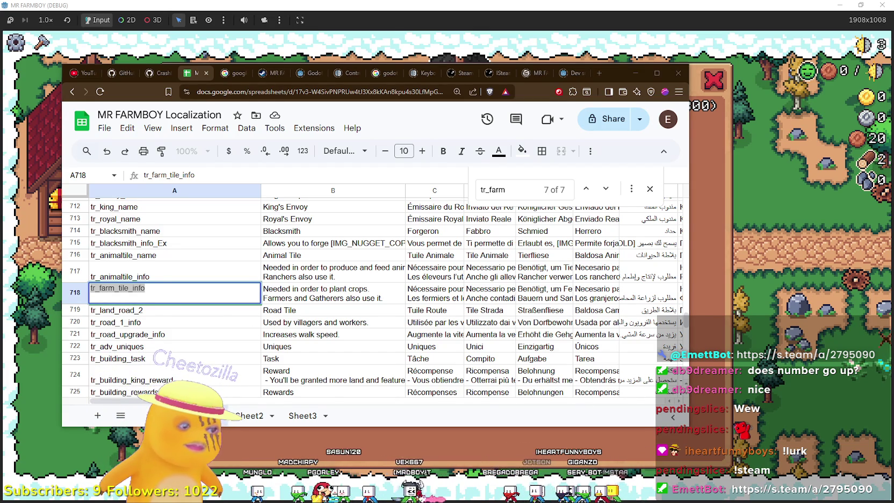
pyautogui.hotkey('alt', 'Tab')
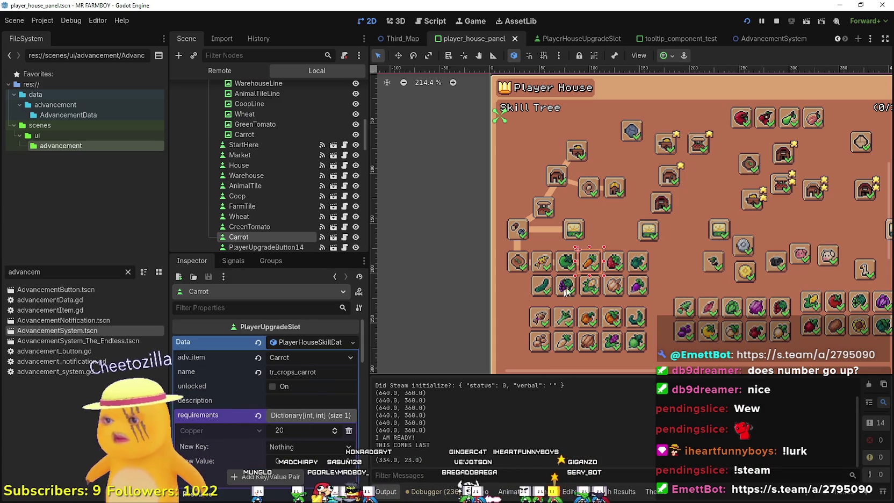
# Paste tr_farm_tile_info as the FarmTile slot's description key and save the scene
pyautogui.click(519, 266)
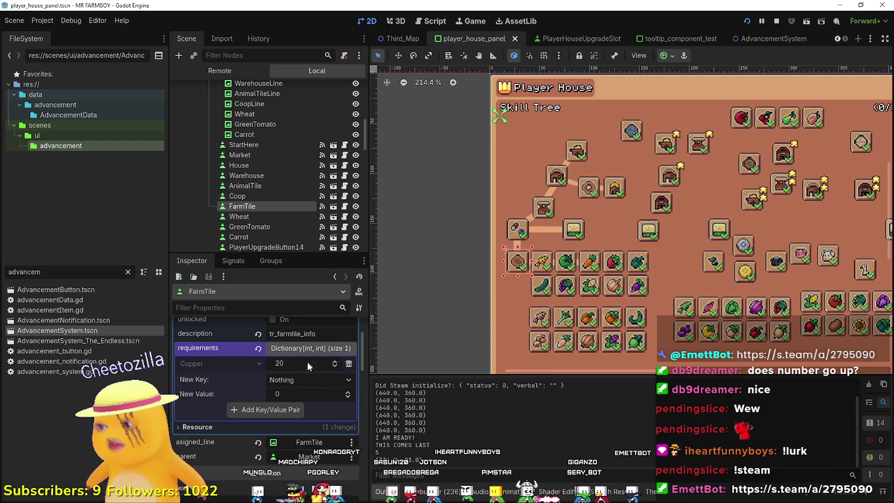
pyautogui.scroll(3)
pyautogui.hotkey('ctrl', 'v')
pyautogui.press('Return')
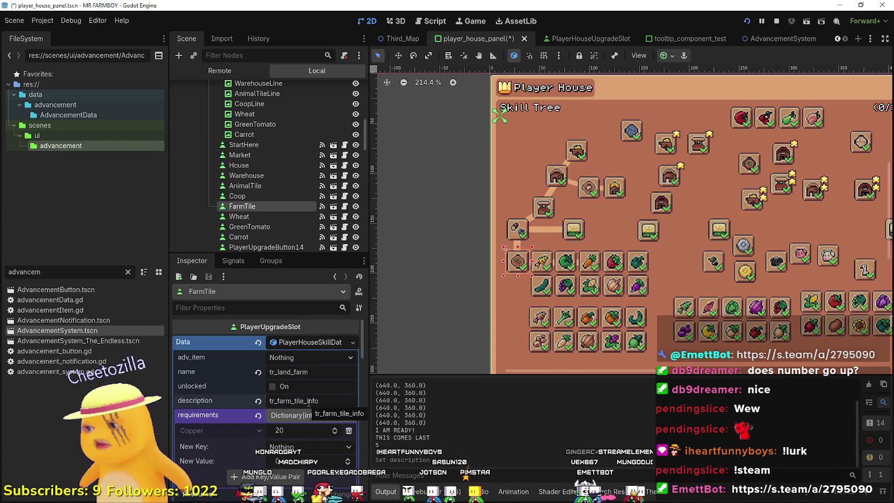
pyautogui.hotkey('ctrl', 's')
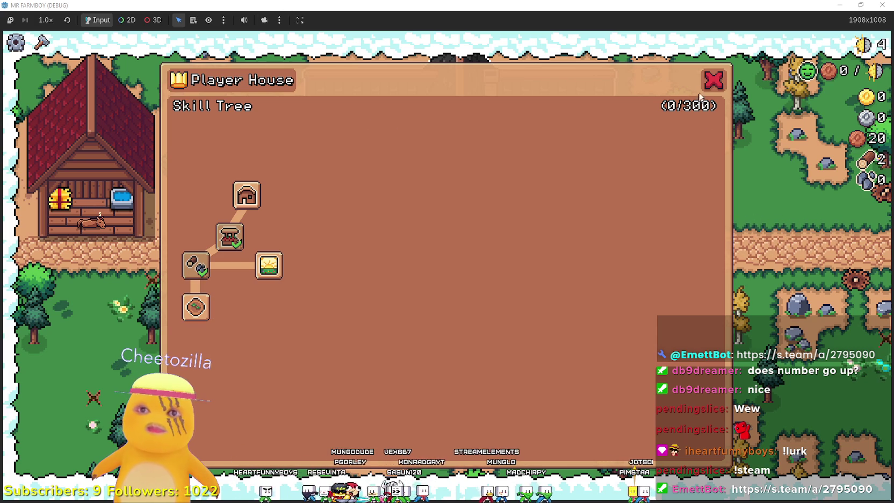
# Close the Player House skill tree with its red X
pyautogui.click(713, 79)
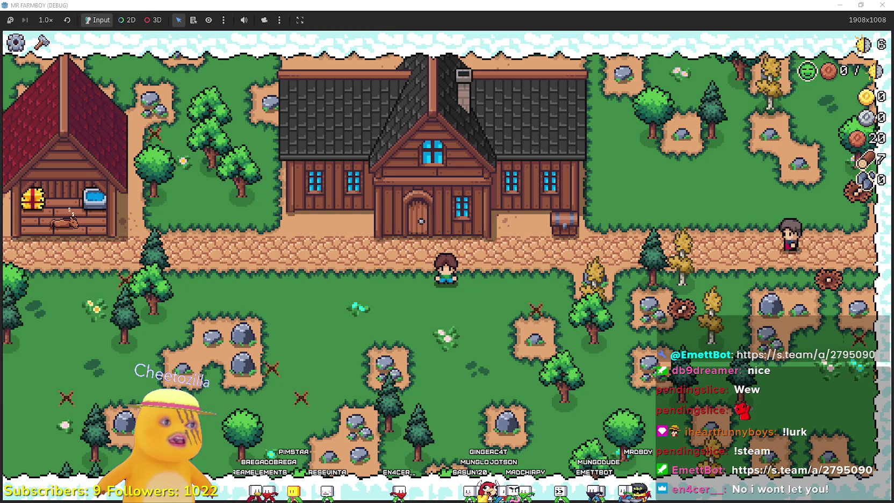
# Walk the farmer down the path and check the crafting panel for unlocks
pyautogui.press('Left')
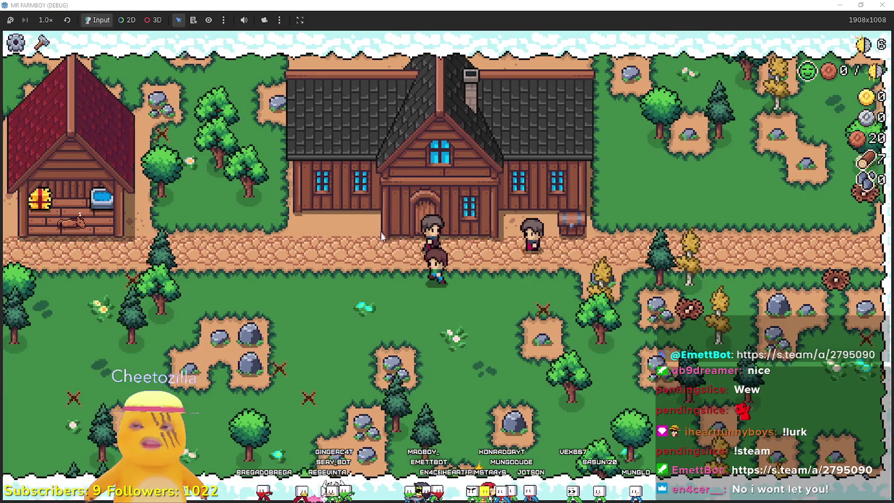
pyautogui.press('Down')
pyautogui.press('c')
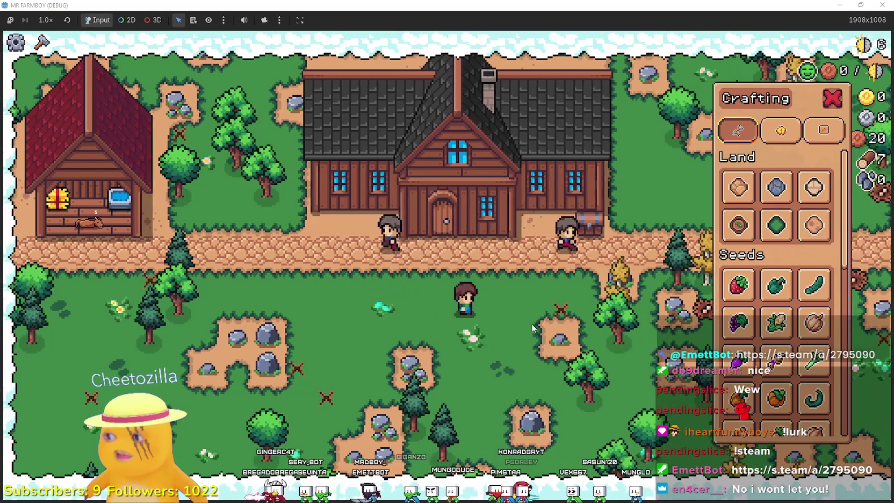
pyautogui.press('c')
pyautogui.press('Left')
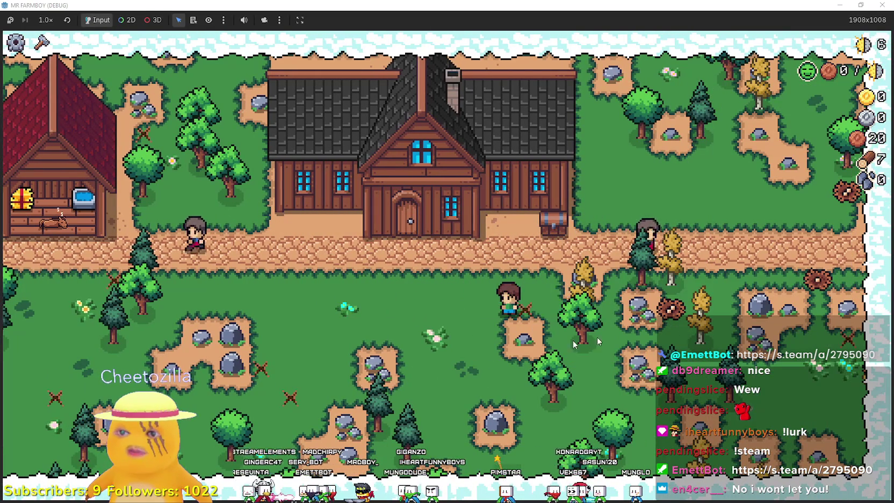
pyautogui.press('Up')
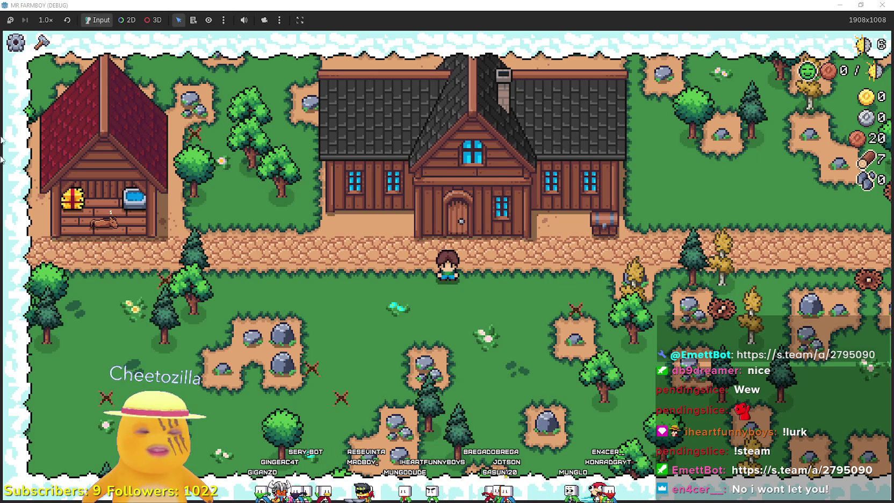
# Review the Player House skill tree at the house door, close it, and start chopping a roadside tree
pyautogui.press('Right')
pyautogui.press('Up')
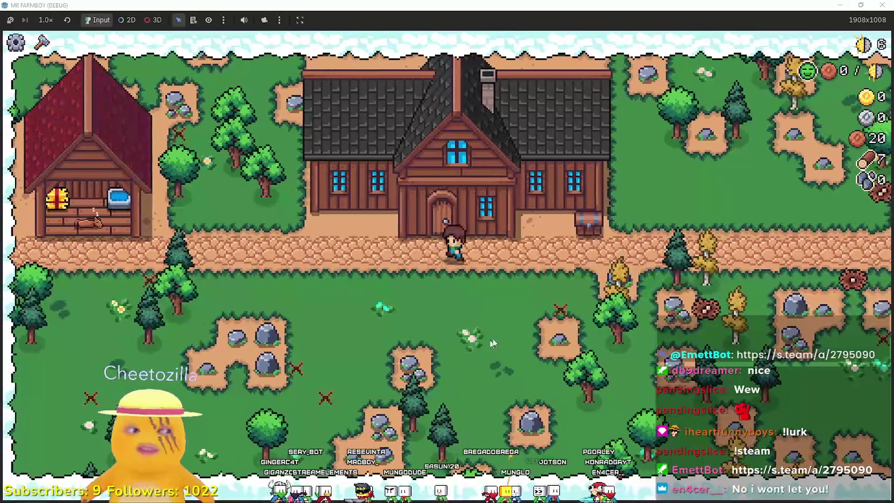
pyautogui.press('e')
pyautogui.press('Escape')
pyautogui.press('Down')
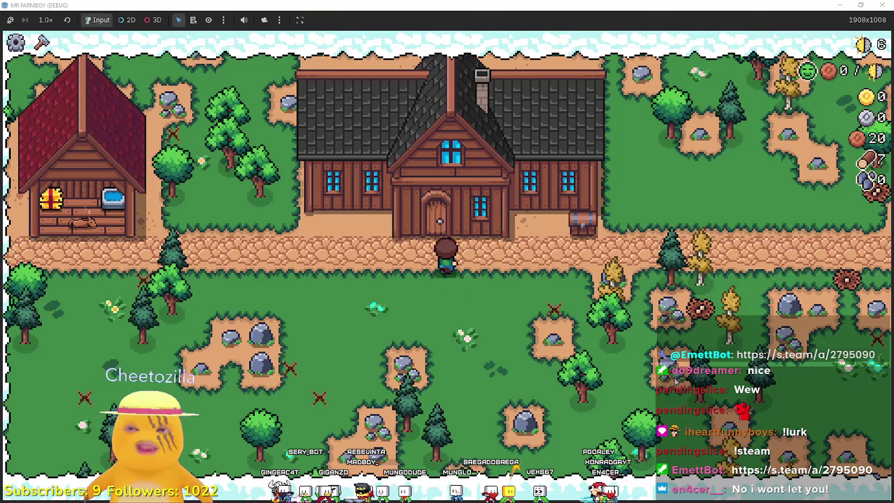
pyautogui.press('e')
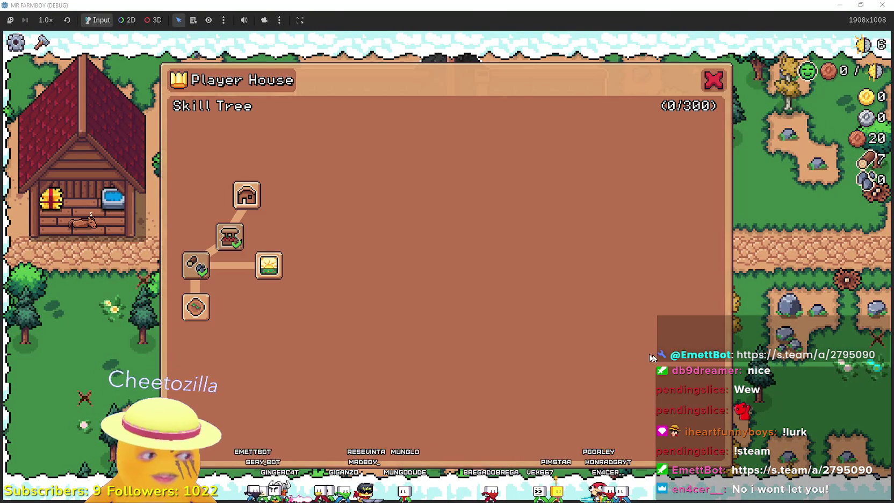
pyautogui.moveTo(187, 306)
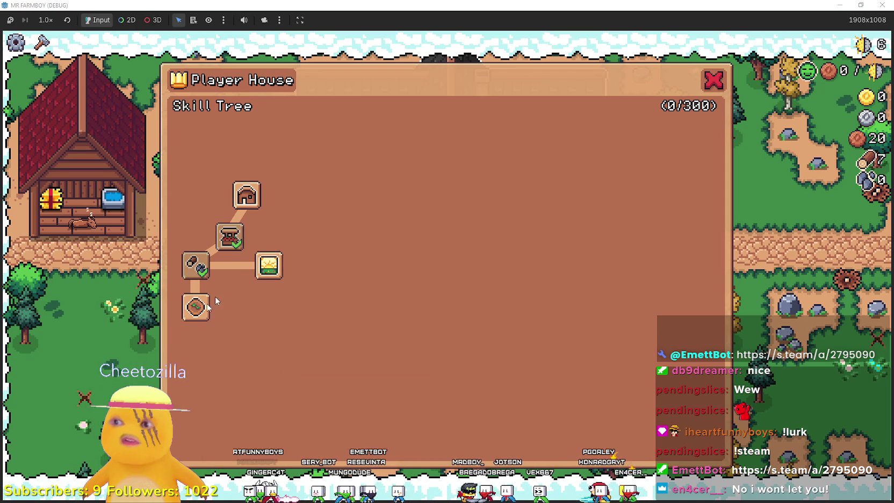
pyautogui.click(714, 80)
pyautogui.rightClick(644, 327)
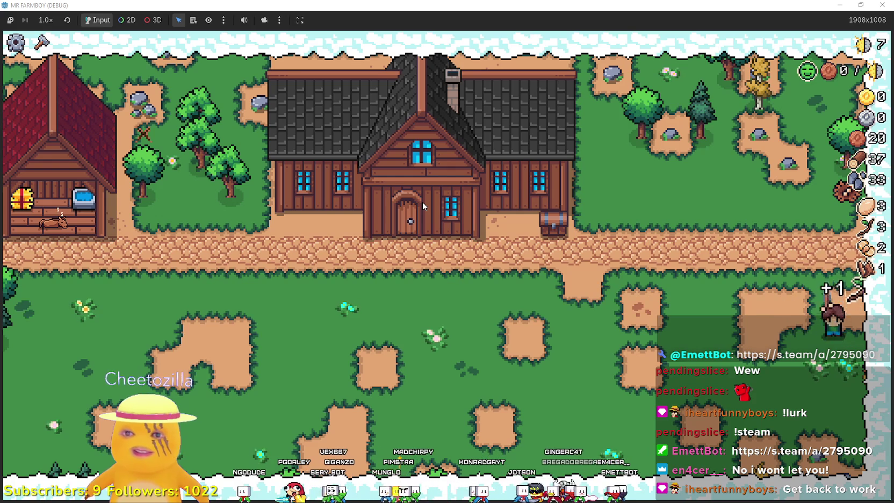
# Place a Market building beside the road from the Buildings crafting list
pyautogui.press('c')
pyautogui.scroll(-3)
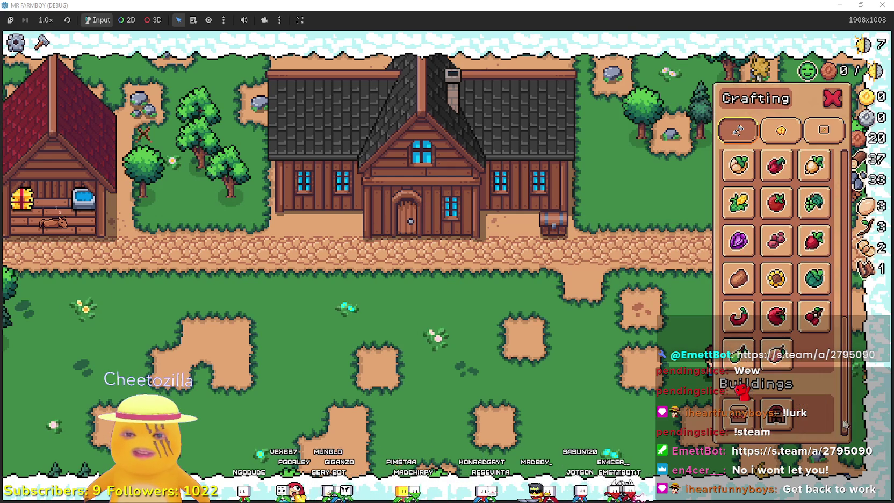
pyautogui.click(738, 411)
pyautogui.click(584, 310)
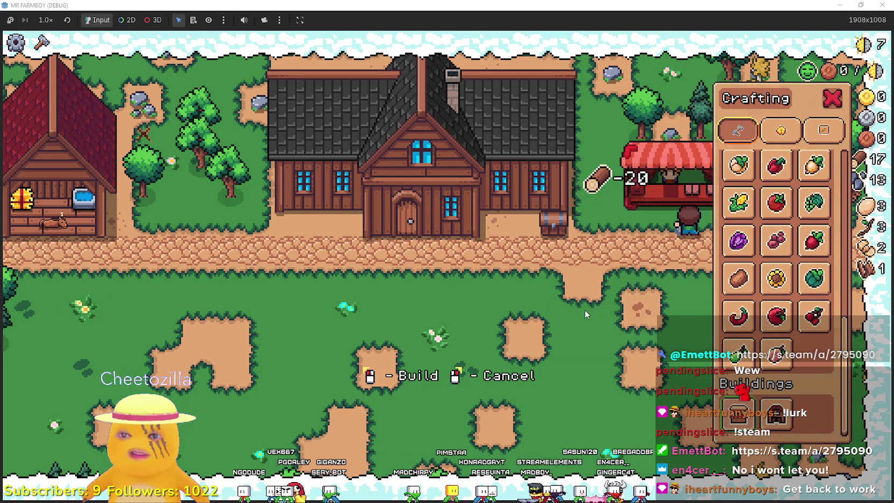
pyautogui.press('c')
pyautogui.scroll(3)
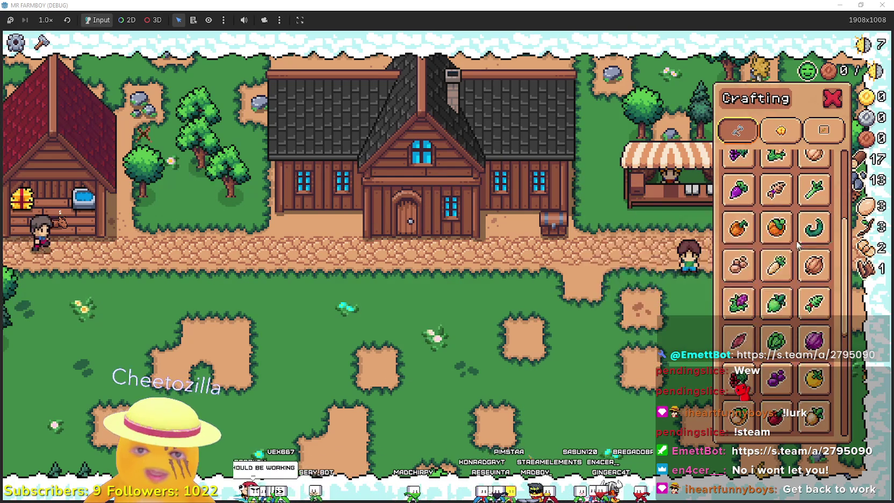
pyautogui.click(744, 188)
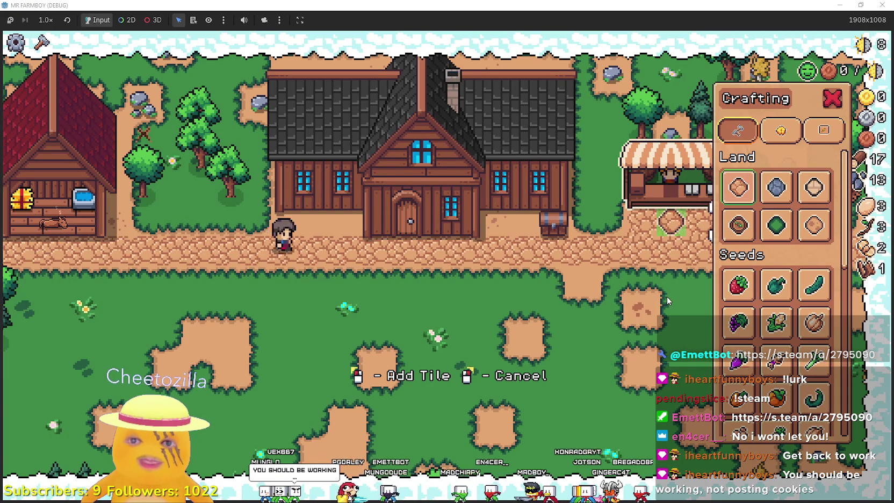
pyautogui.rightClick(668, 297)
# Walk to the Market stall and put a Wild Egg and a Twig up for sale
pyautogui.press('a')
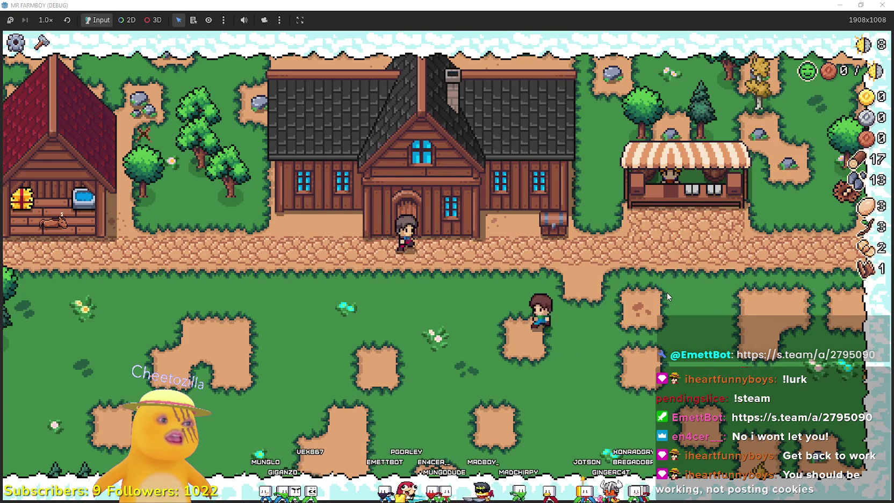
pyautogui.press('w')
pyautogui.press('d')
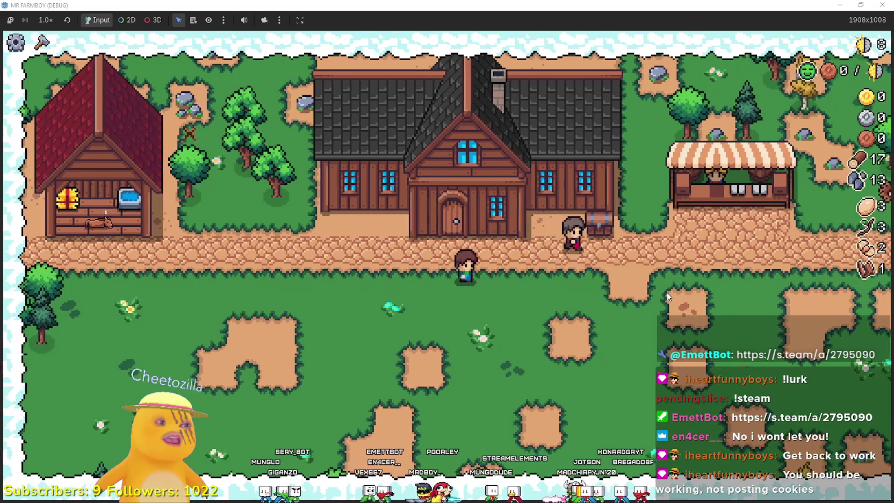
pyautogui.press('s')
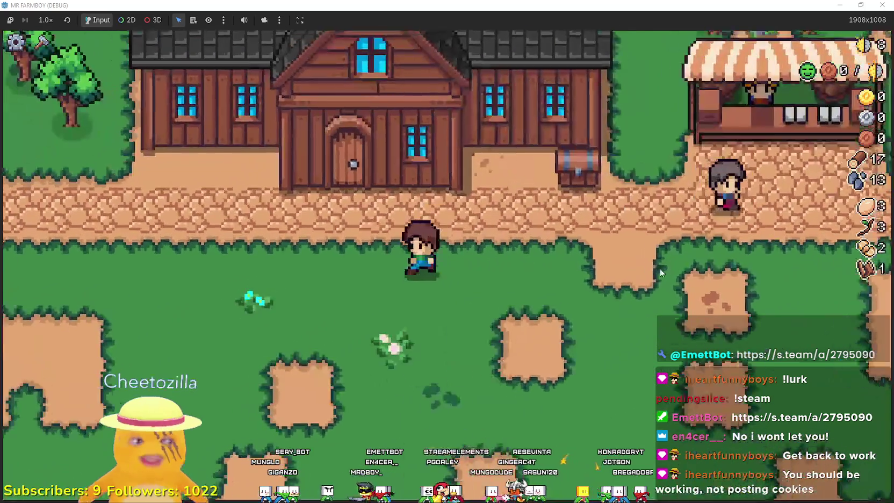
pyautogui.press('w')
pyautogui.press('e')
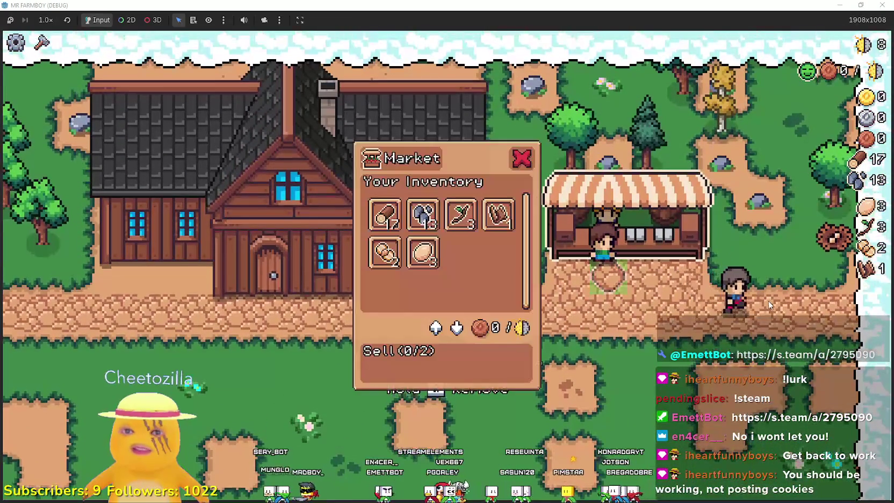
pyautogui.click(420, 257)
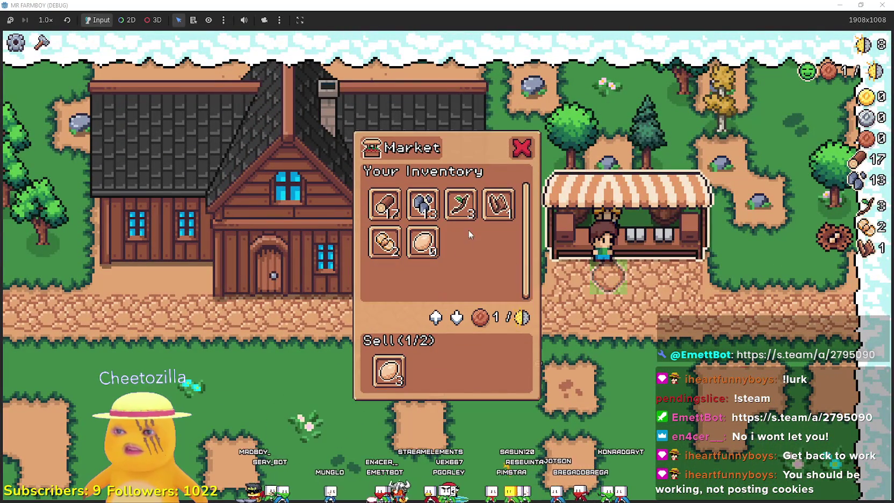
pyautogui.click(461, 208)
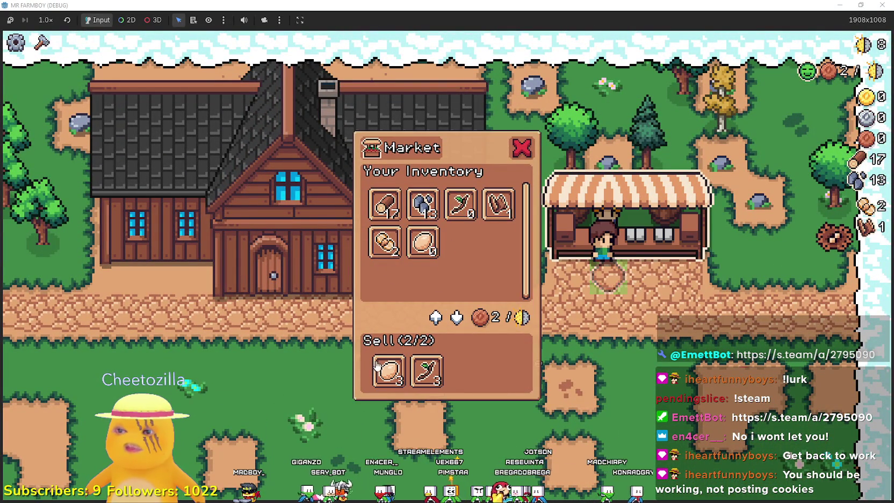
# Leave the Market, walk to the house door, and inspect the Player House skill tree
pyautogui.press('s')
pyautogui.press('a')
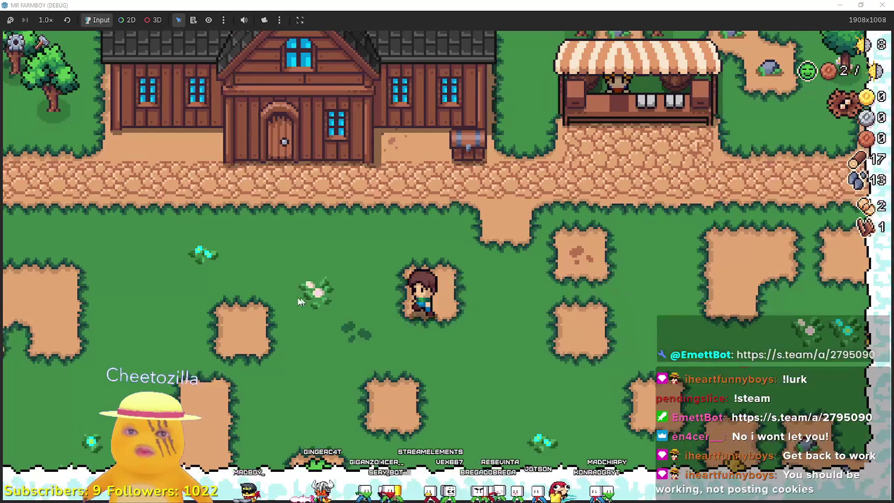
pyautogui.press('w')
pyautogui.press('e')
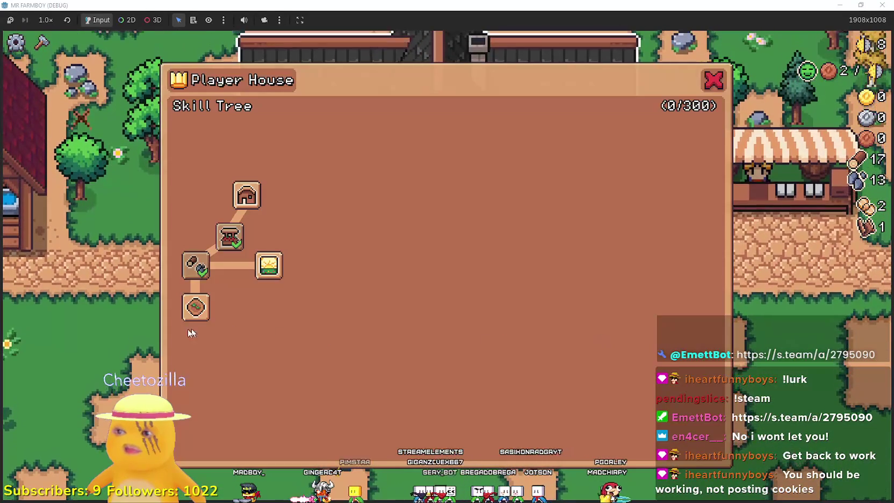
pyautogui.moveTo(197, 306)
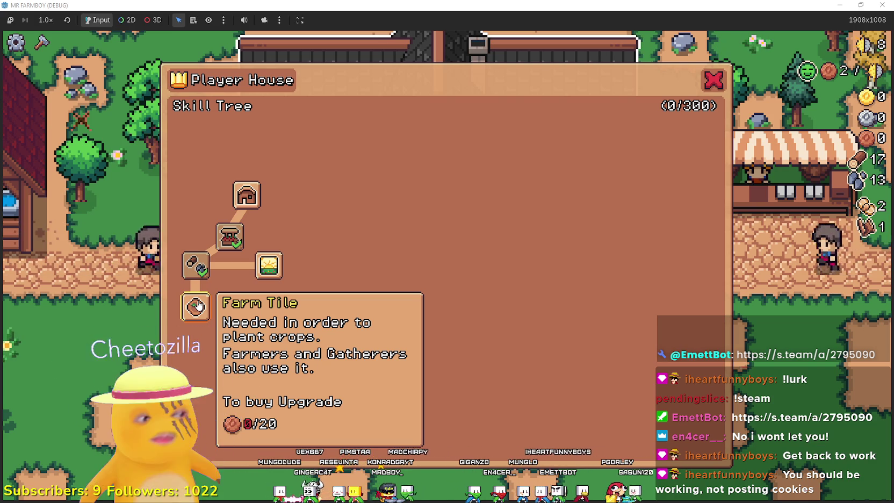
pyautogui.moveTo(246, 195)
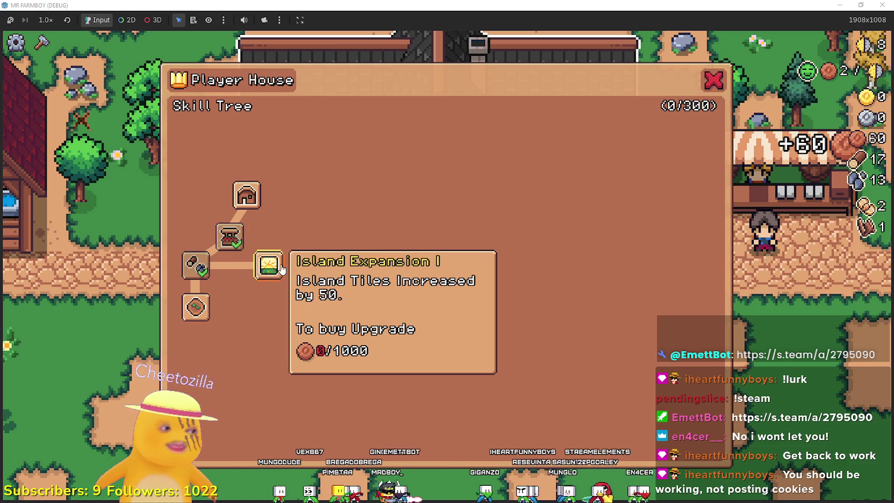
pyautogui.click(714, 81)
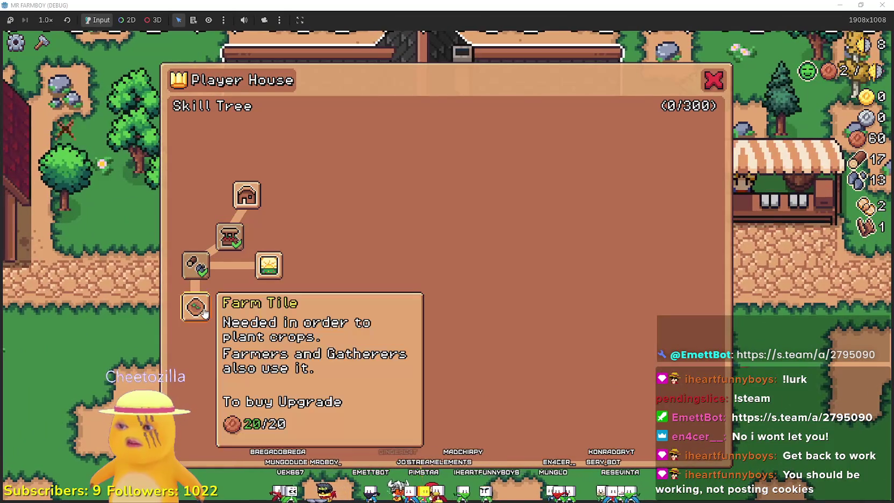
# Buy the Farm Tile upgrade for 20 copper, check the new Wheat node, and close the tree
pyautogui.click(195, 307)
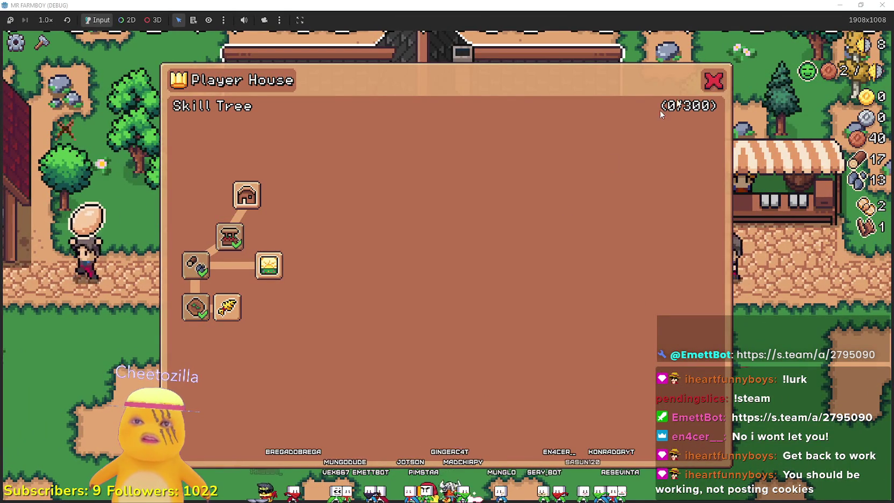
pyautogui.moveTo(185, 321)
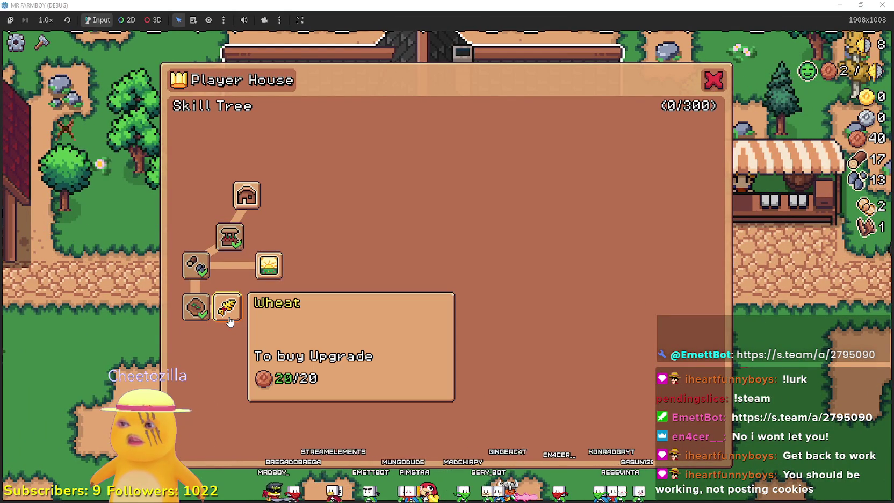
pyautogui.moveTo(224, 317)
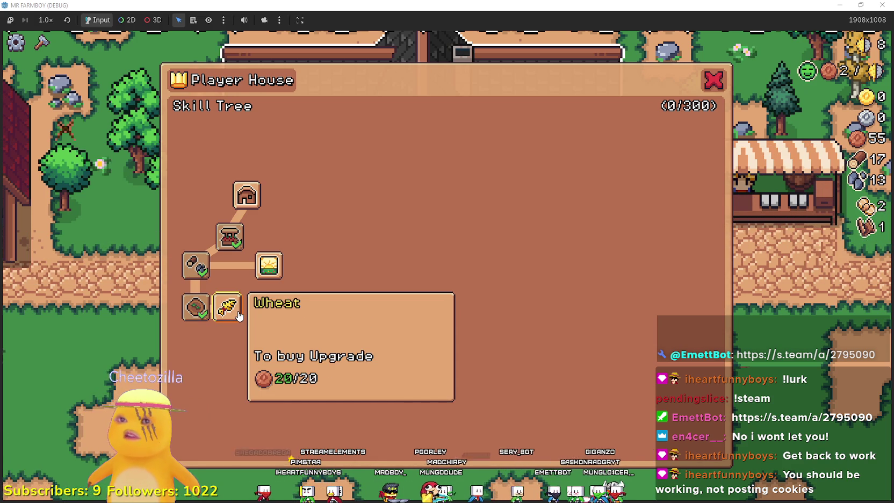
pyautogui.click(710, 89)
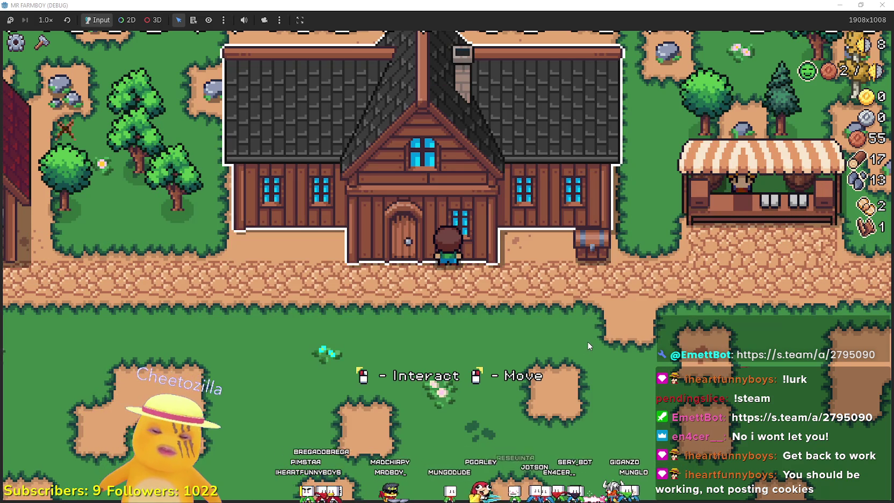
# Scroll through the crafting list looking for the new farm tile recipe
pyautogui.press('s')
pyautogui.press('c')
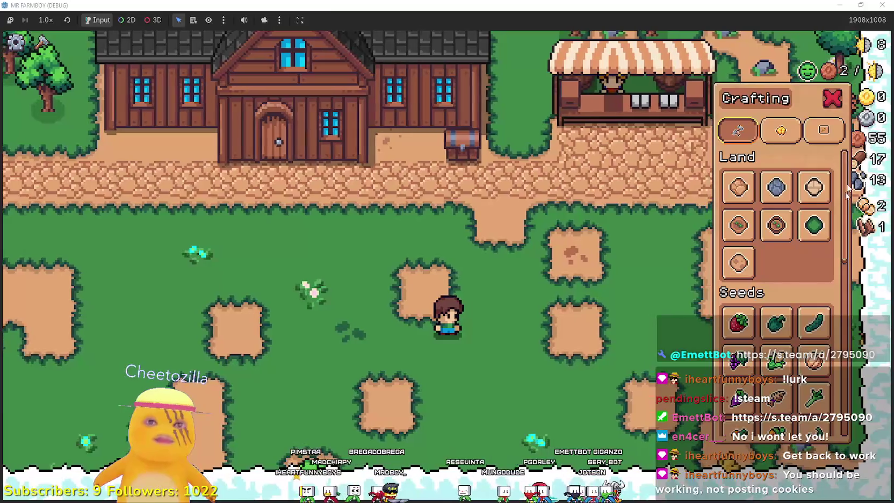
pyautogui.scroll(-3)
pyautogui.scroll(3)
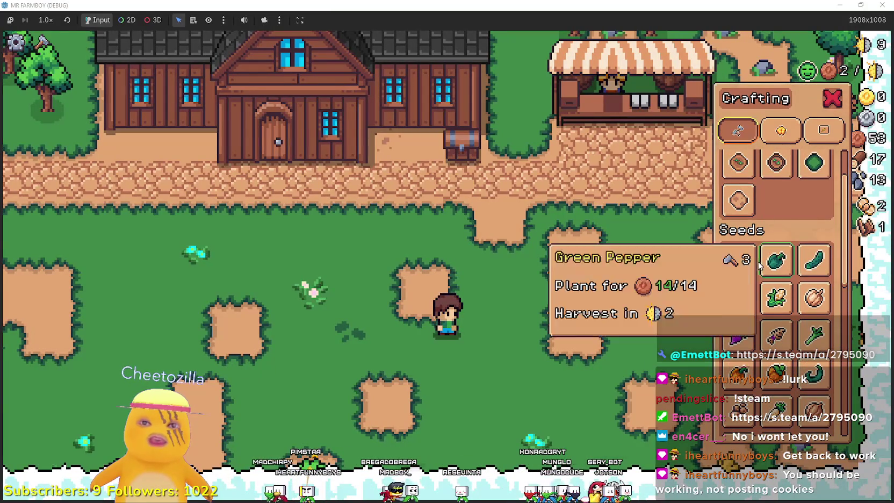
pyautogui.scroll(-3)
pyautogui.scroll(3)
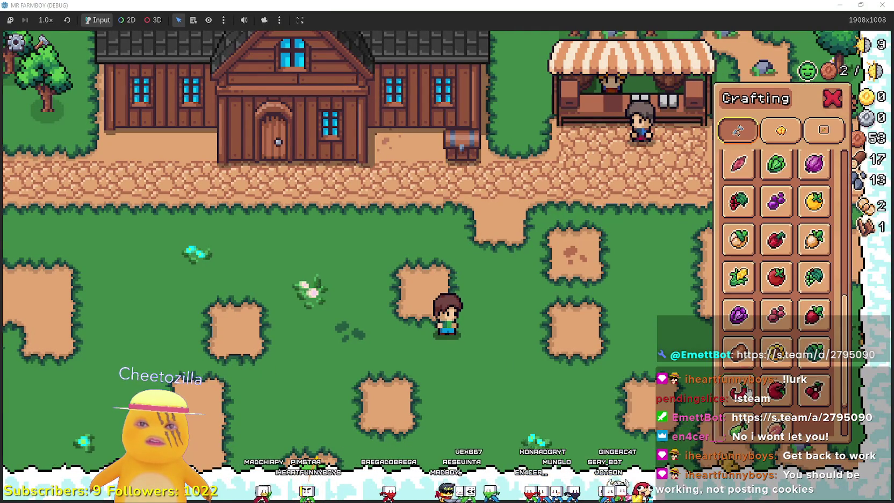
pyautogui.scroll(-3)
pyautogui.scroll(3)
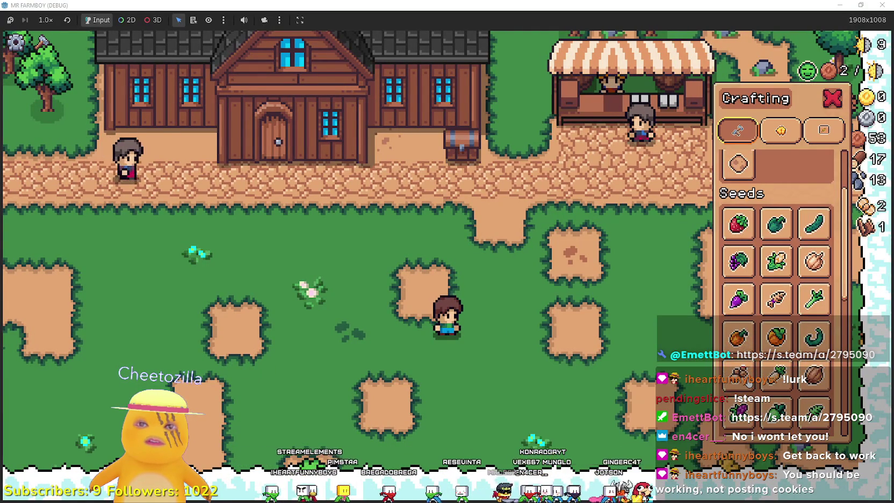
pyautogui.press('Escape')
# Confirm the farm tile under Land in crafting, then return to the Godot editor
pyautogui.scroll(3)
pyautogui.scroll(-3)
pyautogui.press('c')
pyautogui.scroll(-3)
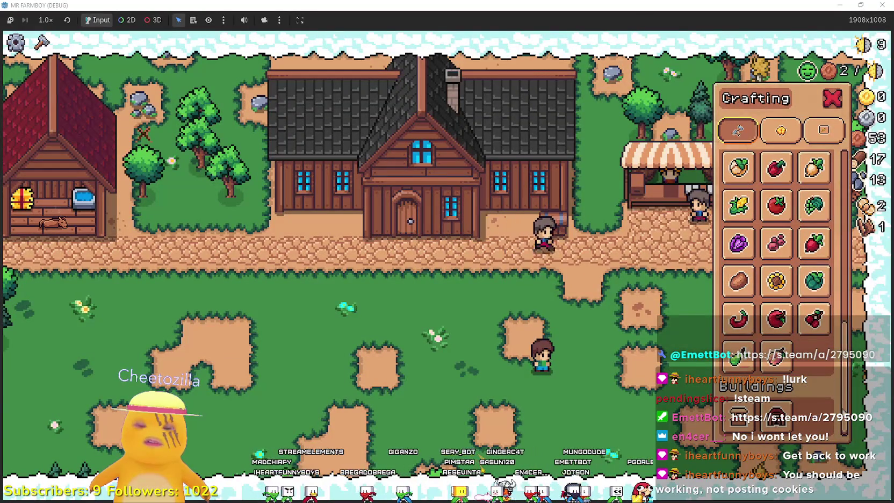
pyautogui.moveTo(848, 349); pyautogui.dragTo(852, 185)
pyautogui.press('a')
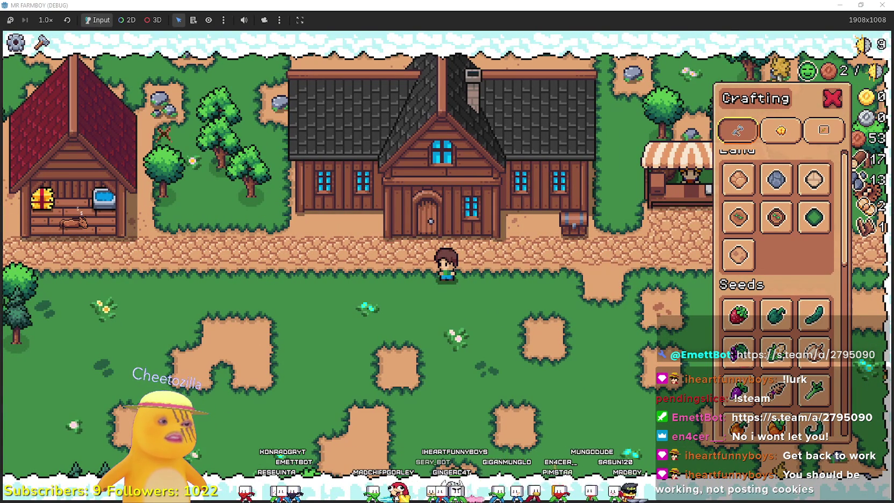
pyautogui.hotkey('alt', 'Tab')
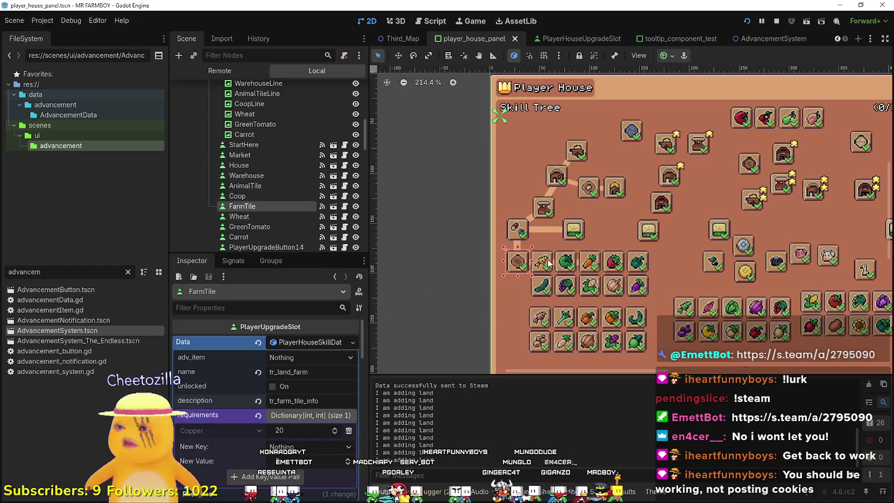
# Select WheatAdvButton and open its advancement_button.gd script in the Script editor
pyautogui.click(549, 263)
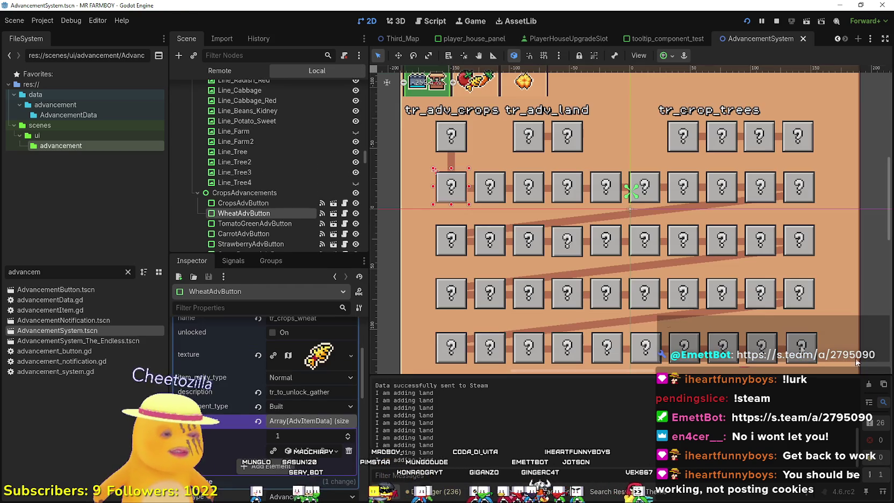
pyautogui.scroll(3)
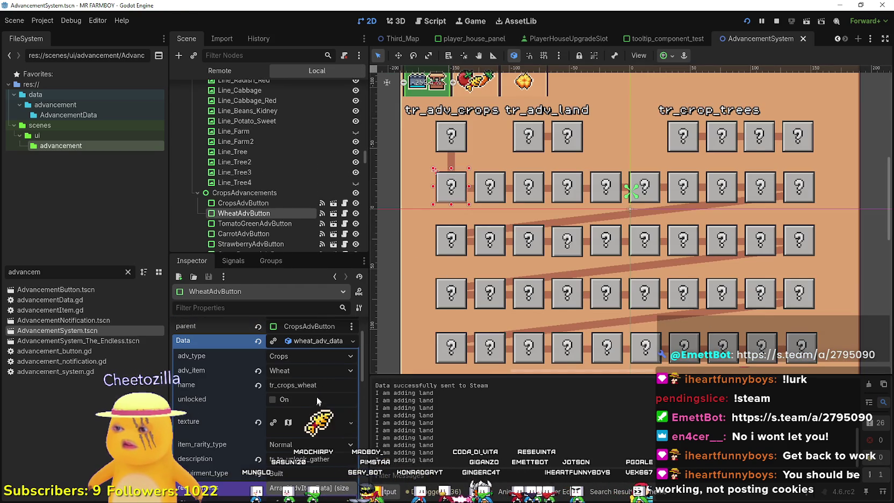
pyautogui.scroll(-3)
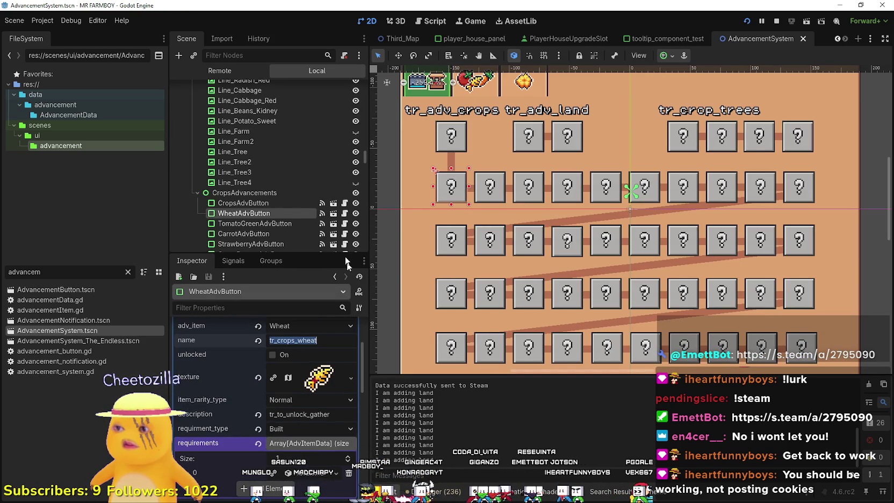
pyautogui.click(345, 213)
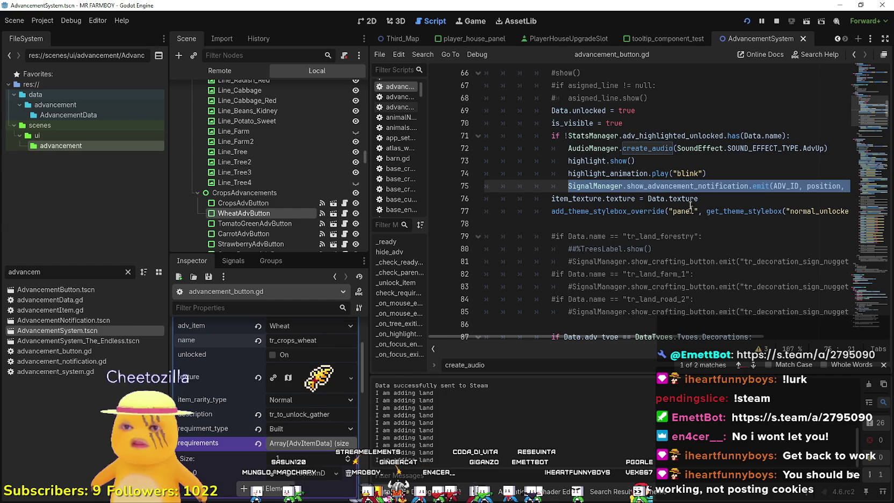
# Review the highlight check lines in advancement_button.gd
pyautogui.scroll(3)
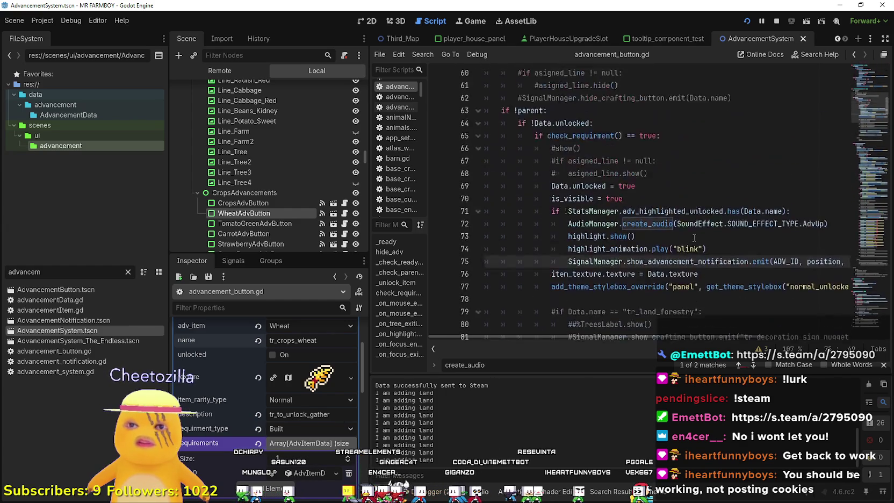
pyautogui.scroll(-3)
pyautogui.scroll(-3)
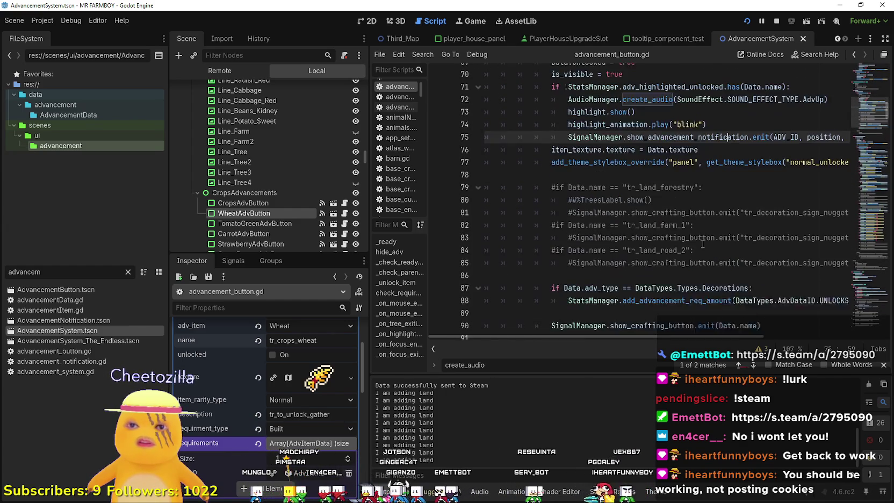
pyautogui.scroll(3)
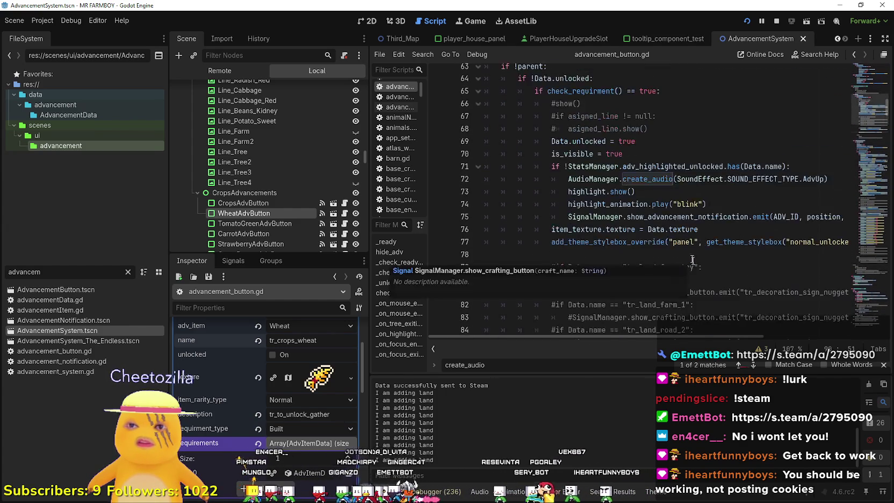
pyautogui.scroll(-3)
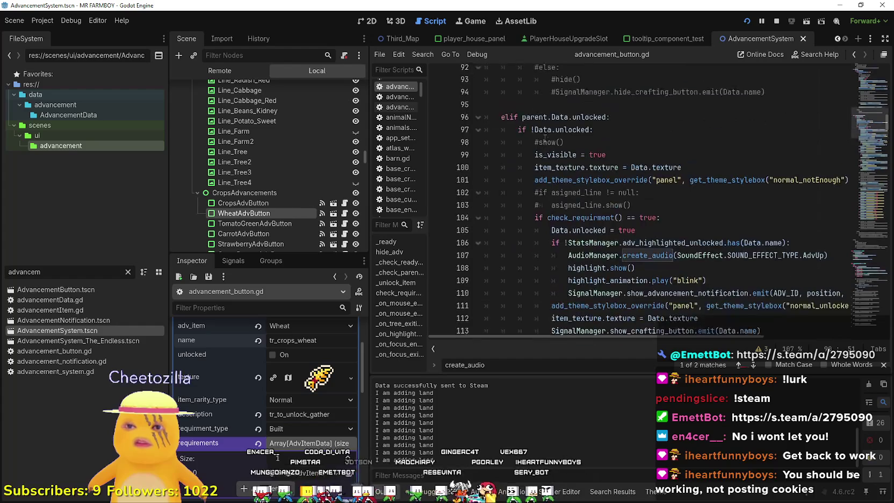
pyautogui.scroll(-3)
pyautogui.moveTo(547, 144); pyautogui.dragTo(796, 165)
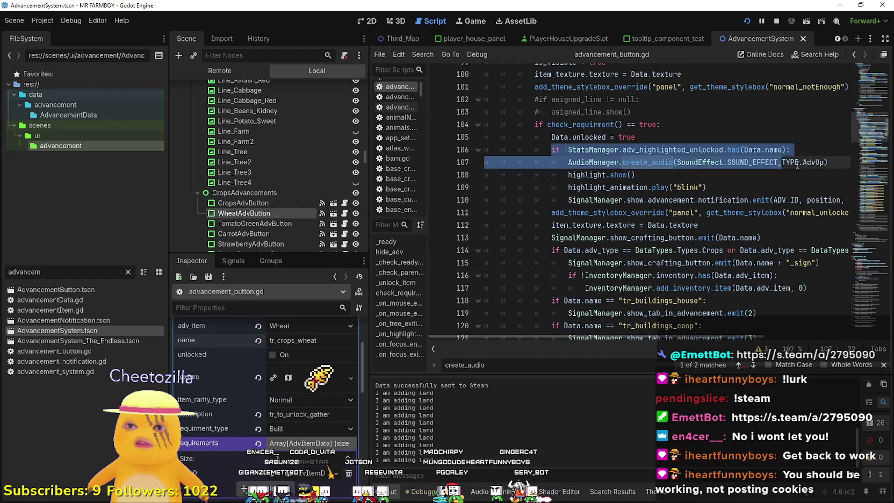
pyautogui.scroll(-3)
pyautogui.moveTo(535, 162); pyautogui.dragTo(736, 162)
# Copy the crafting-unlock block on lines 113–117, then switch to the PlayerHouseUpgradeSlot scene
pyautogui.moveTo(836, 185); pyautogui.dragTo(516, 174)
pyautogui.moveTo(806, 213); pyautogui.dragTo(482, 167)
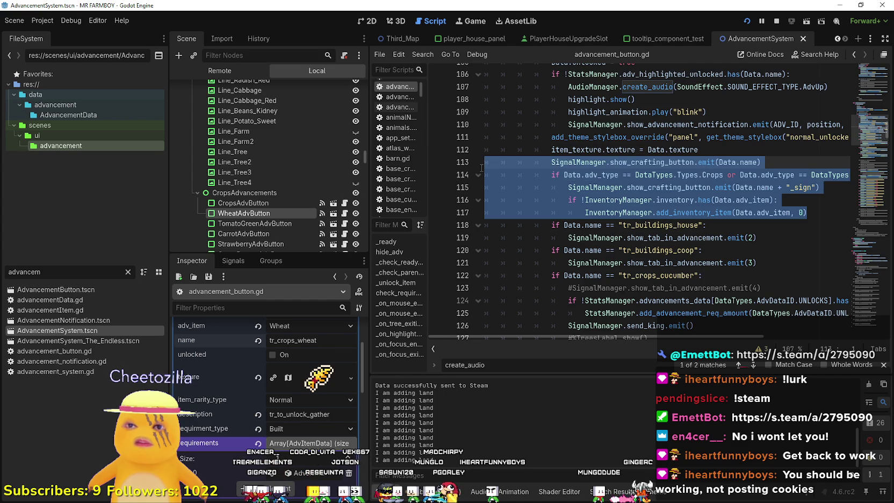
pyautogui.rightClick(535, 177)
pyautogui.click(541, 235)
pyautogui.click(630, 212)
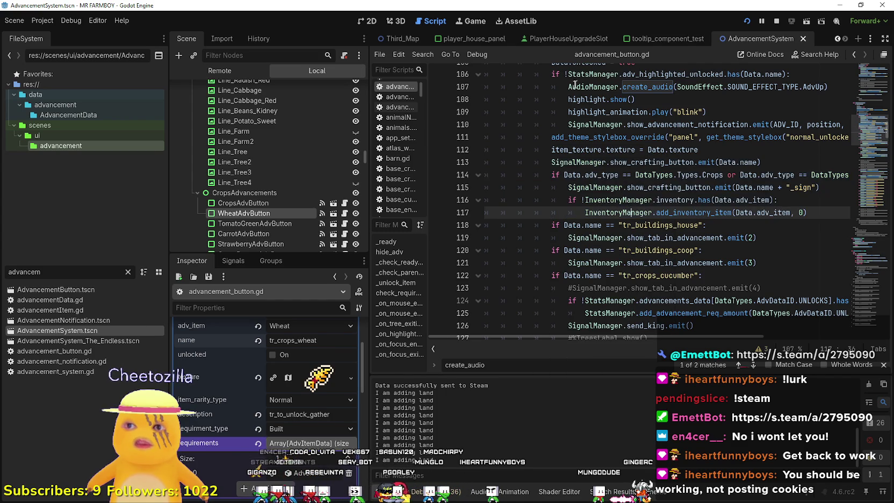
pyautogui.click(564, 39)
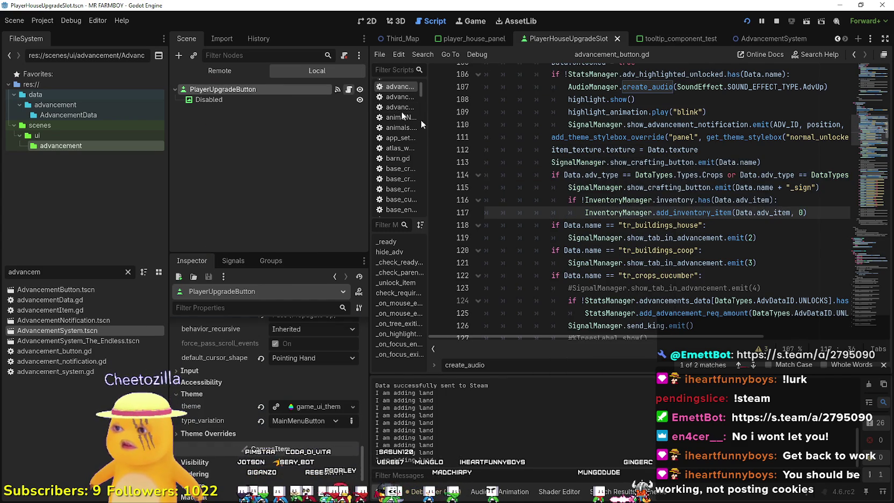
# Paste the copied crafting-unlock block on a new line after line 166's show_crafting_button call
pyautogui.scroll(-3)
pyautogui.scroll(-3)
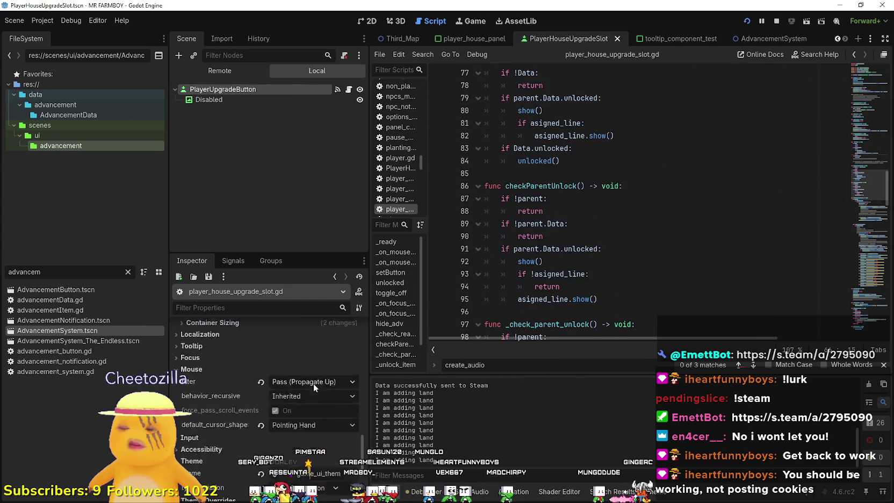
pyautogui.scroll(3)
pyautogui.scroll(-3)
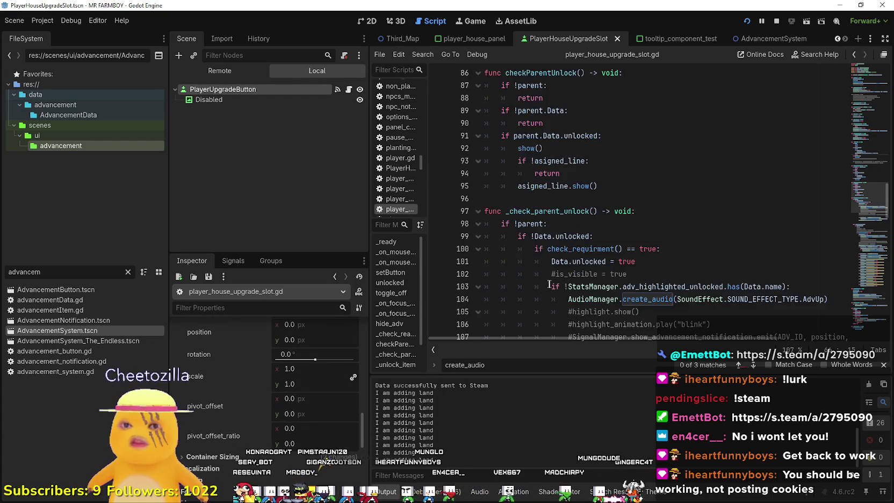
pyautogui.scroll(-3)
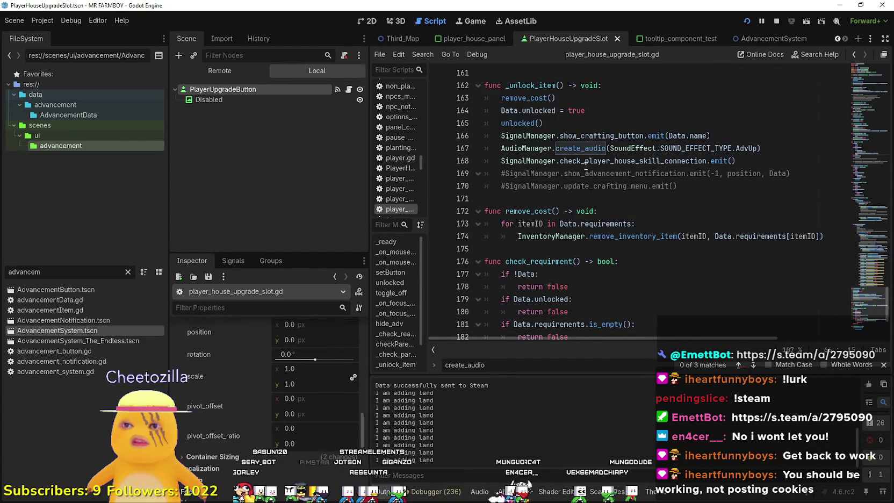
pyautogui.doubleClick(586, 163)
pyautogui.click(589, 136)
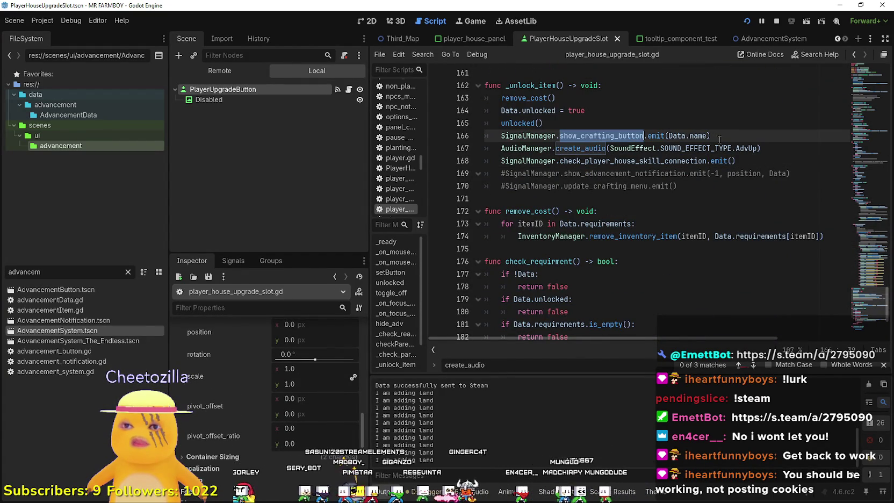
pyautogui.moveTo(726, 132); pyautogui.dragTo(488, 138)
pyautogui.click(741, 133)
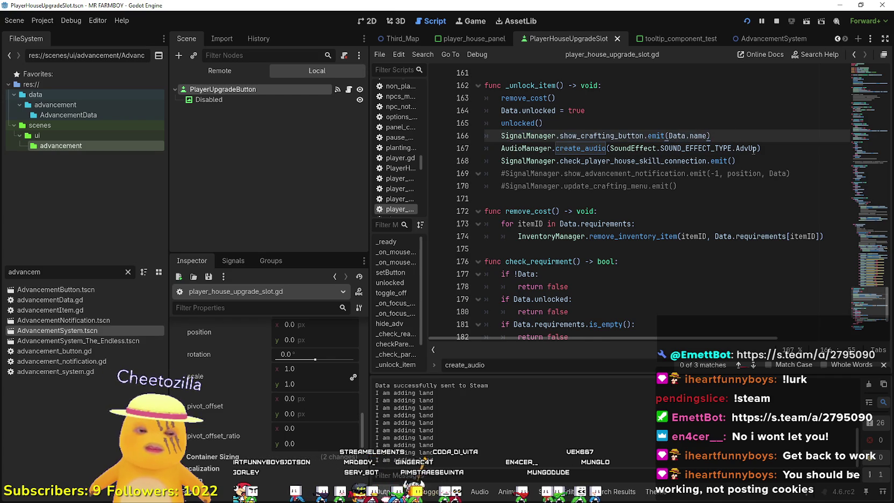
pyautogui.press('Return')
pyautogui.hotkey('ctrl', 'v')
# Dedent the five pasted lines, 167–171, by one level
pyautogui.moveTo(765, 148); pyautogui.dragTo(526, 147)
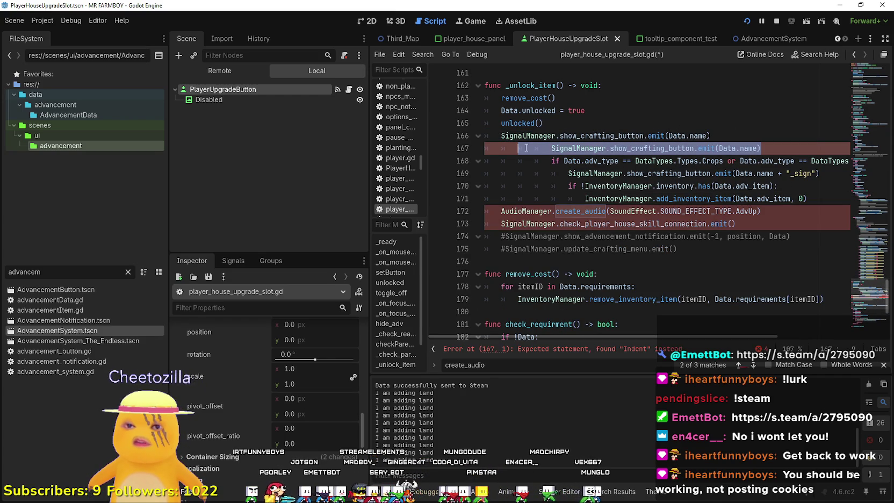
pyautogui.moveTo(793, 199); pyautogui.dragTo(493, 148)
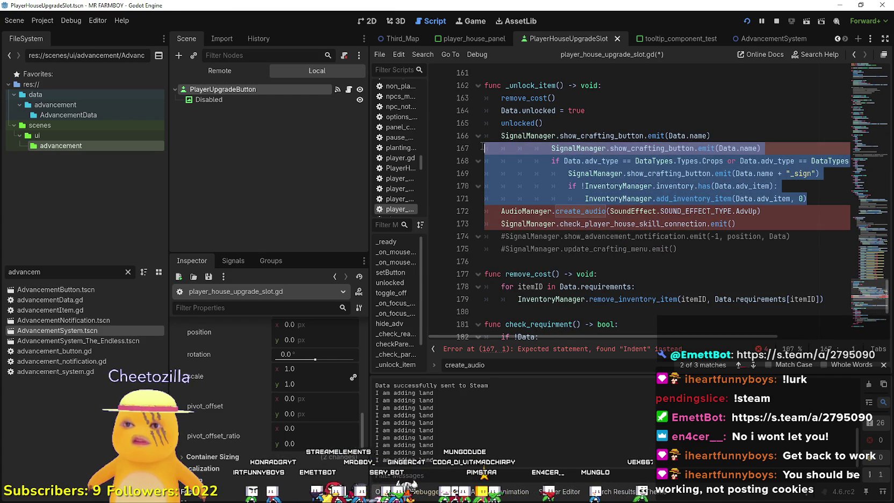
pyautogui.hotkey('shift', 'Tab')
pyautogui.hotkey('shift', 'Tab')
pyautogui.hotkey('shift', 'Tab')
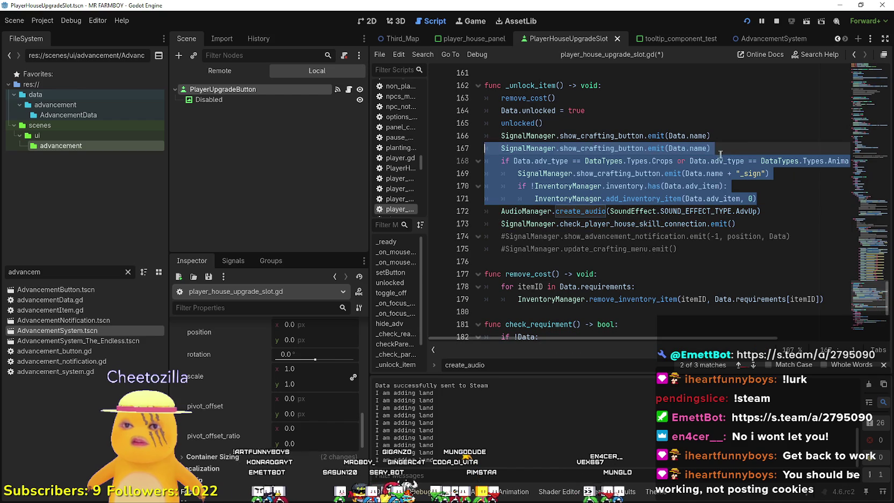
pyautogui.click(776, 202)
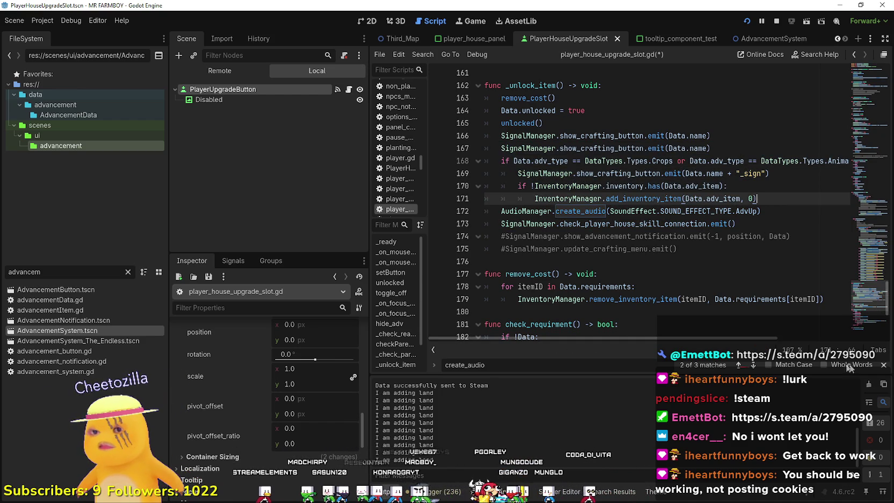
# Close the create_audio search bar and review the Data and adv_type references on line 168
pyautogui.click(884, 365)
pyautogui.moveTo(370, 256); pyautogui.dragTo(271, 247)
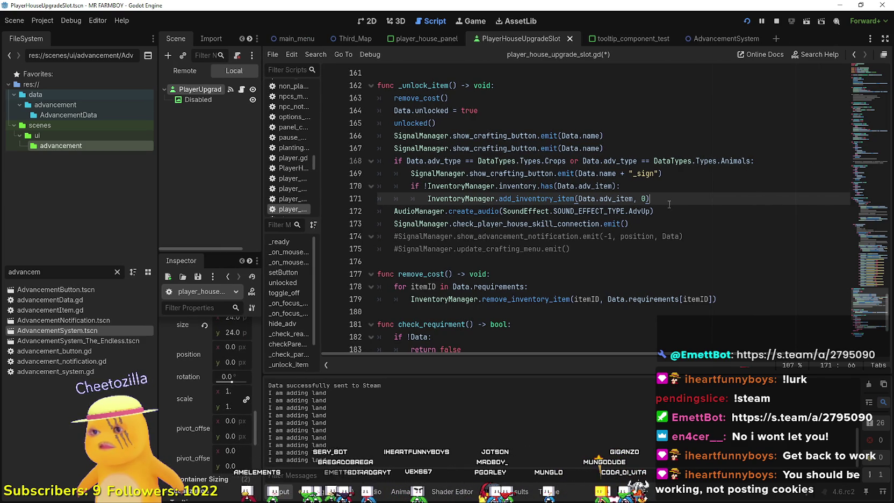
pyautogui.click(424, 162)
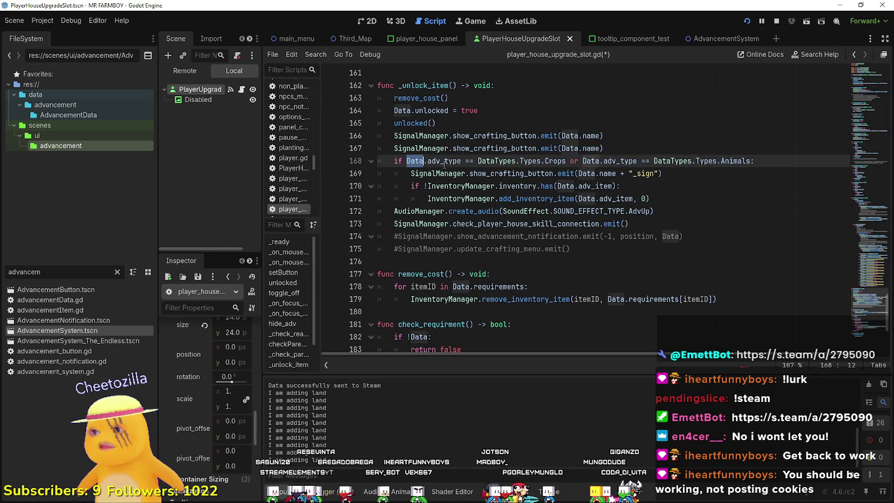
pyautogui.doubleClick(444, 161)
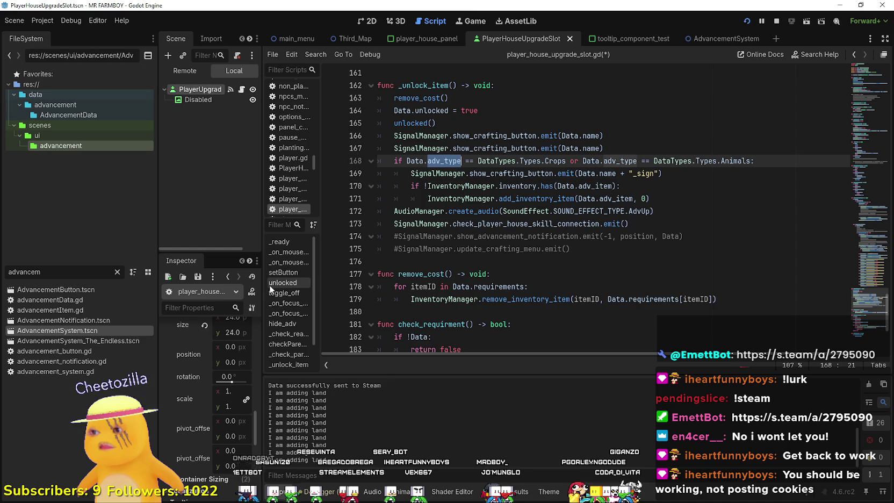
pyautogui.moveTo(260, 279); pyautogui.dragTo(350, 274)
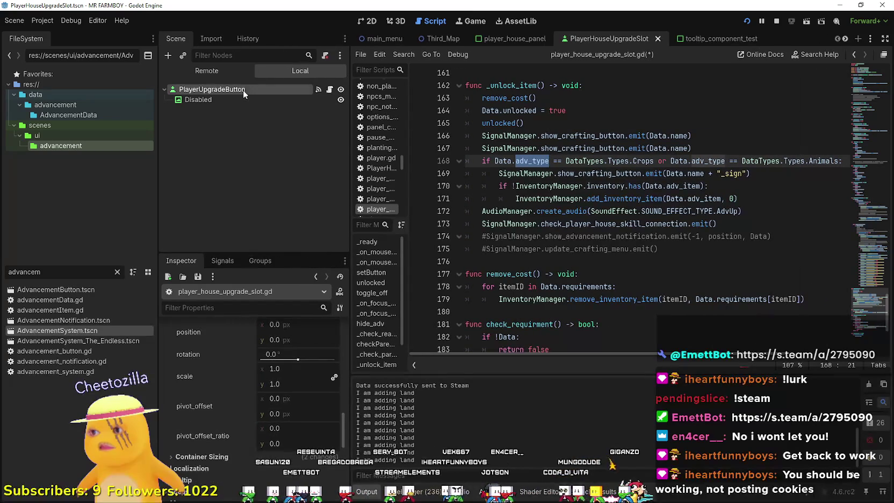
# In player_house_panel, check the Wheat node's Data: adv_item Wheat, name tr_crops_wheat
pyautogui.scroll(-3)
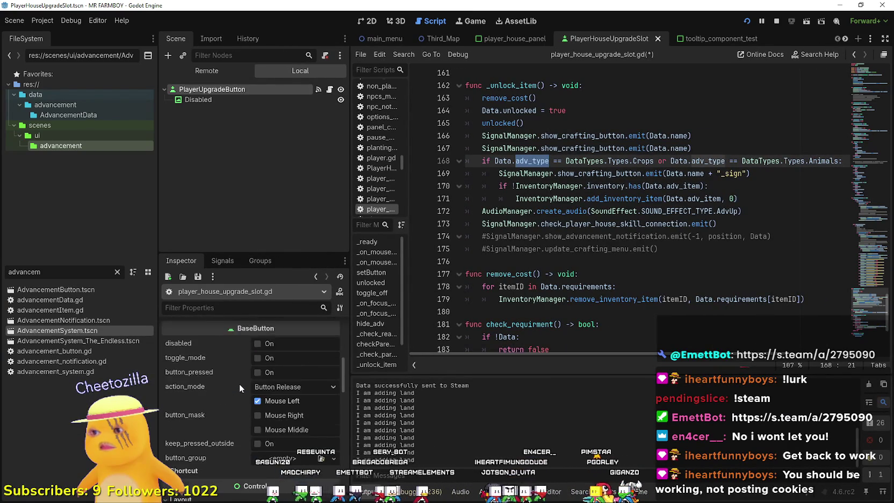
pyautogui.scroll(3)
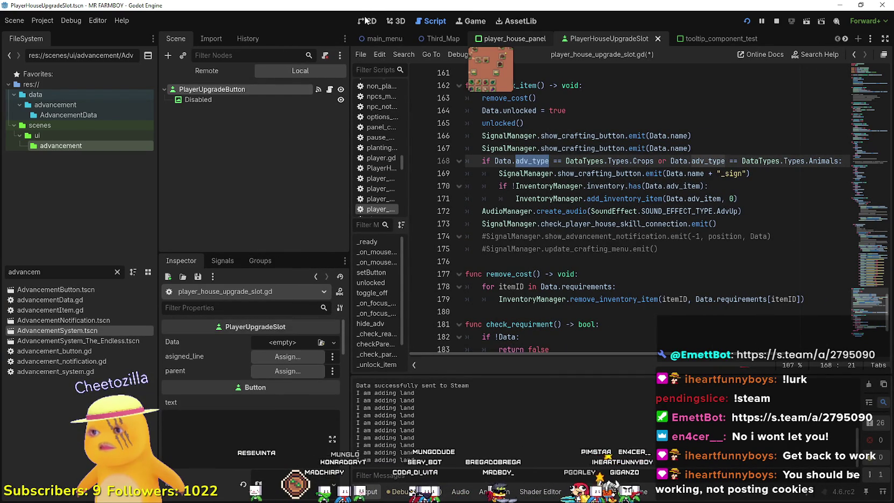
pyautogui.click(511, 38)
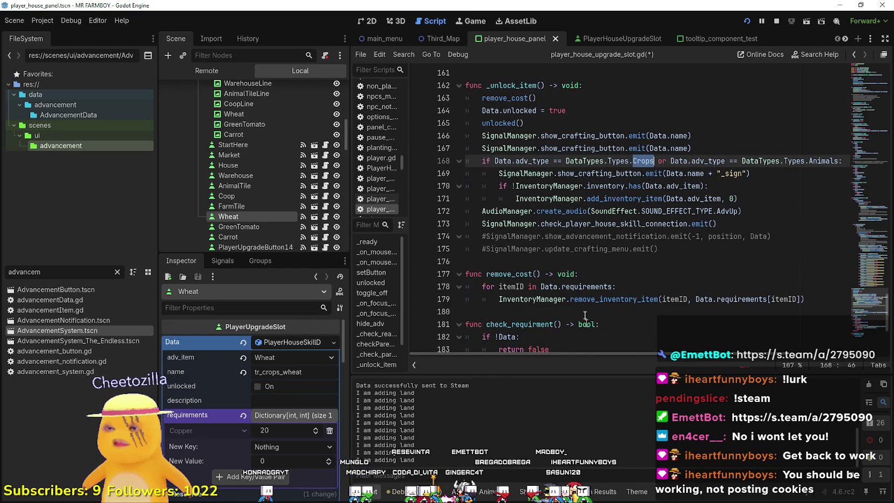
pyautogui.scroll(3)
pyautogui.scroll(-3)
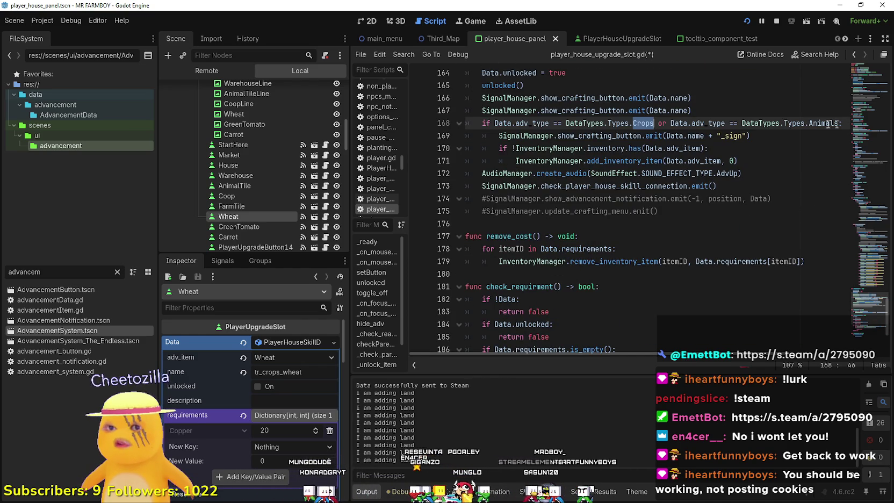
pyautogui.scroll(3)
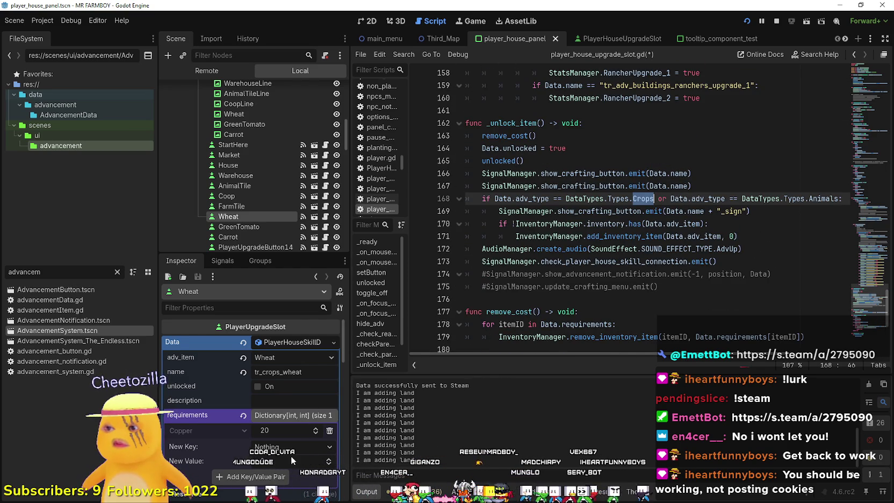
pyautogui.hscroll(3)
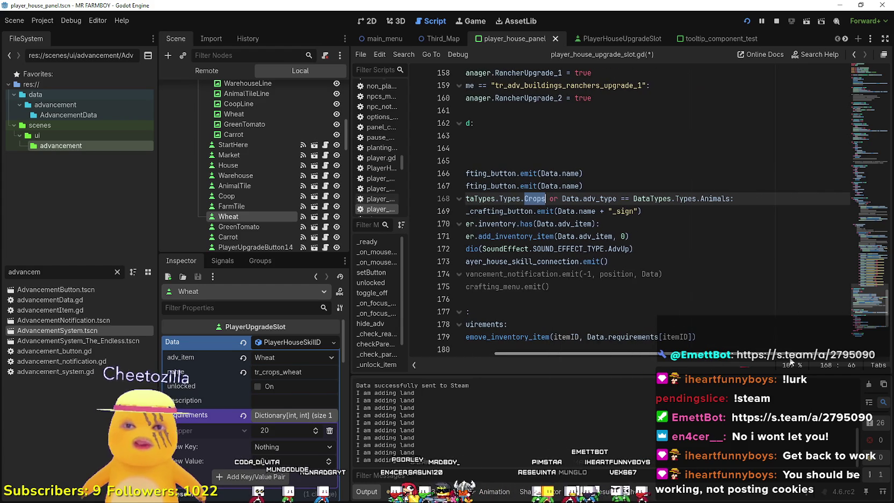
pyautogui.hscroll(-3)
# Select the crop/animal check block on lines 168–171, then return to the running game
pyautogui.click(754, 244)
pyautogui.moveTo(754, 236); pyautogui.dragTo(478, 199)
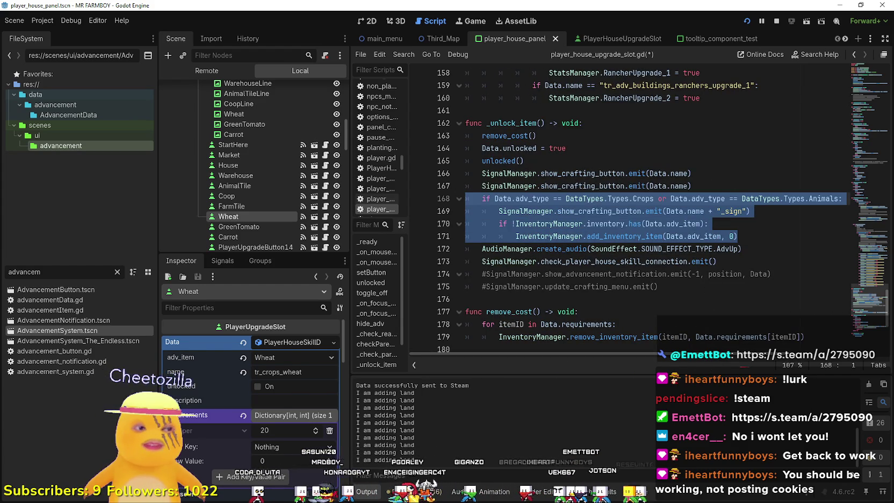
pyautogui.hotkey('alt', 'Tab')
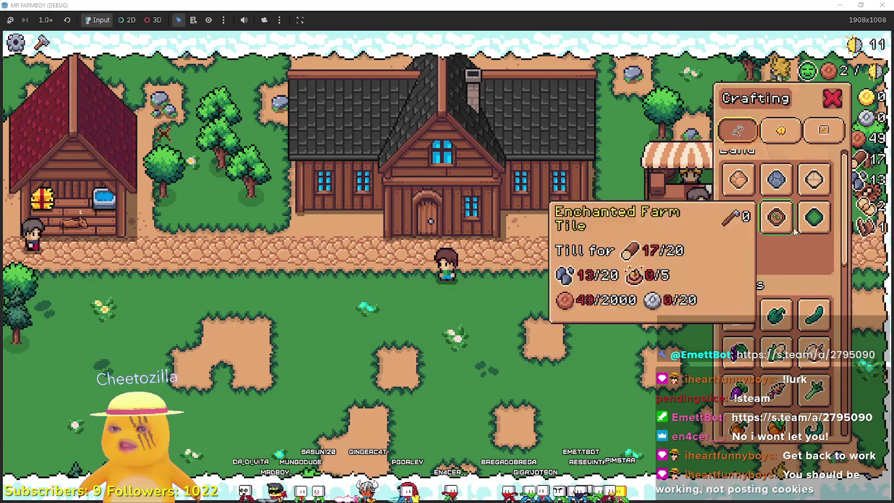
# Scroll through the crafting list, then close it
pyautogui.scroll(-3)
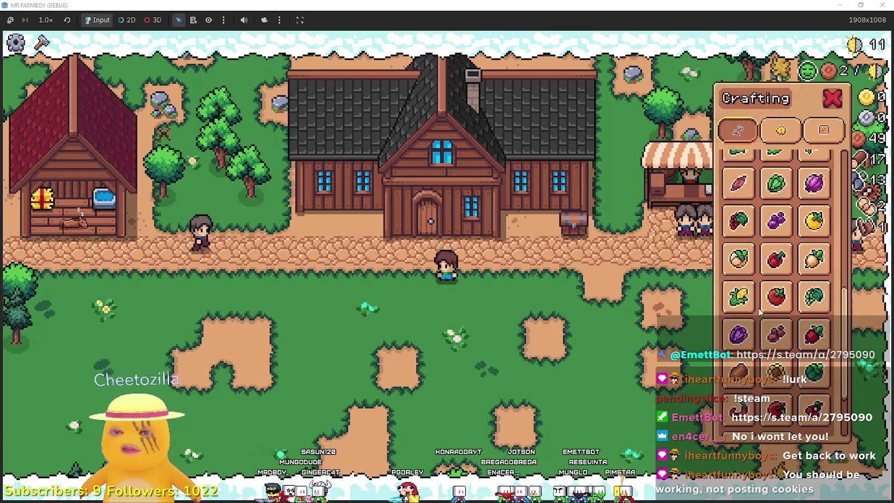
pyautogui.scroll(3)
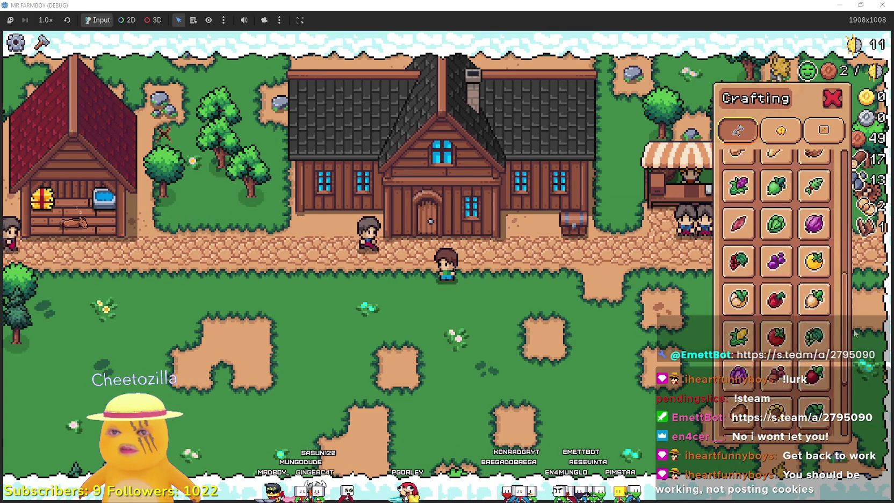
pyautogui.scroll(-3)
pyautogui.scroll(3)
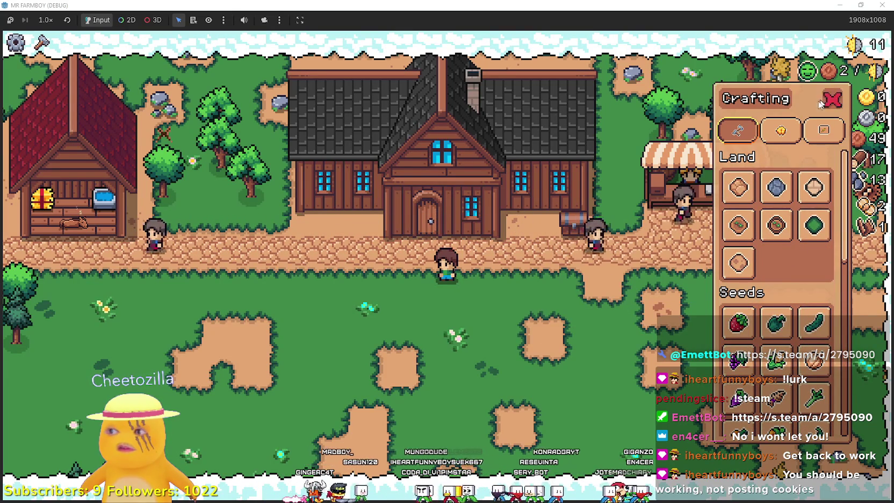
pyautogui.click(834, 98)
# Bring up the Player House skill tree to review it, then close it
pyautogui.press('e')
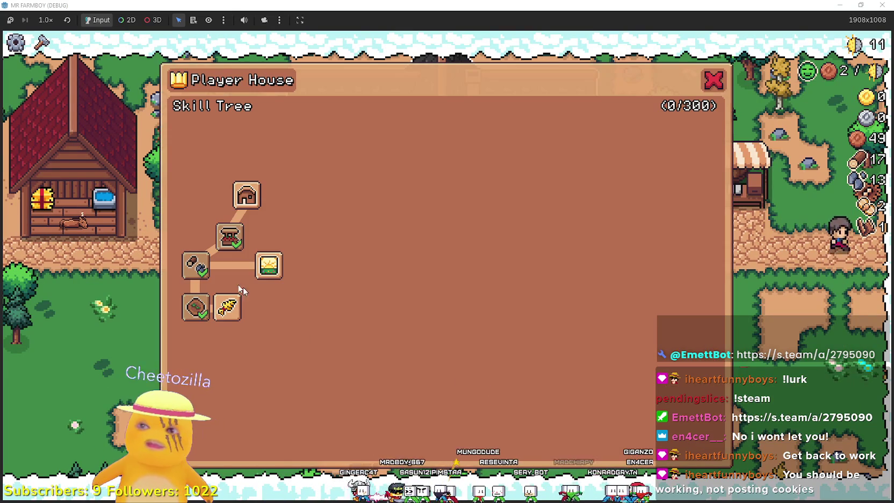
pyautogui.moveTo(205, 303)
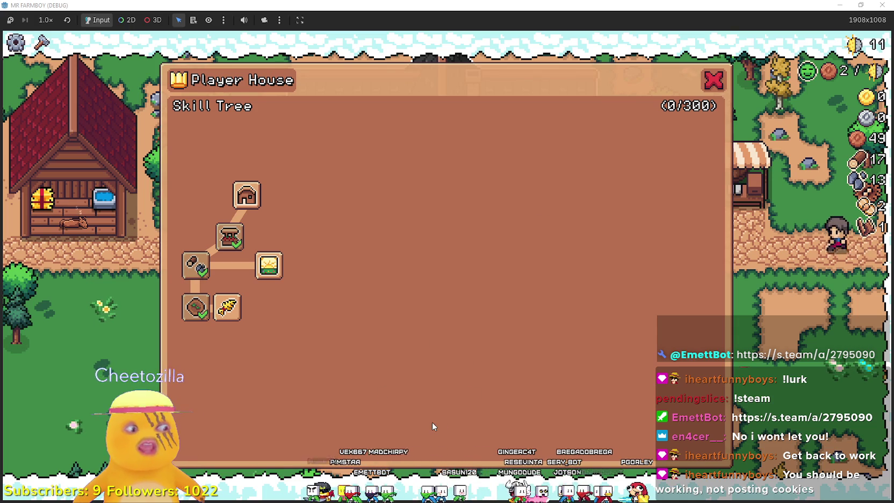
pyautogui.click(713, 80)
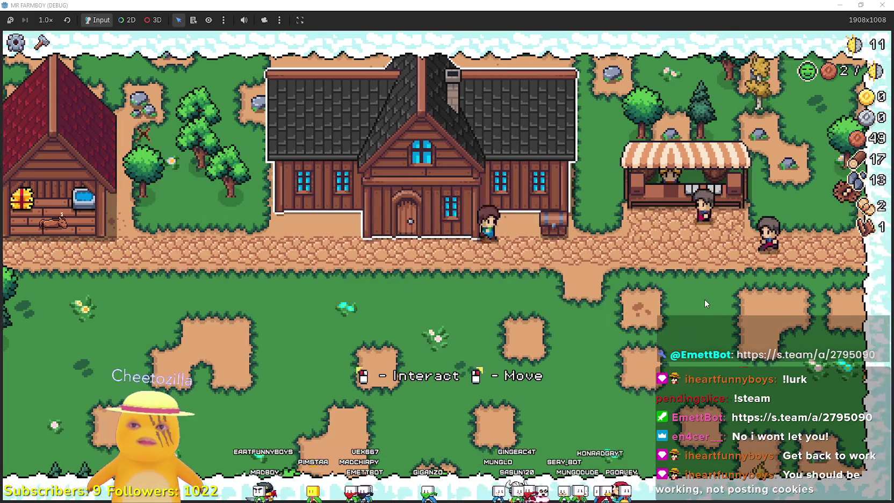
# Check the market stall's inventory, then pick Farm Tile from the crafting list
pyautogui.press('d')
pyautogui.press('e')
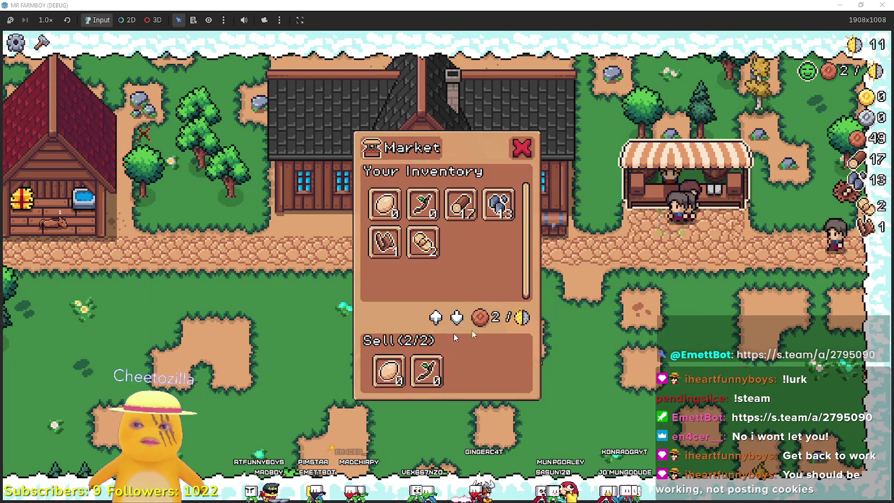
pyautogui.press('Escape')
pyautogui.press('c')
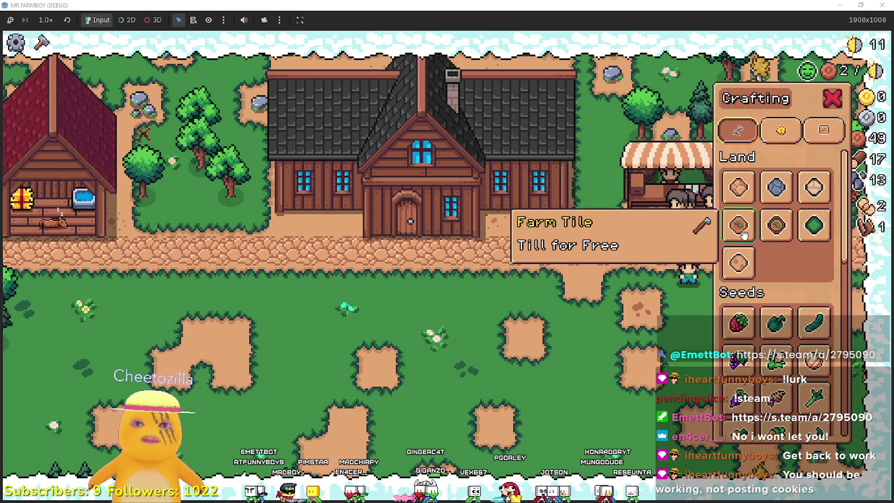
pyautogui.click(739, 224)
# Till a rectangular plot of farm tiles beside the road, then stop placing tiles
pyautogui.click(642, 279)
pyautogui.press('a')
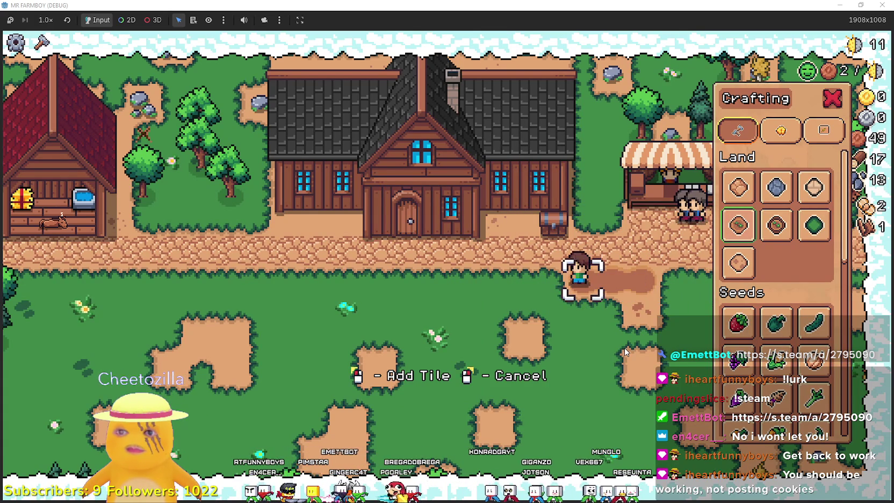
pyautogui.press('s')
pyautogui.press('d')
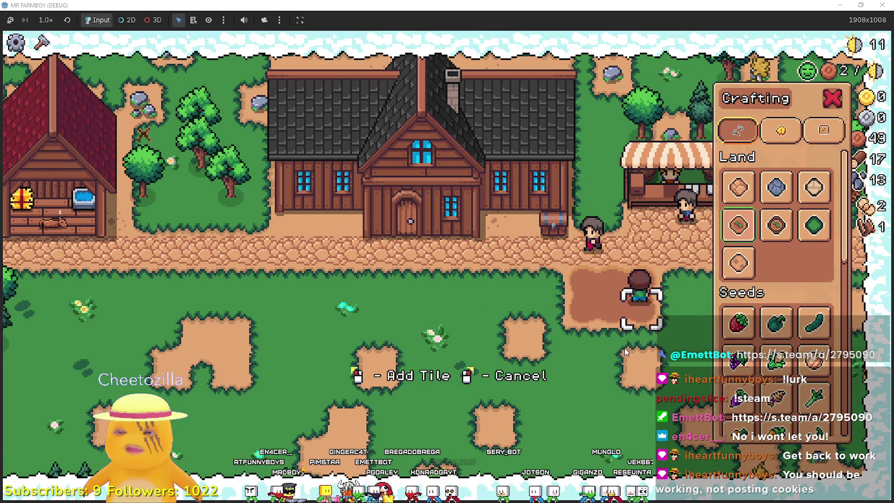
pyautogui.press('w')
pyautogui.press('s')
pyautogui.press('a')
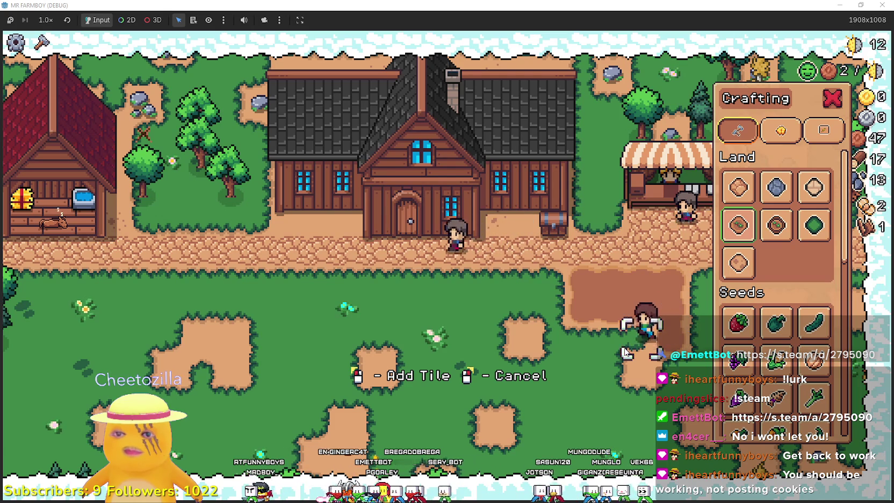
pyautogui.press('a')
pyautogui.press('s')
pyautogui.press('d')
pyautogui.press('d')
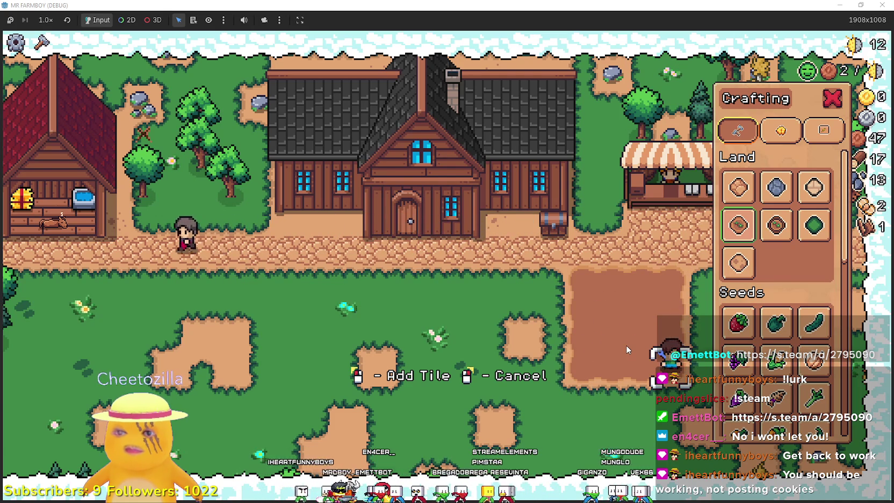
pyautogui.press('s')
pyautogui.press('a')
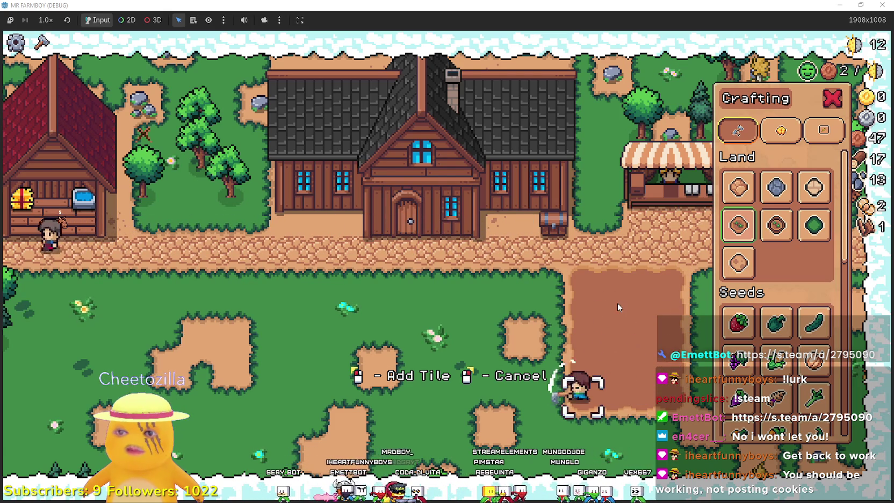
pyautogui.press('w')
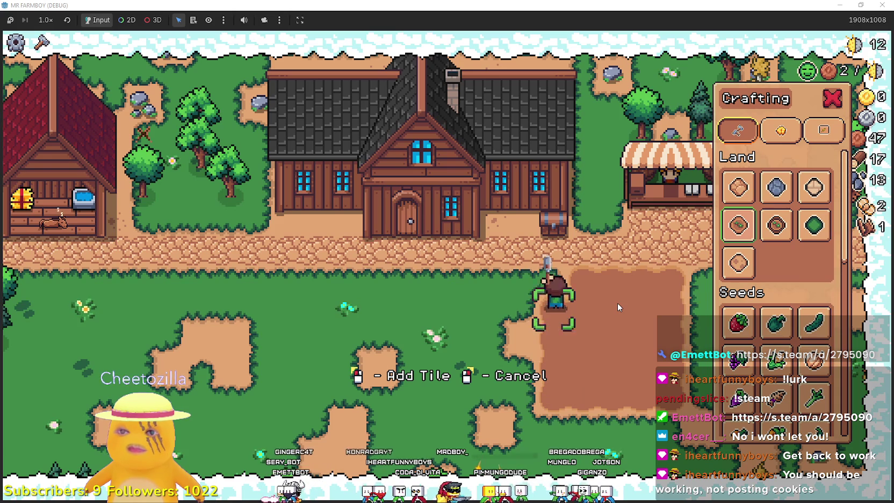
pyautogui.rightClick(617, 302)
# Buy the Wheat upgrade in the Player House skill tree
pyautogui.press('a')
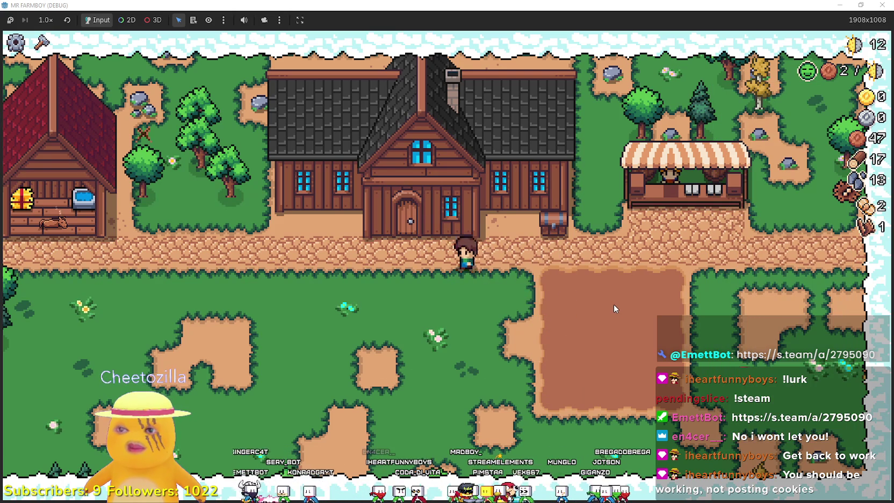
pyautogui.press('e')
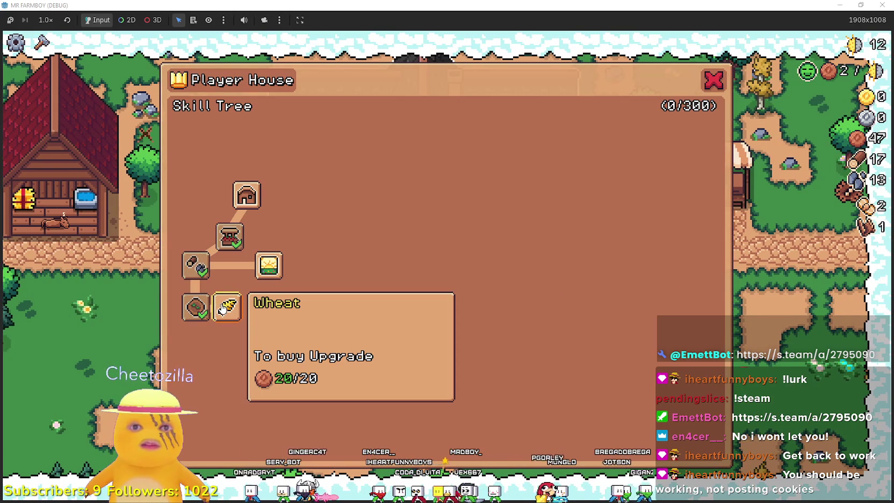
pyautogui.click(224, 307)
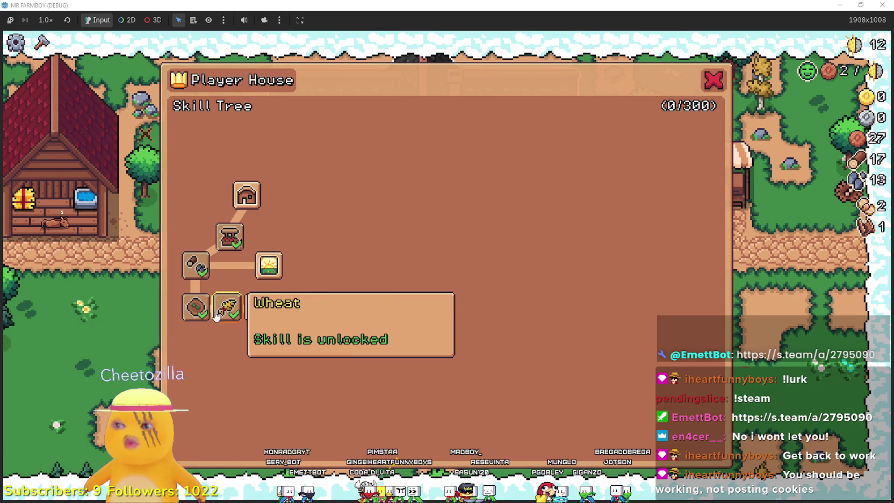
pyautogui.click(710, 80)
# Plant Wheat seeds from the crafting list into the tilled plot
pyautogui.press('c')
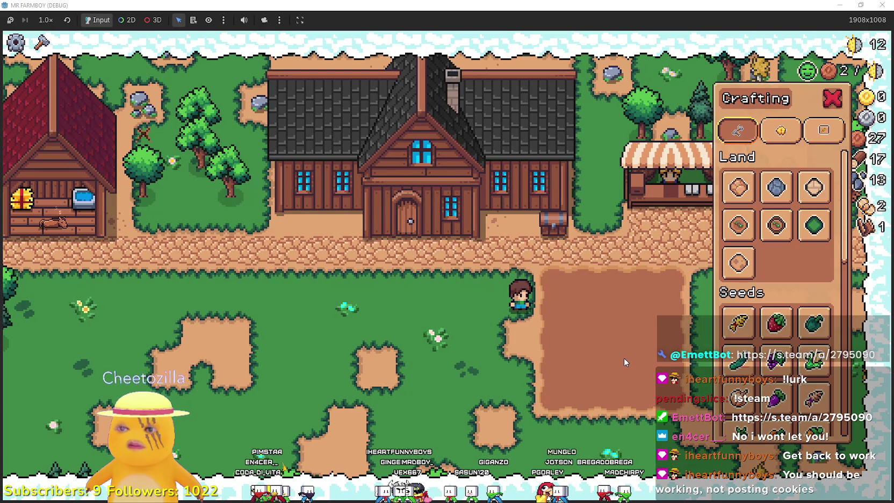
pyautogui.click(738, 323)
pyautogui.click(585, 347)
pyautogui.click(587, 345)
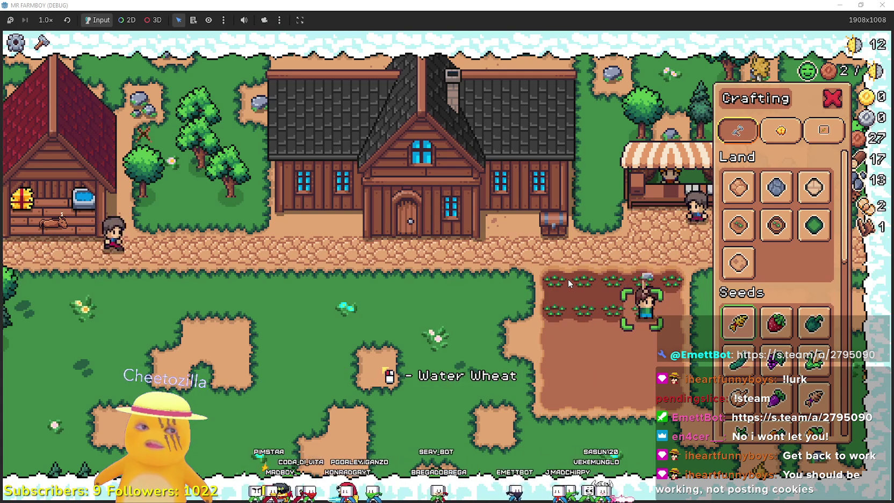
pyautogui.press('Escape')
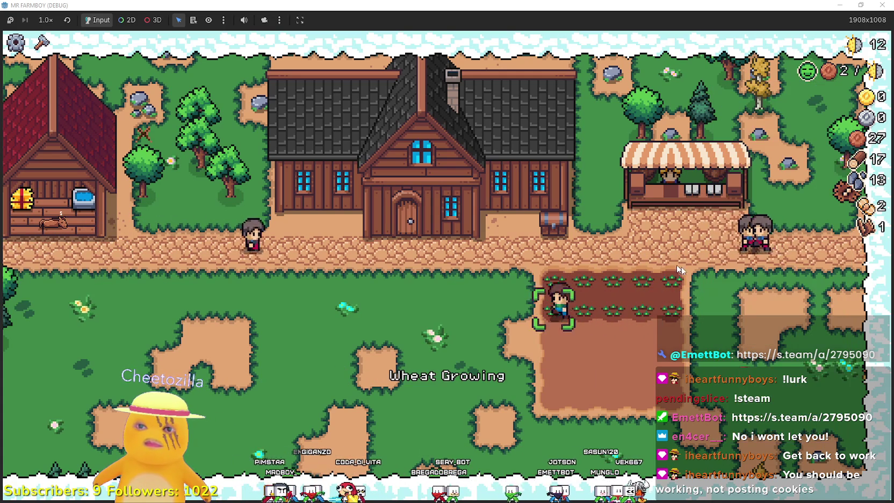
# Buy the Green Tomato upgrade and plant one green tomato in the plot
pyautogui.click(422, 172)
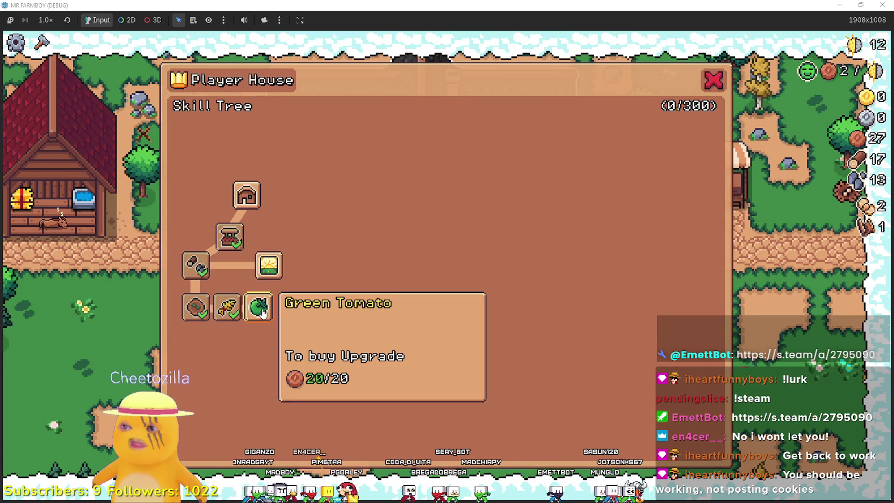
pyautogui.click(260, 307)
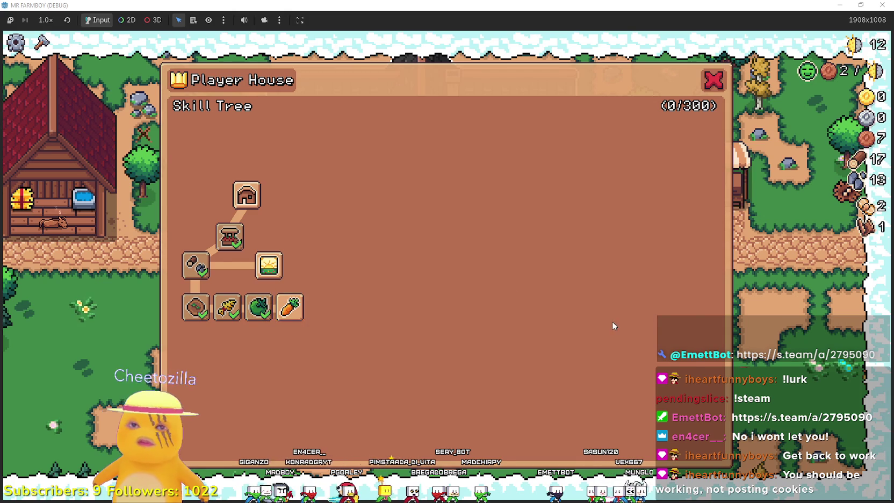
pyautogui.press('Escape')
pyautogui.press('c')
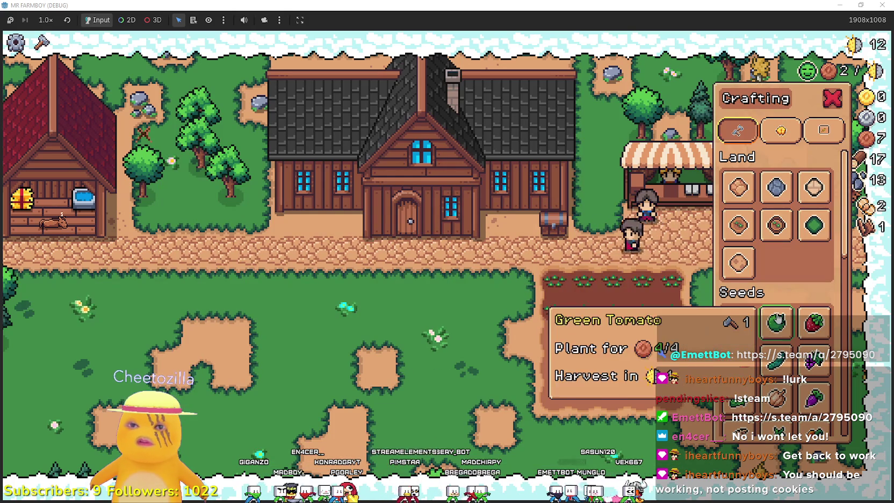
pyautogui.click(775, 323)
pyautogui.click(599, 352)
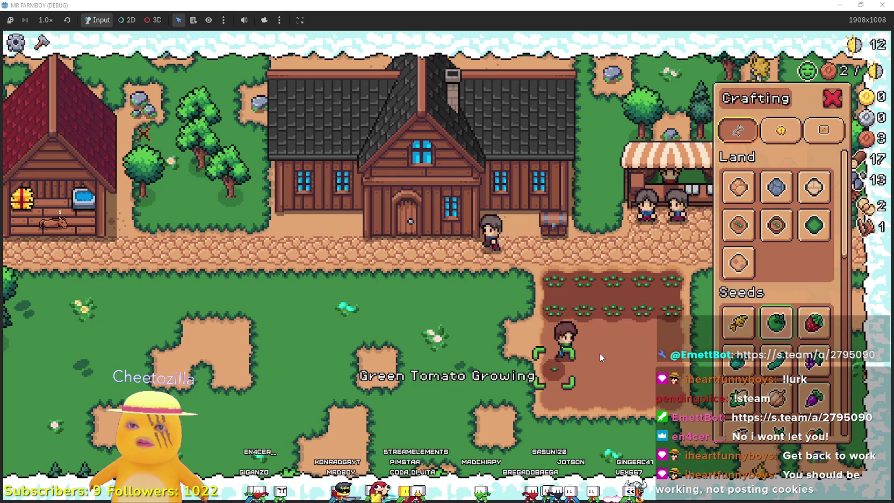
# Plant more wheat in the plot and close the crafting list
pyautogui.press('c')
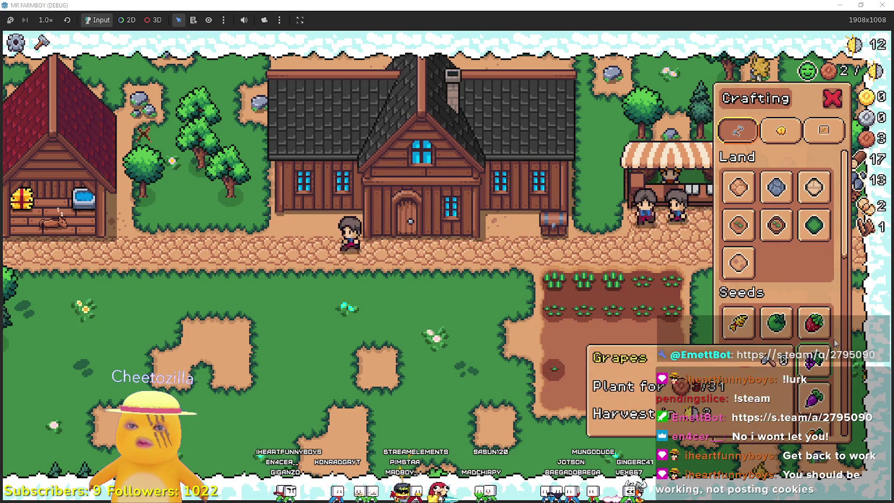
pyautogui.press('Return')
pyautogui.click(634, 343)
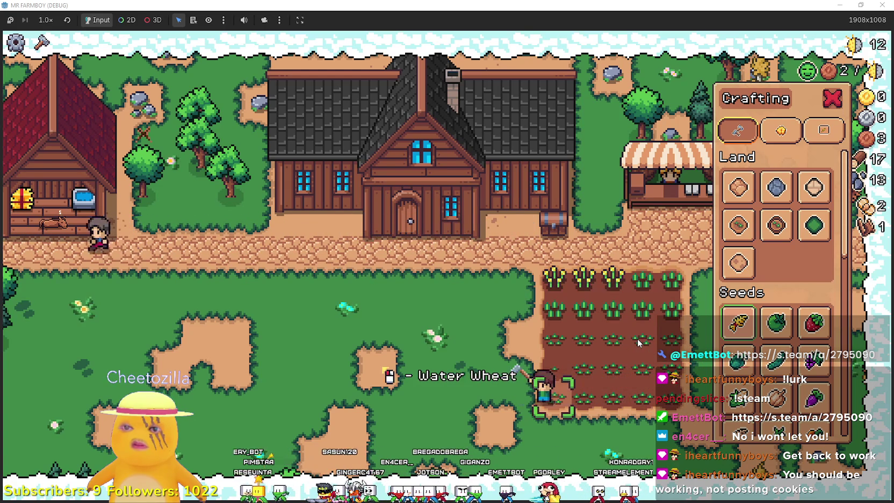
pyautogui.press('Escape')
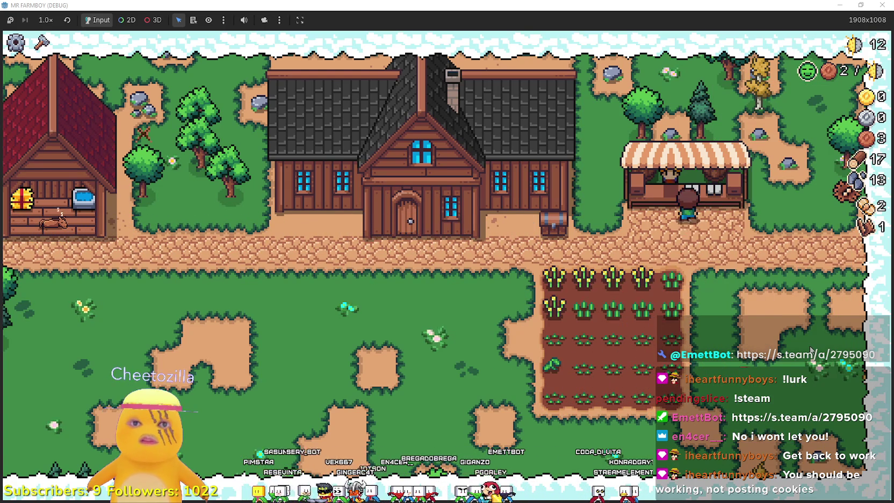
pyautogui.moveTo(431, 366)
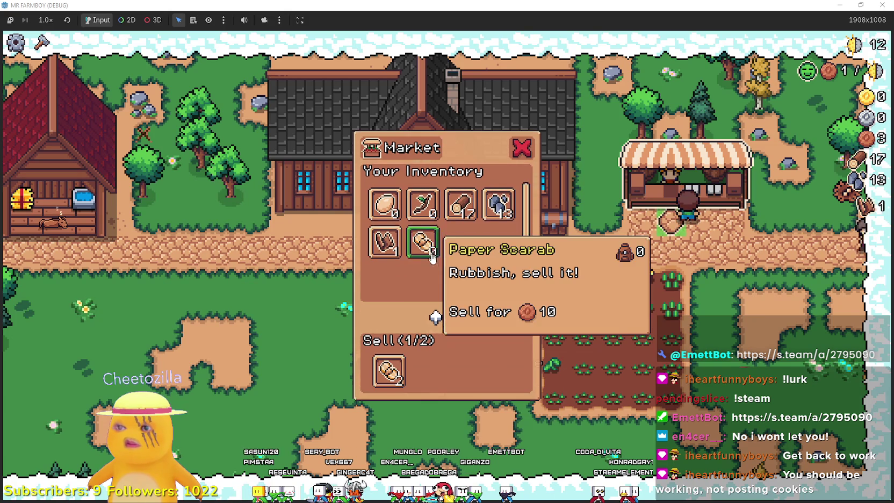
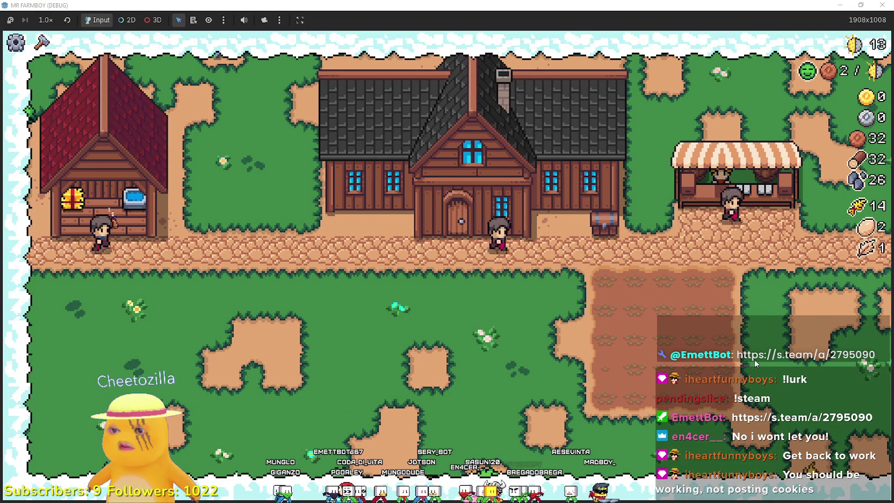
# Select the Land dirt tile and lay the first columns of dirt below the road
pyautogui.press('c')
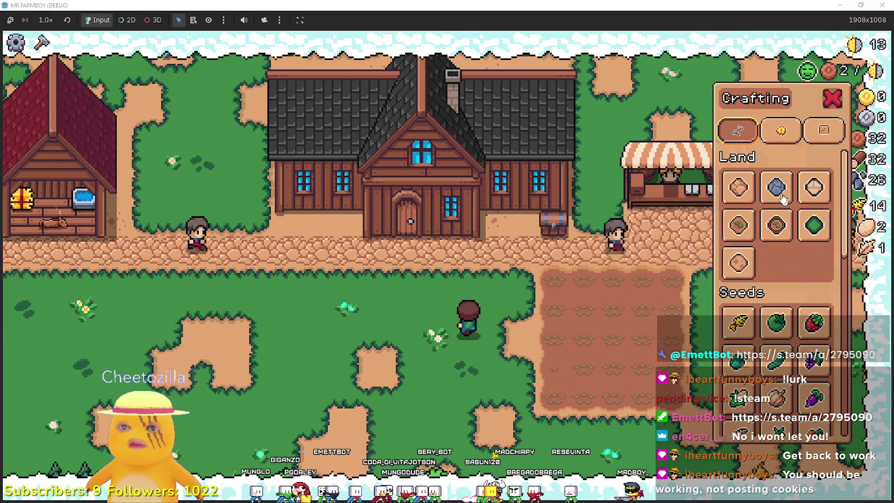
pyautogui.click(738, 225)
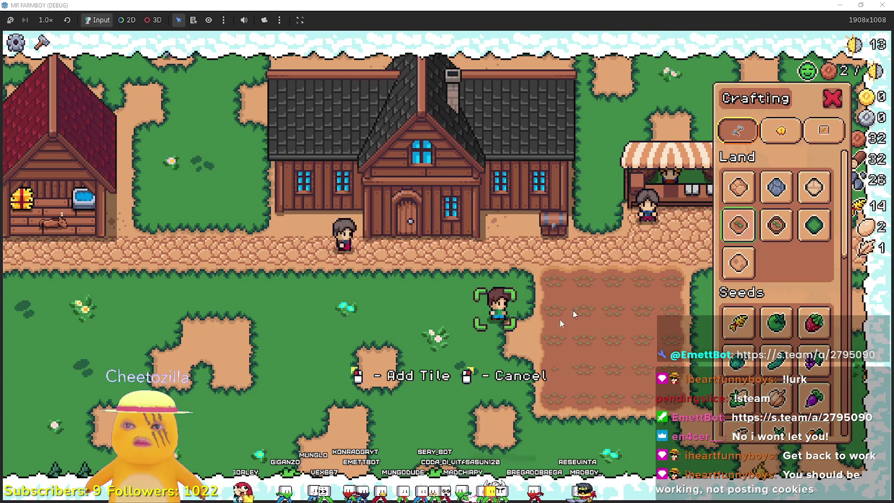
pyautogui.click(481, 269)
pyautogui.press('s')
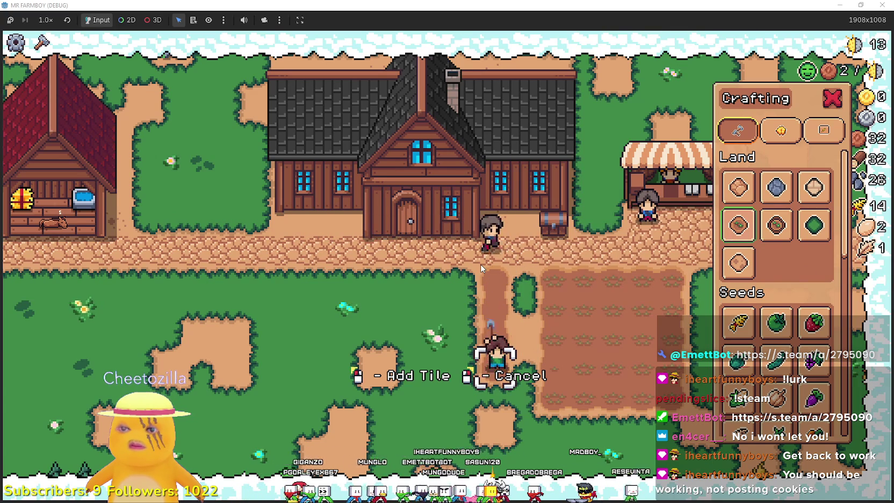
pyautogui.press('a')
pyautogui.click(481, 268)
pyautogui.press('w')
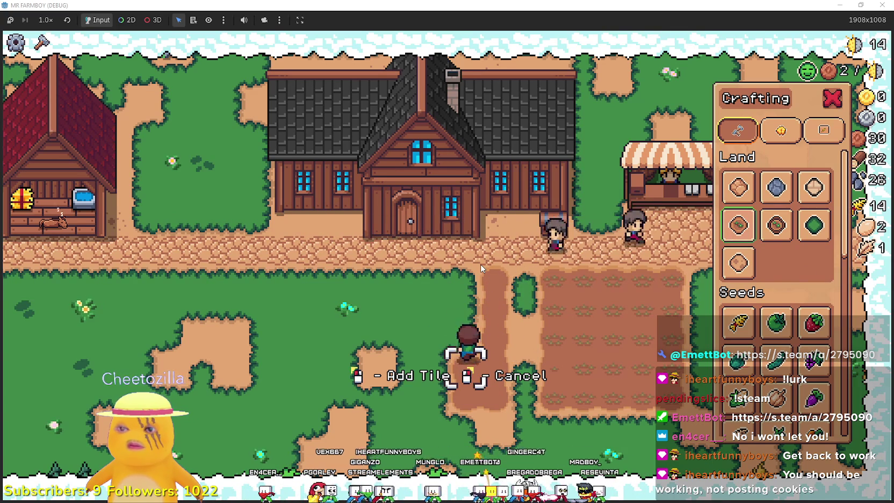
pyautogui.press('a')
pyautogui.press('w')
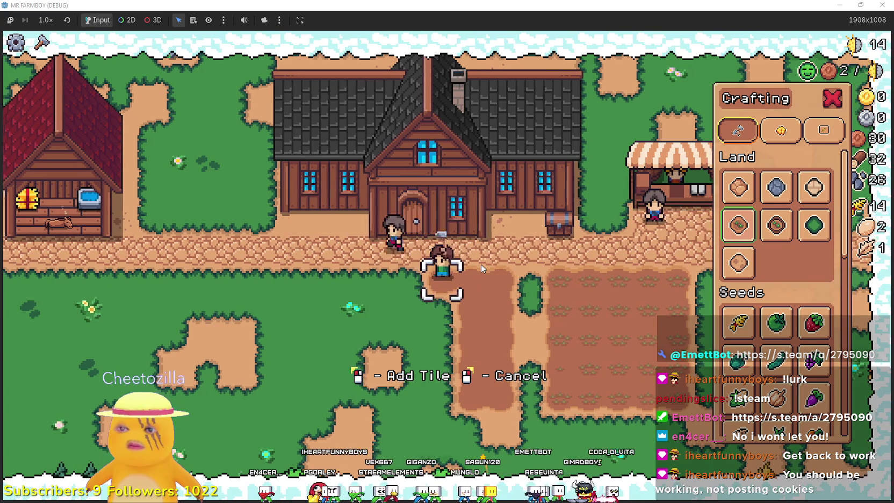
# Extend the dirt strip, stop placing tiles, and buy the Carrot node in the house skill tree
pyautogui.click(480, 263)
pyautogui.press('s')
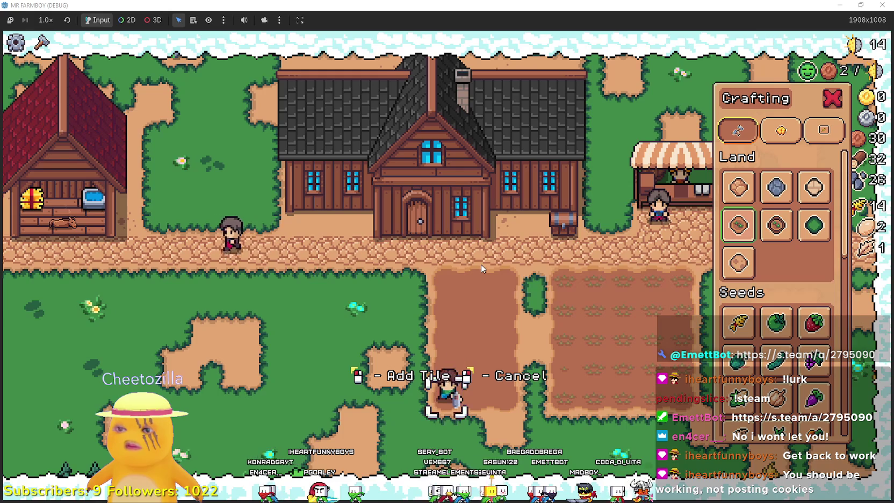
pyautogui.press('w')
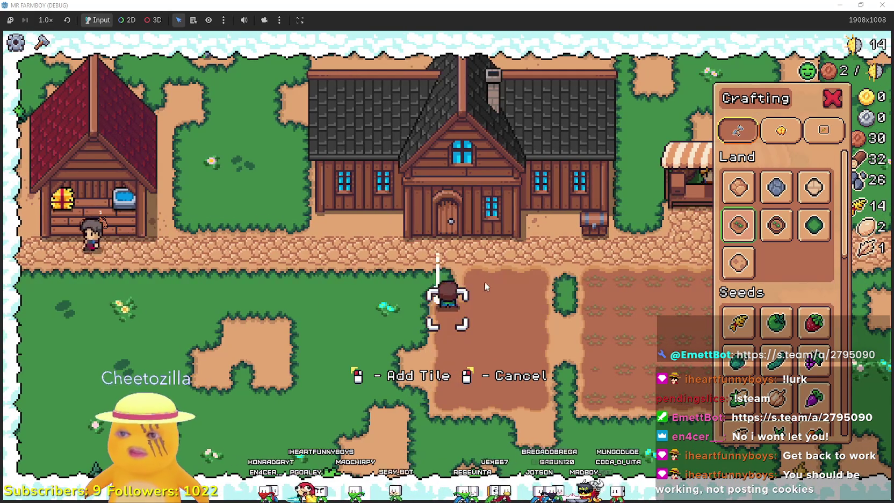
pyautogui.press('a')
pyautogui.press('s')
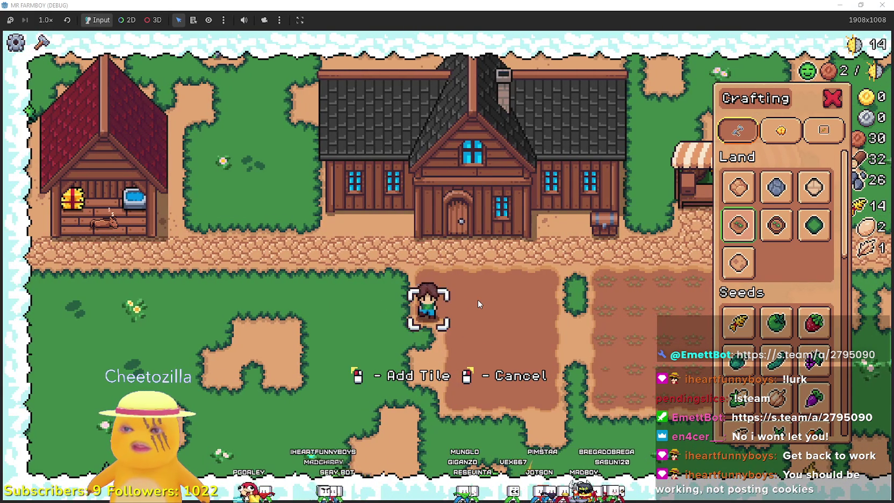
pyautogui.press('s')
pyautogui.press('d')
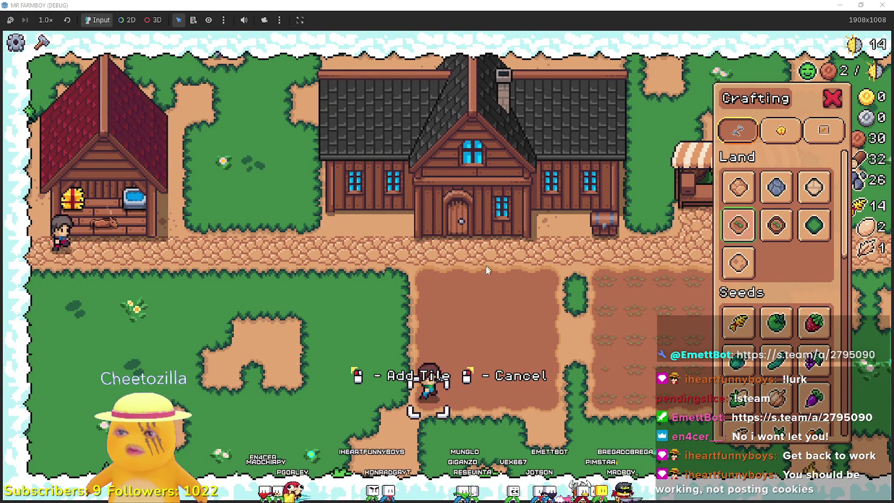
pyautogui.press('w')
pyautogui.rightClick(580, 321)
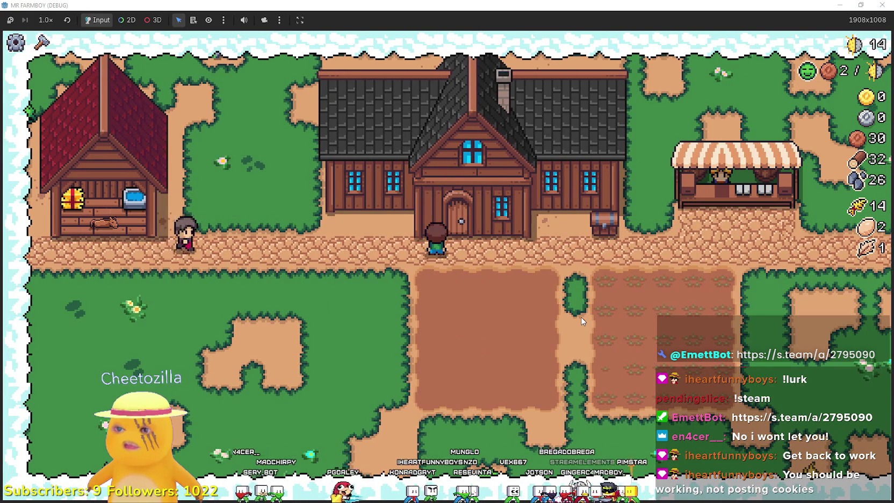
pyautogui.press('e')
pyautogui.click(288, 305)
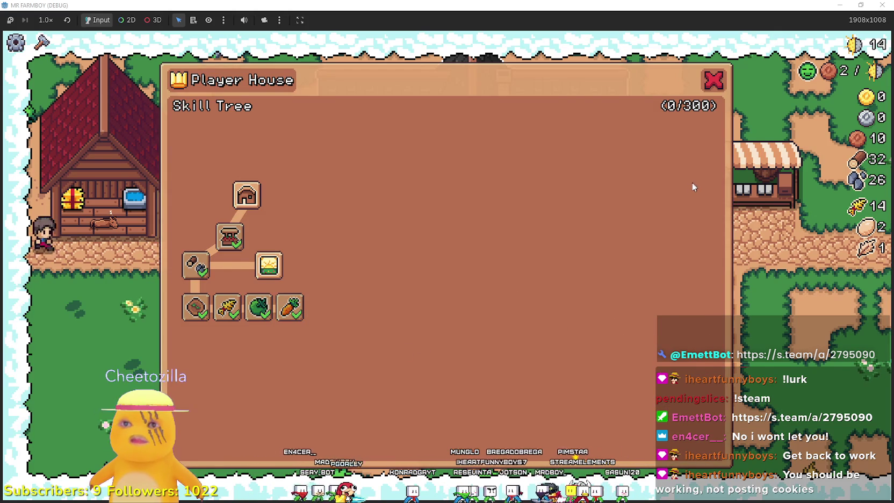
# Plant a carrot seed in the new dirt plot
pyautogui.press('Escape')
pyautogui.press('c')
pyautogui.press('s')
pyautogui.click(814, 322)
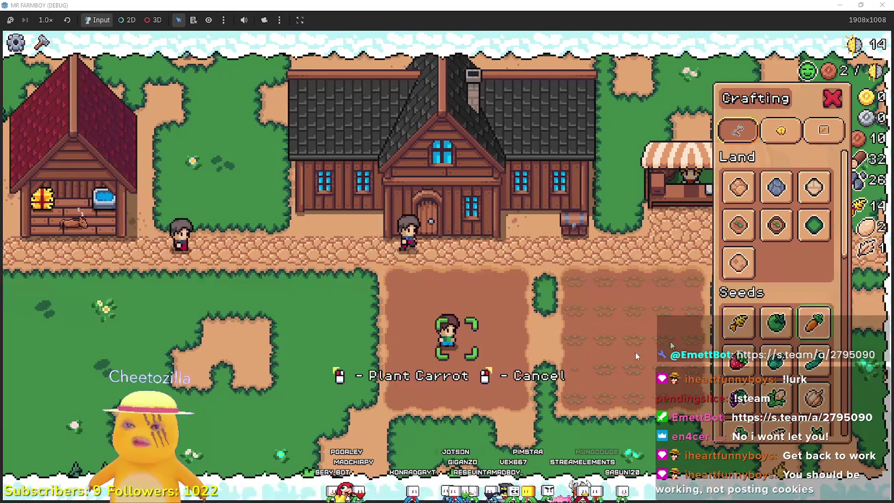
pyautogui.click(436, 259)
pyautogui.press('d')
# Water the upper wheat tiles with the watering can
pyautogui.press('Escape')
pyautogui.press('d')
pyautogui.click(643, 278)
pyautogui.press('d')
pyautogui.click(721, 282)
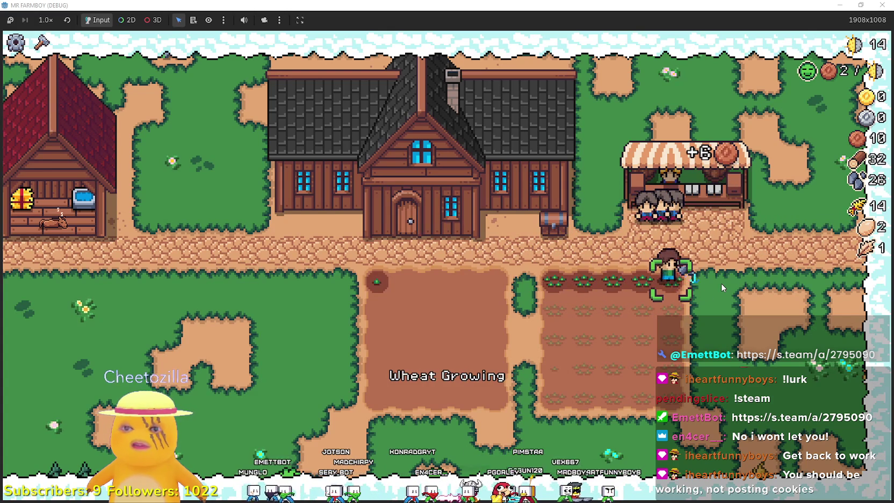
pyautogui.press('s')
pyautogui.click(721, 283)
pyautogui.press('a')
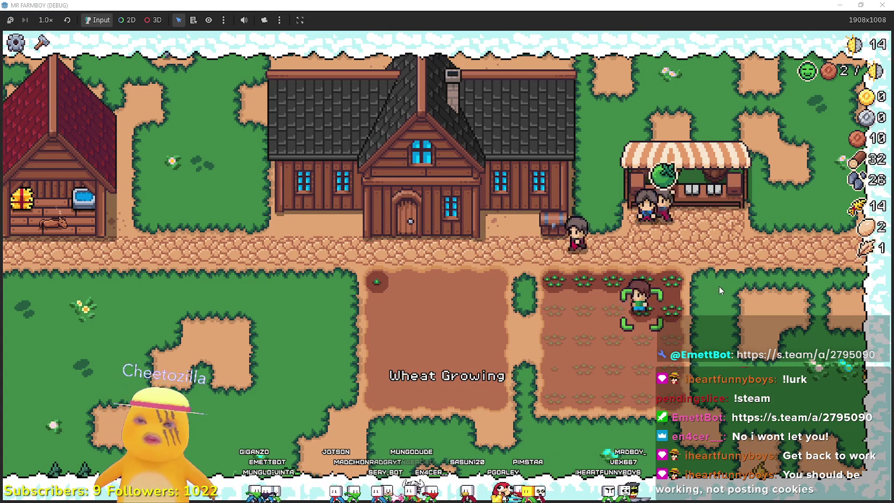
# Water the remaining tiles along the lower wheat row
pyautogui.press('a')
pyautogui.click(720, 285)
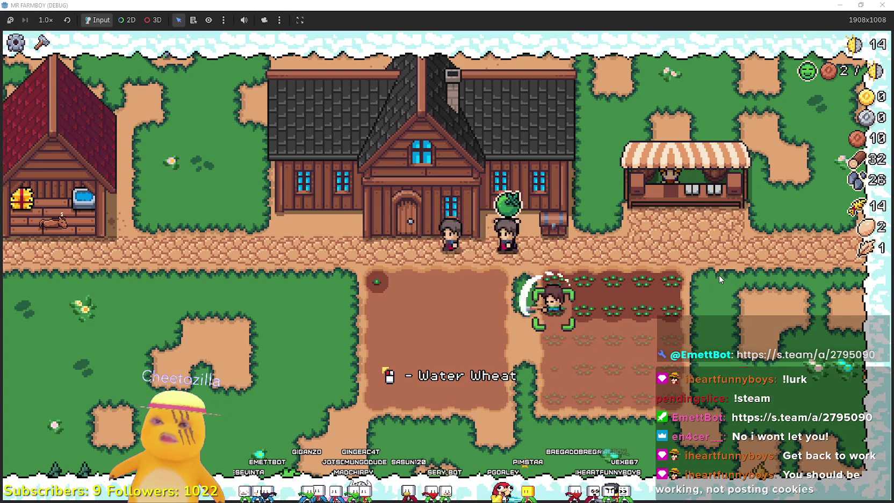
pyautogui.press('s')
pyautogui.click(718, 276)
pyautogui.press('d')
pyautogui.click(356, 311)
pyautogui.press('d')
pyautogui.click(400, 299)
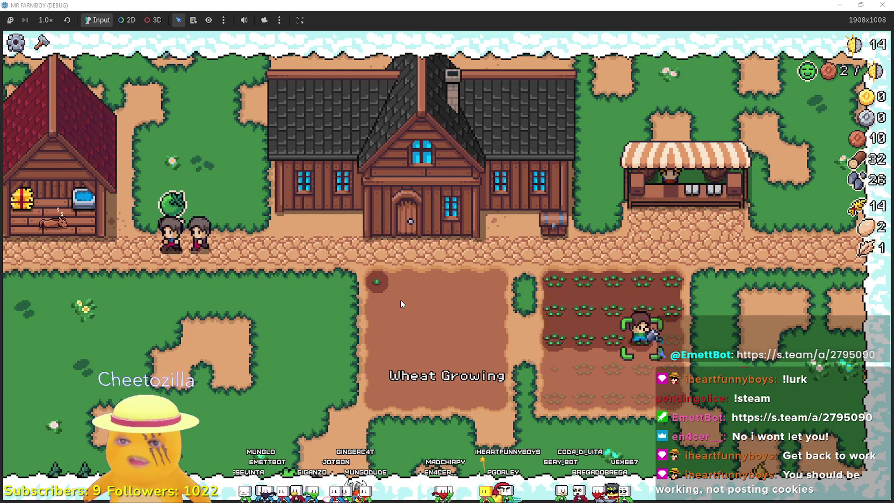
# Open the Market stall and put all 14 wheat up for sale
pyautogui.press('d')
pyautogui.press('w')
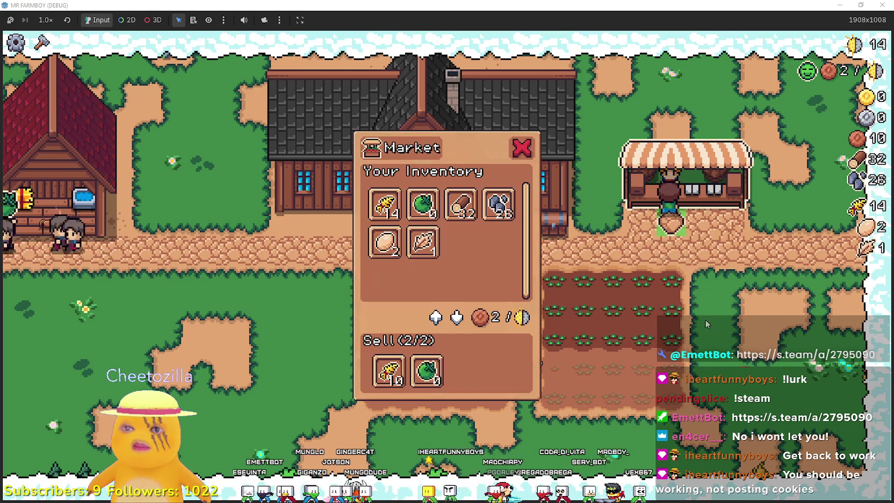
pyautogui.click(384, 204)
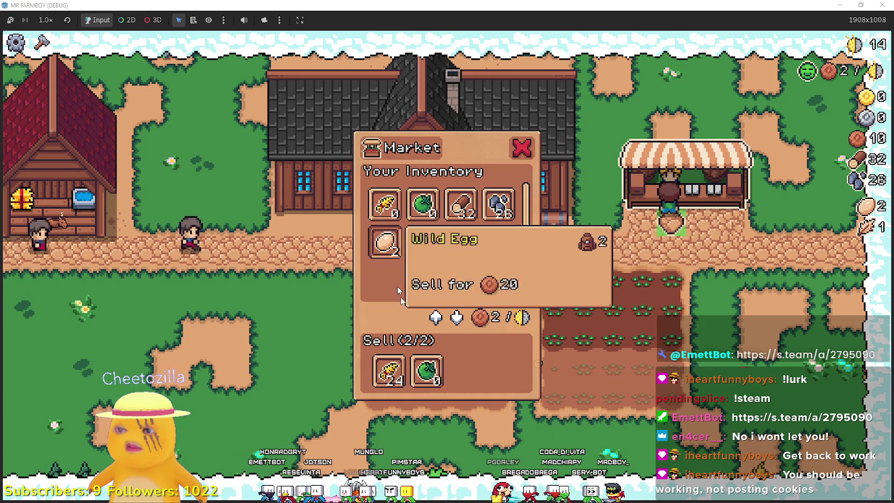
pyautogui.press('s')
# Water the lower wheat rows from the field's lower-left corner
pyautogui.press('a')
pyautogui.press('a')
pyautogui.press('s')
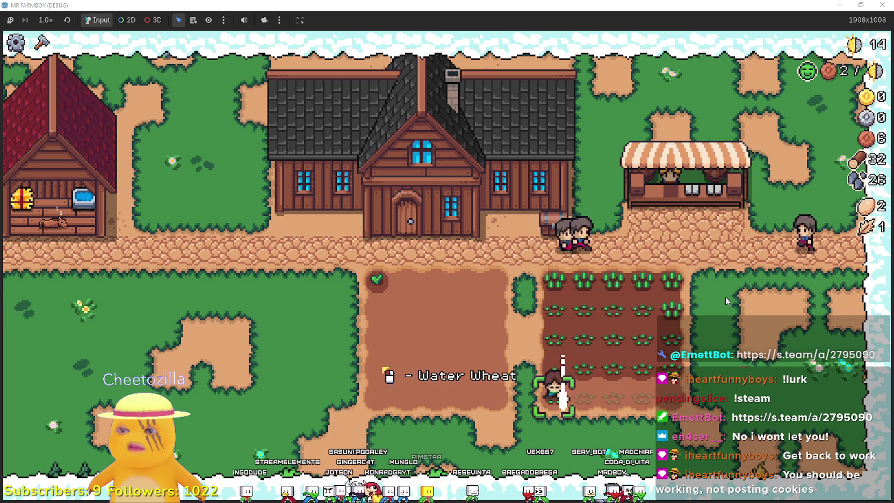
pyautogui.press('d')
pyautogui.press('d')
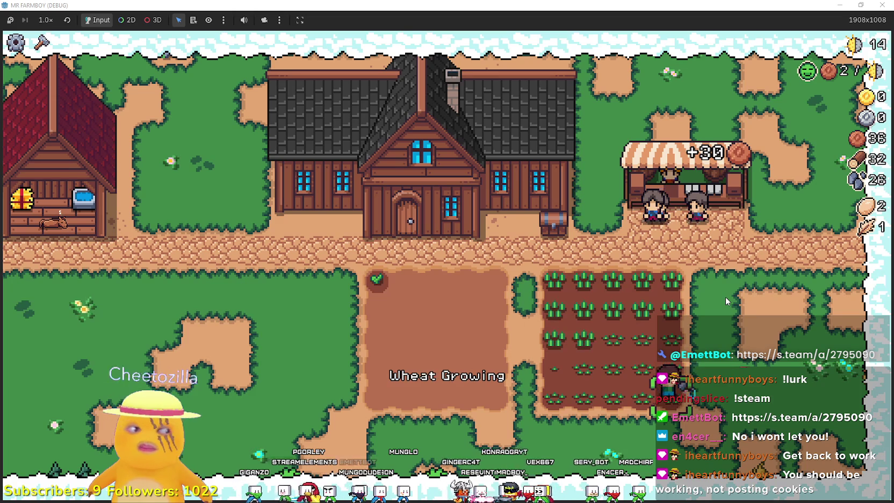
pyautogui.press('a')
# Walk back to the house door and reopen the Player House skill tree
pyautogui.press('w')
pyautogui.press('c')
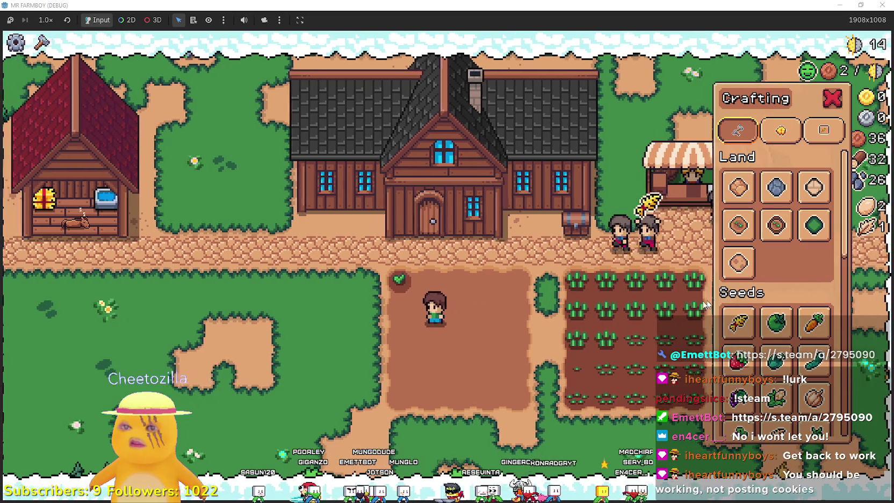
pyautogui.press('c')
pyautogui.press('w')
pyautogui.press('e')
pyautogui.moveTo(221, 316)
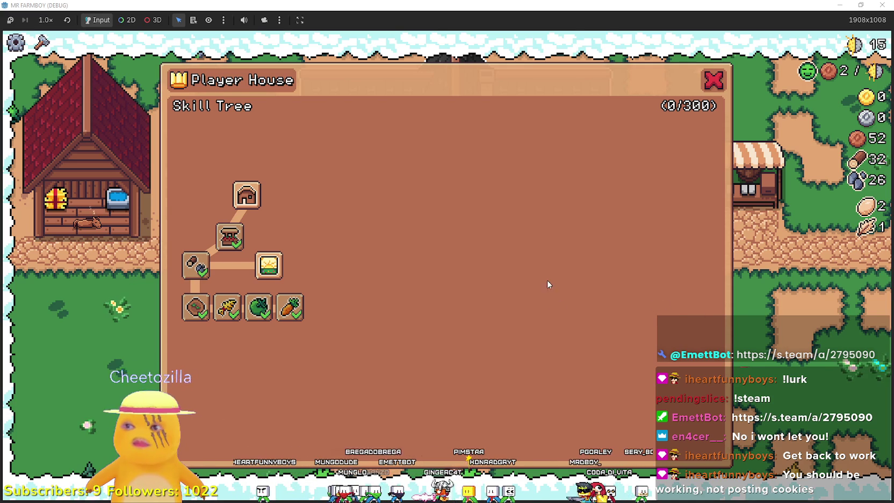
# Walk from the field up to the path and check the market stall
pyautogui.press('Escape')
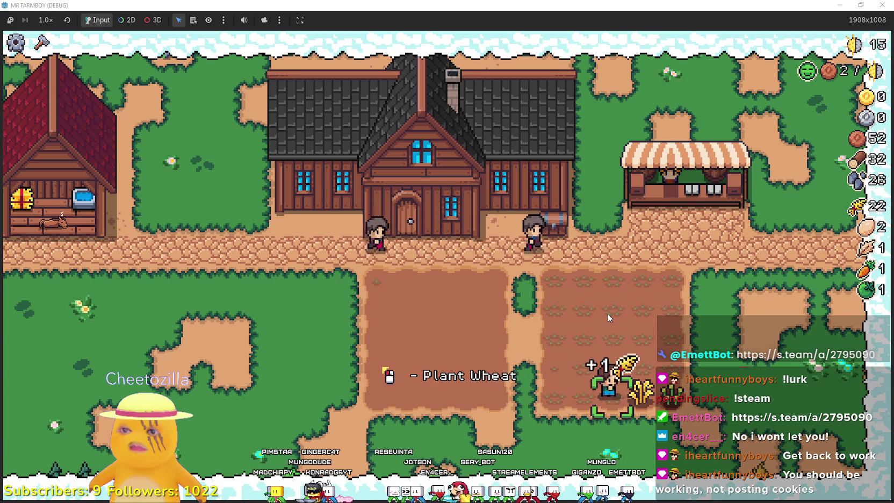
pyautogui.press('a')
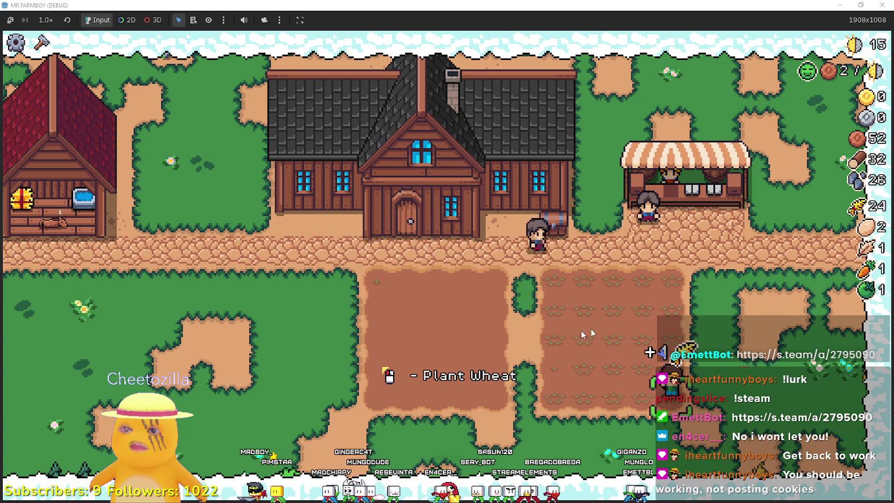
pyautogui.press('c')
pyautogui.press('c')
pyautogui.press('w')
pyautogui.press('d')
pyautogui.press('e')
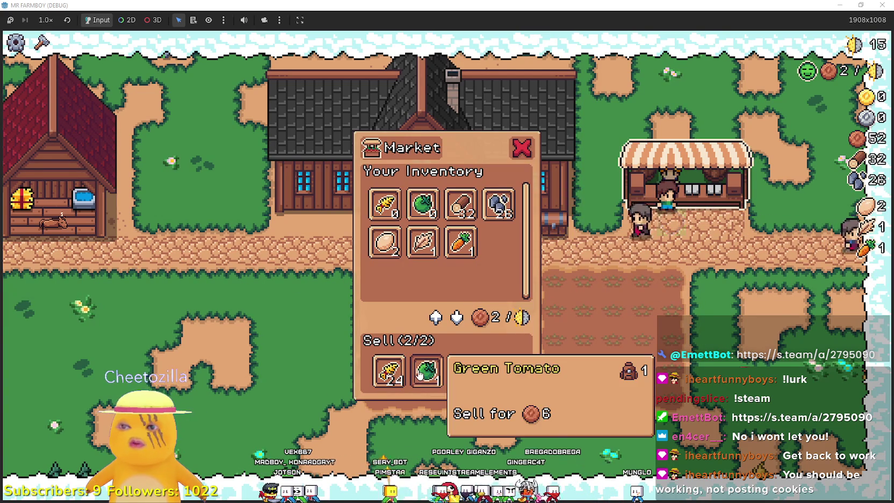
# Walk left along the path back to the main farmhouse
pyautogui.press('a')
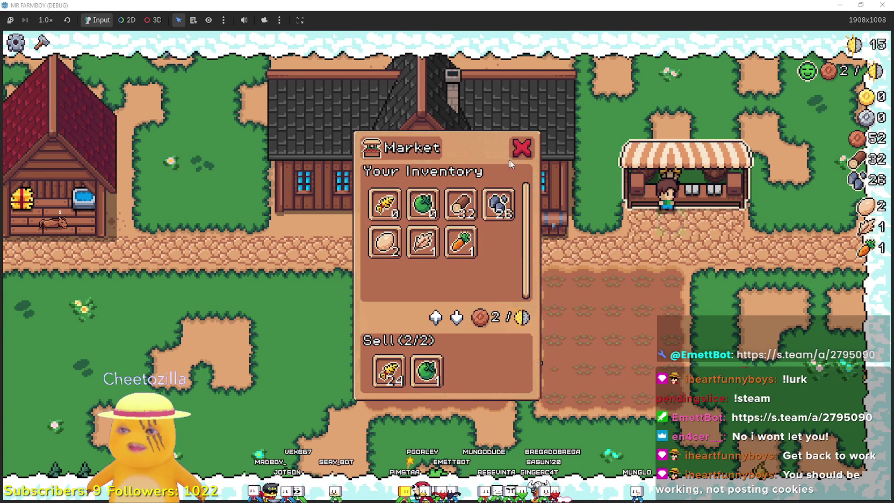
pyautogui.press('a')
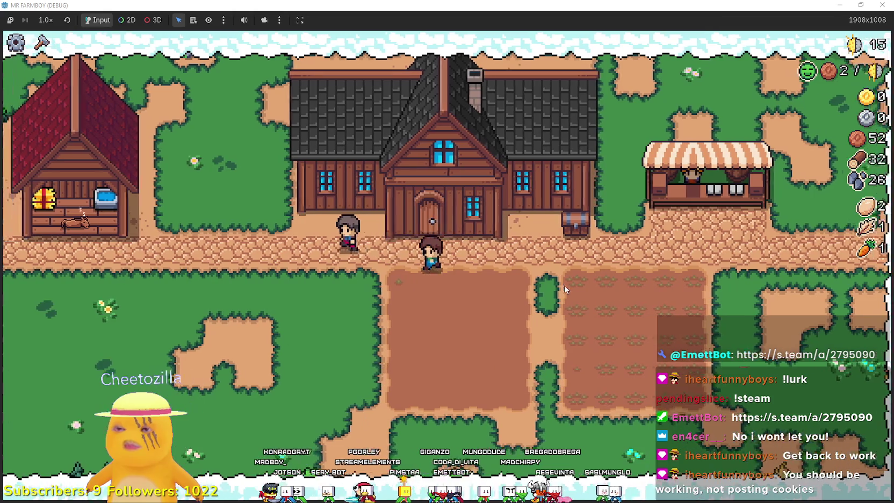
pyautogui.press('a')
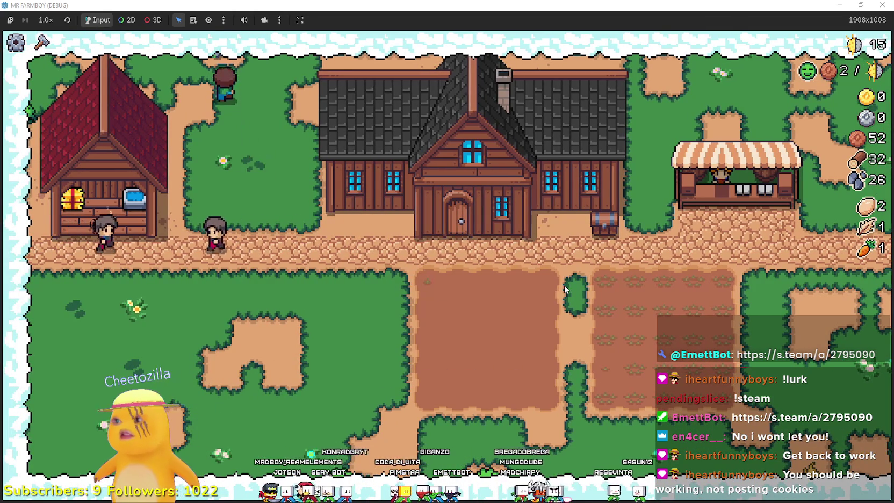
pyautogui.click(593, 233)
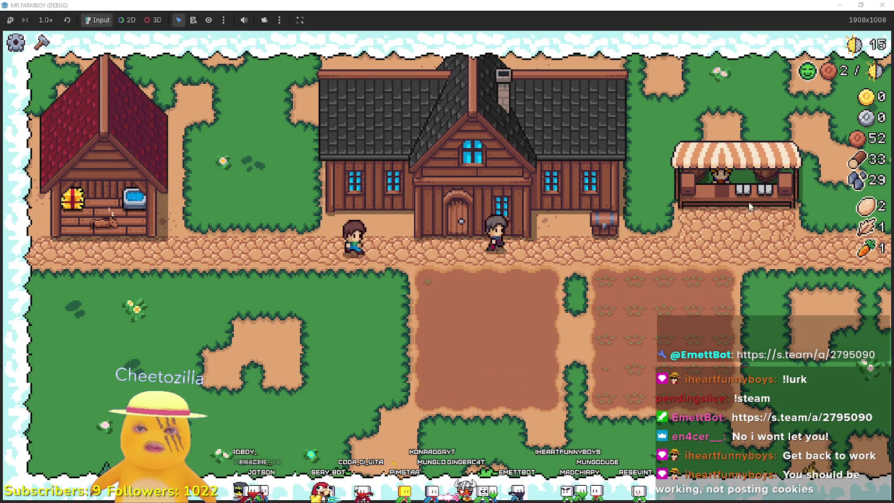
pyautogui.scroll(3)
pyautogui.scroll(-3)
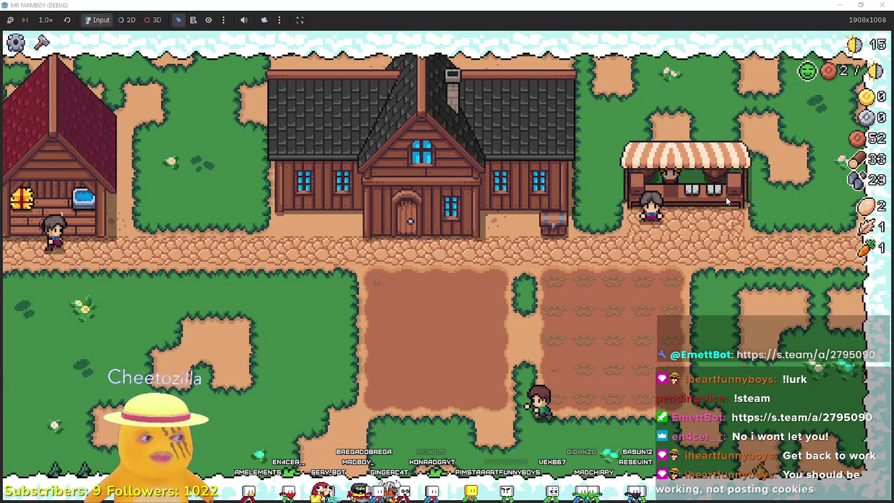
pyautogui.scroll(3)
# Unlock the House skill in the Player House skill tree
pyautogui.press('e')
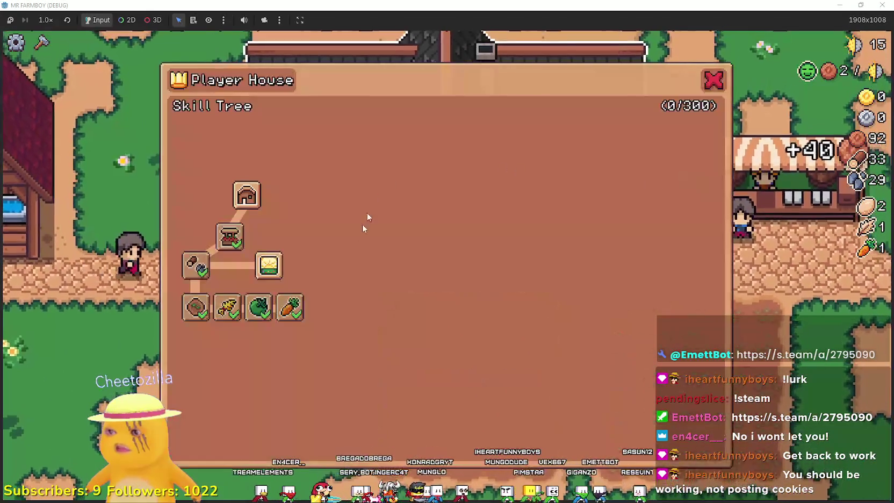
pyautogui.click(250, 200)
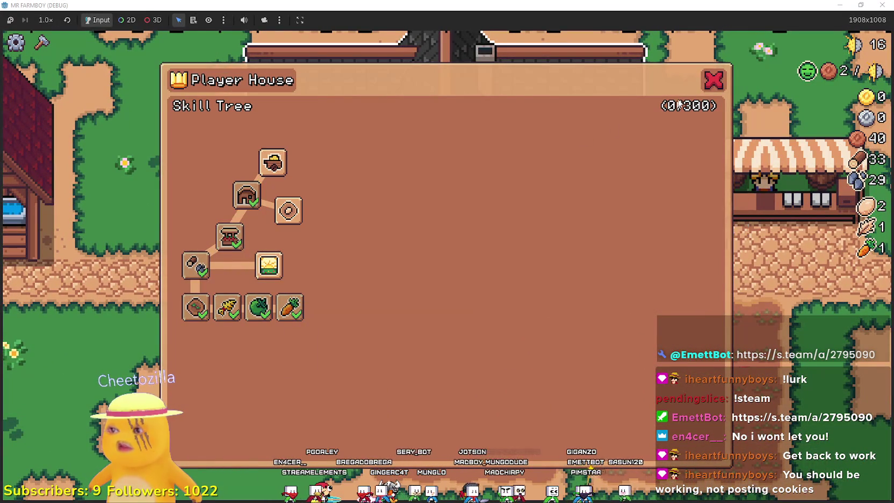
pyautogui.moveTo(255, 200)
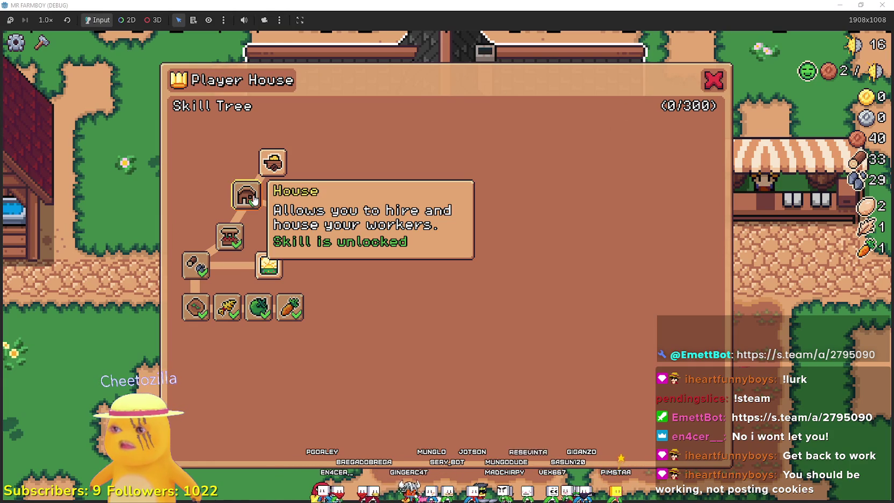
pyautogui.click(723, 82)
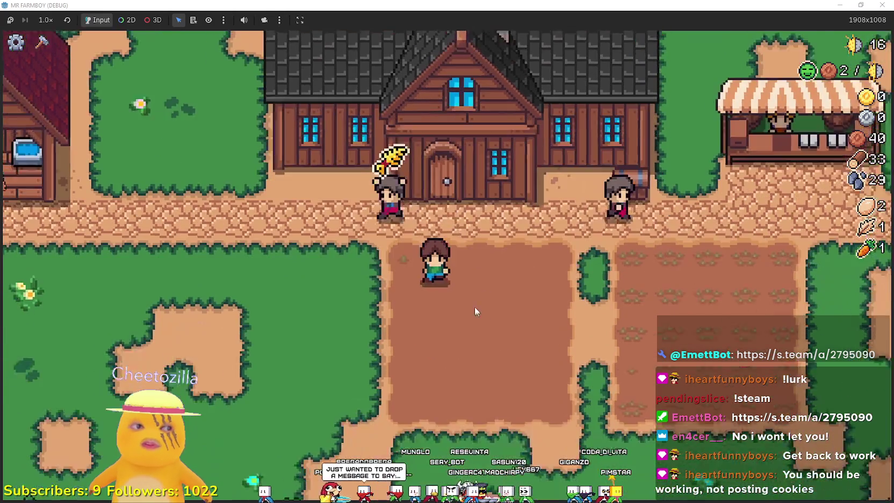
# Build a House from Crafting's Buildings section beside the red barn
pyautogui.press('c')
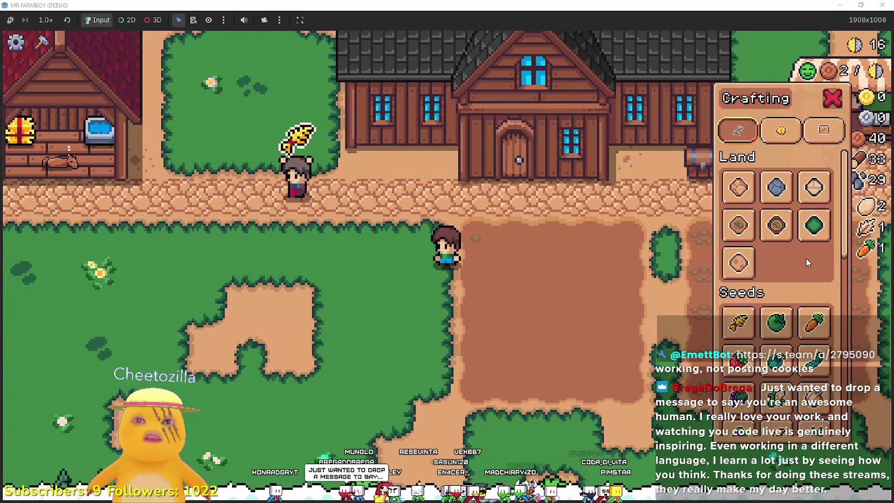
pyautogui.scroll(-3)
pyautogui.scroll(-3)
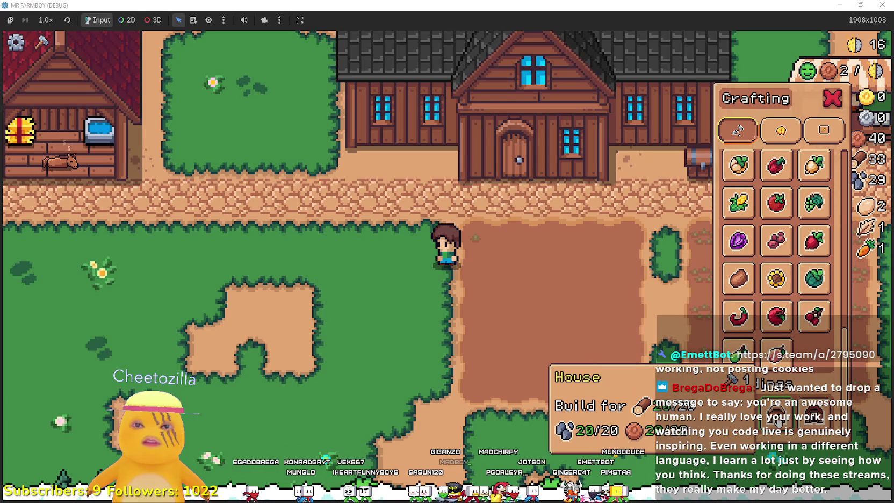
pyautogui.click(797, 423)
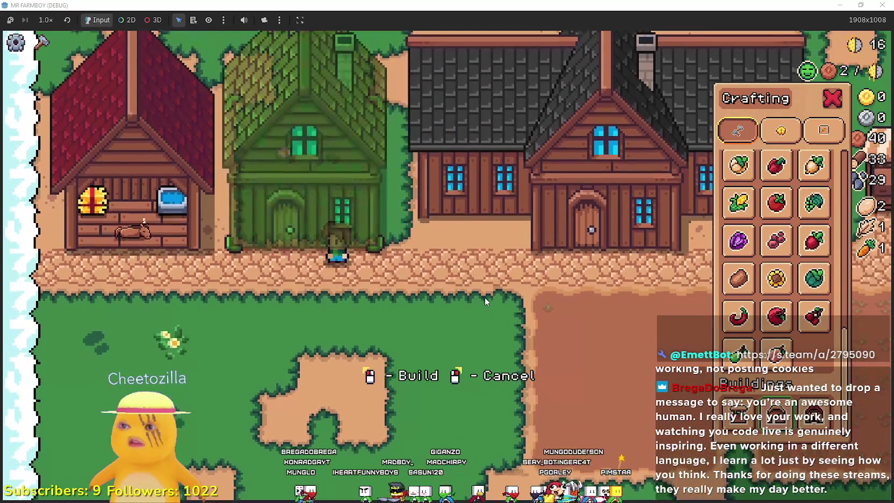
pyautogui.click(485, 297)
pyautogui.rightClick(484, 297)
# Check the new house's four hireable workers and 0/2 beds, then reopen the Player House skill tree
pyautogui.press('e')
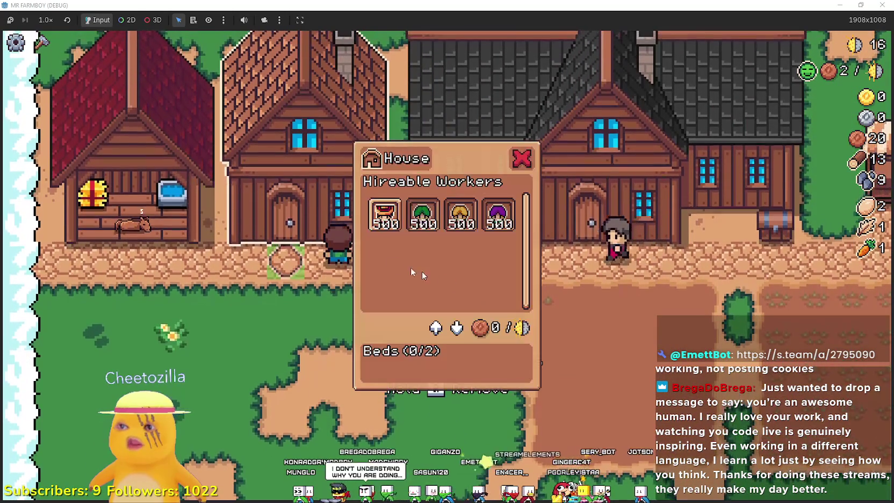
pyautogui.press('d')
pyautogui.press('e')
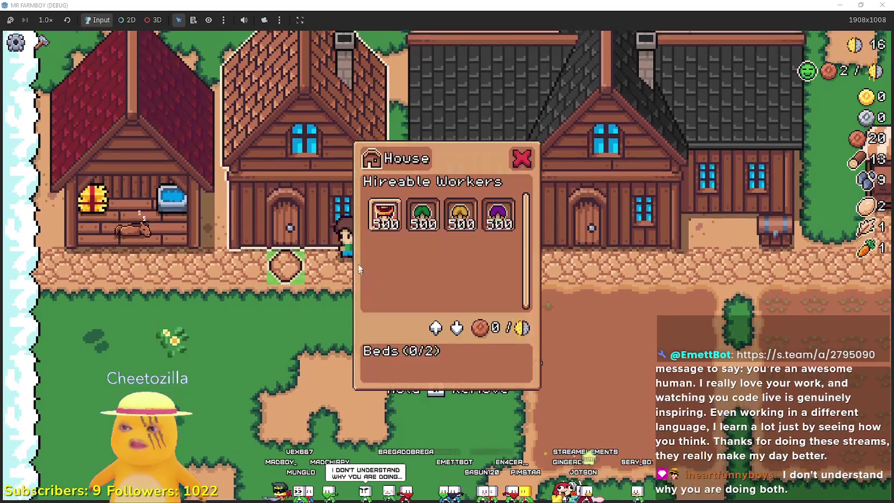
pyautogui.press('e')
pyautogui.press('e')
pyautogui.moveTo(379, 217)
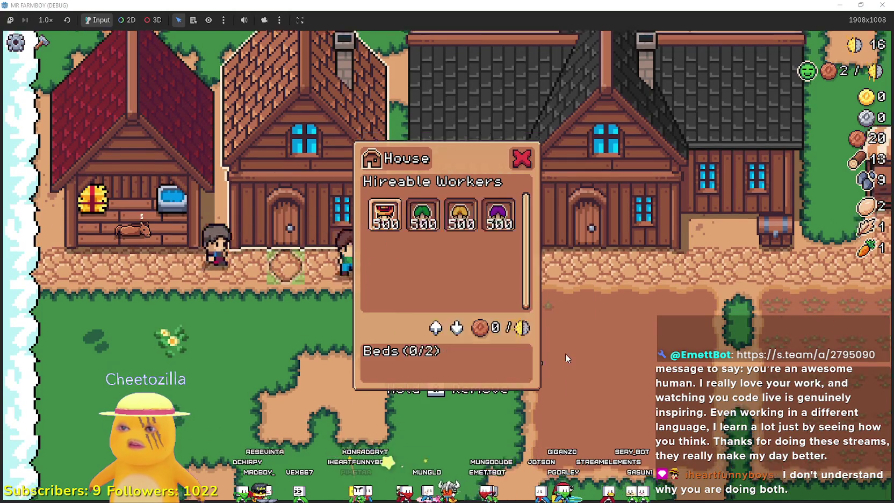
pyautogui.press('e')
pyautogui.press('e')
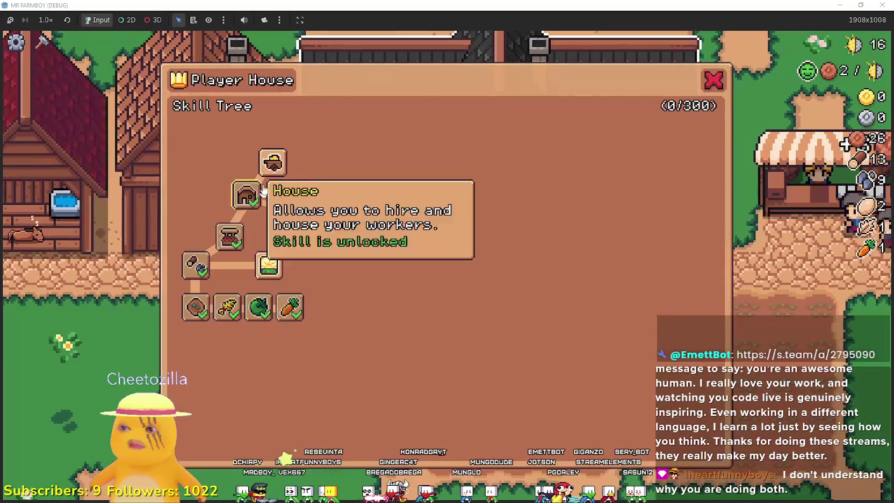
pyautogui.moveTo(295, 213)
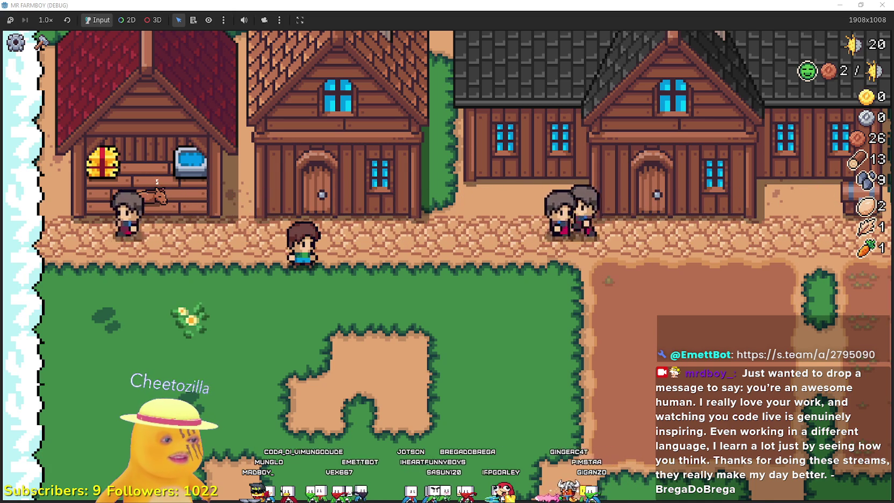
# Switch to the YouTube Music window and resume playing 'Light A Fire'
pyautogui.hotkey('alt', 'Tab')
pyautogui.click(503, 268)
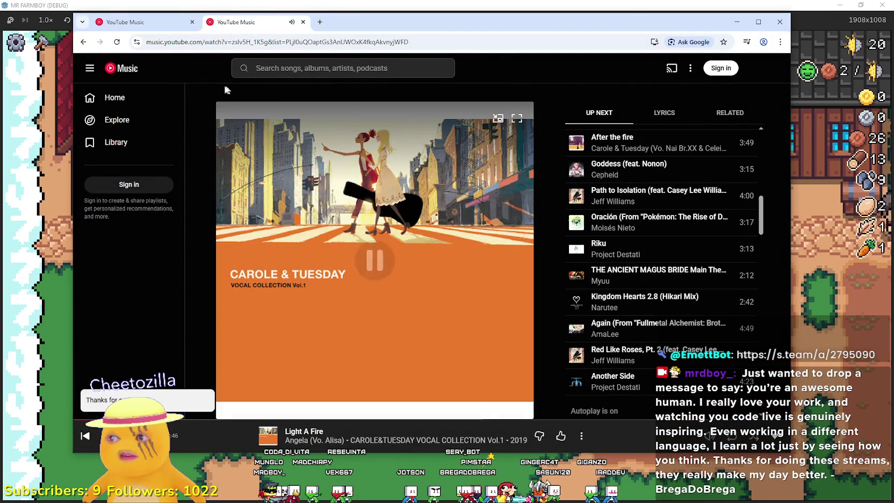
# Browse the 'Just A Dream' and 'Light A Fire' tabs, scrolling through the song page
pyautogui.click(144, 25)
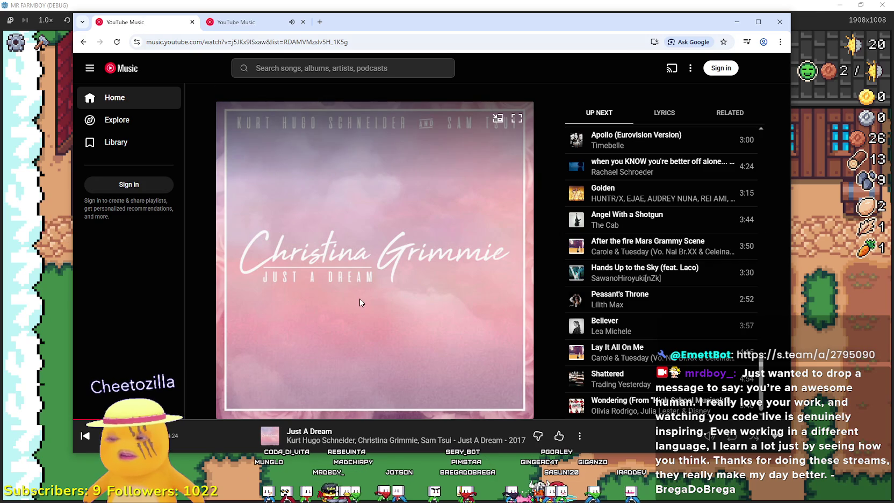
pyautogui.scroll(3)
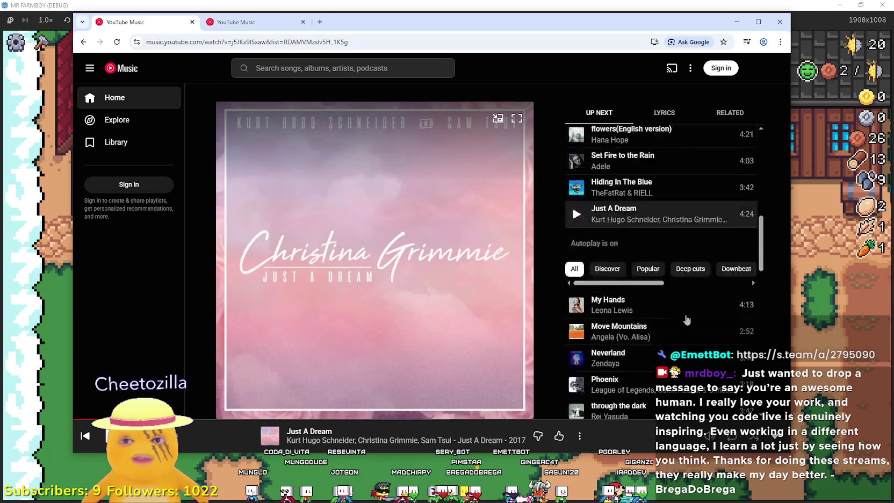
pyautogui.scroll(3)
pyautogui.click(274, 27)
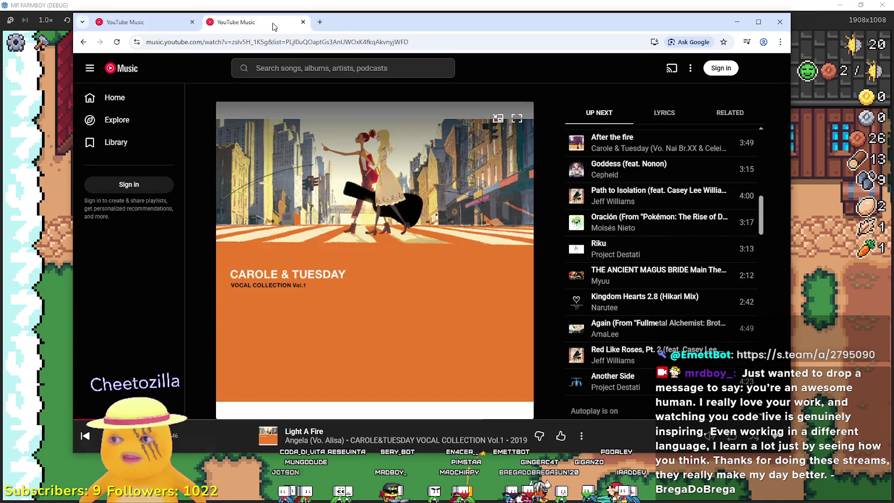
pyautogui.scroll(3)
pyautogui.scroll(-3)
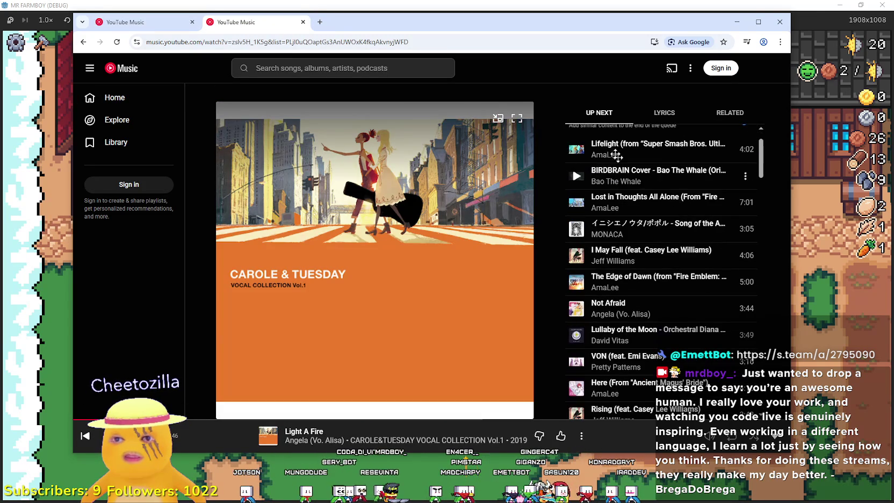
pyautogui.scroll(-3)
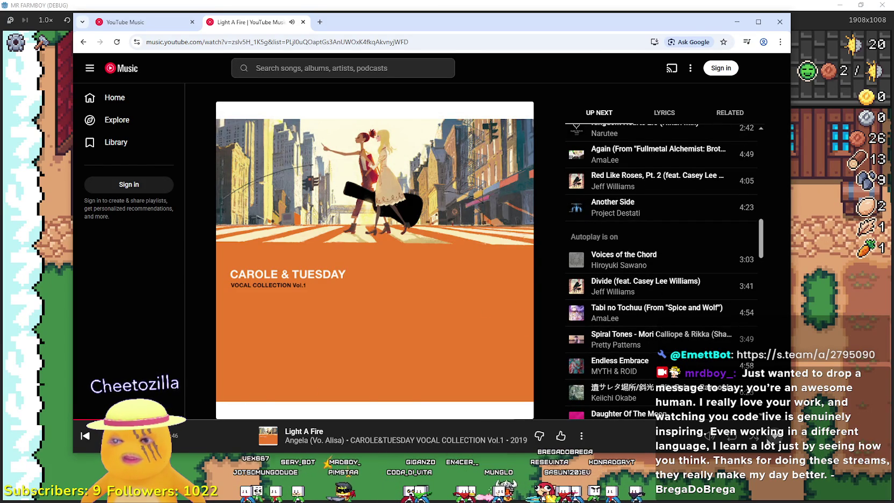
pyautogui.scroll(-3)
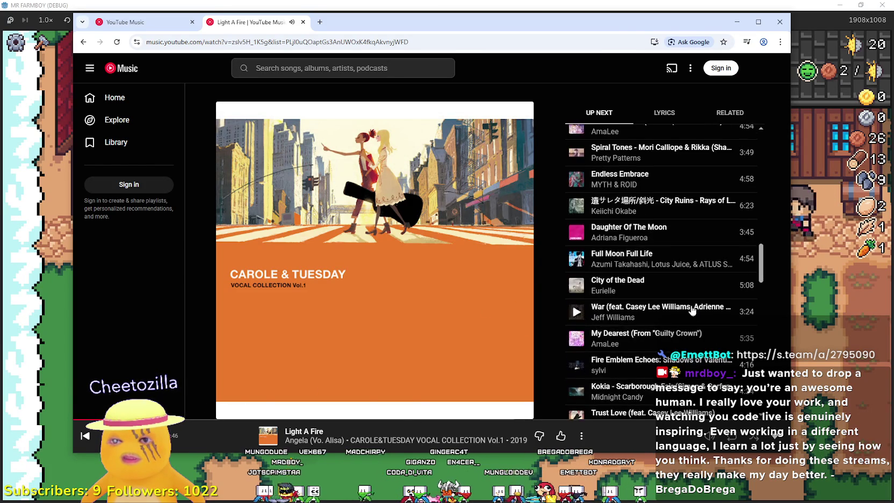
pyautogui.scroll(-3)
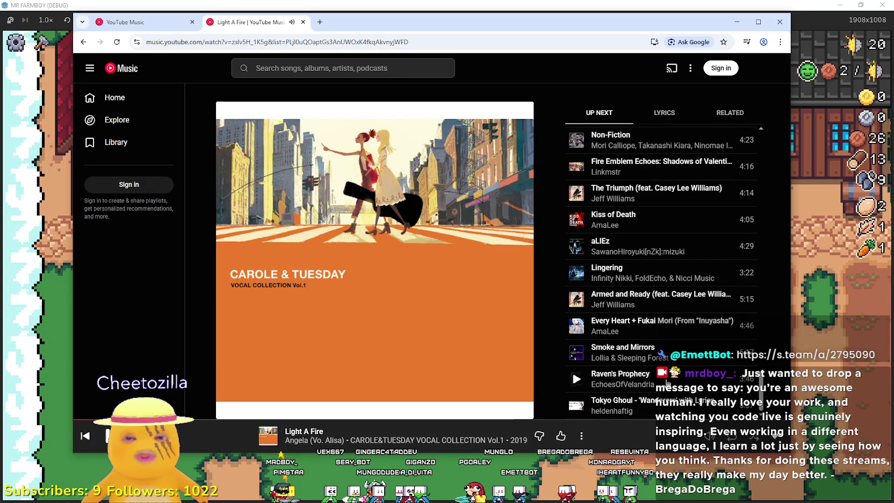
pyautogui.scroll(3)
pyautogui.scroll(3)
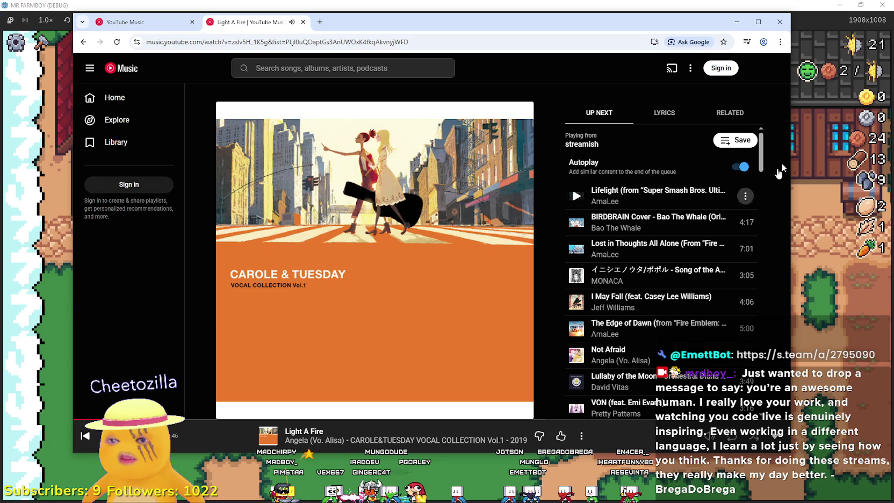
pyautogui.moveTo(761, 156); pyautogui.dragTo(645, 103)
# Dismiss the split view tip, return to 'Light A Fire', then bring Mr Farmboy to the front
pyautogui.click(111, 21)
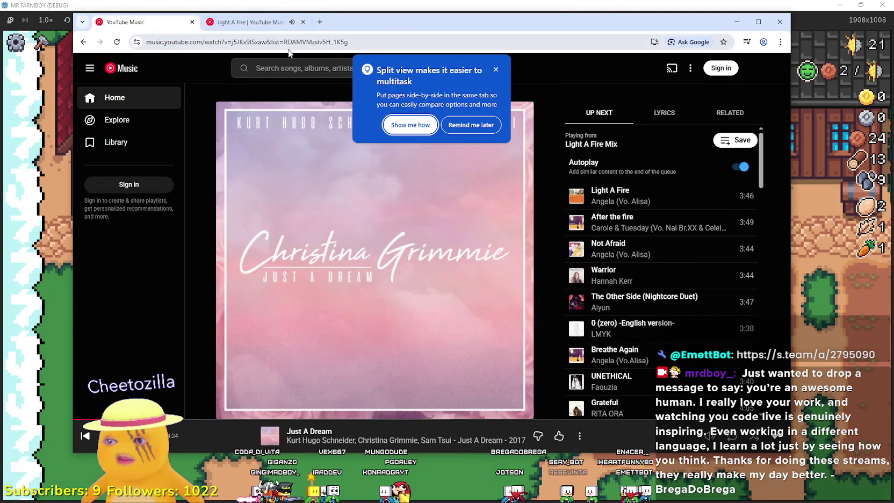
pyautogui.click(496, 70)
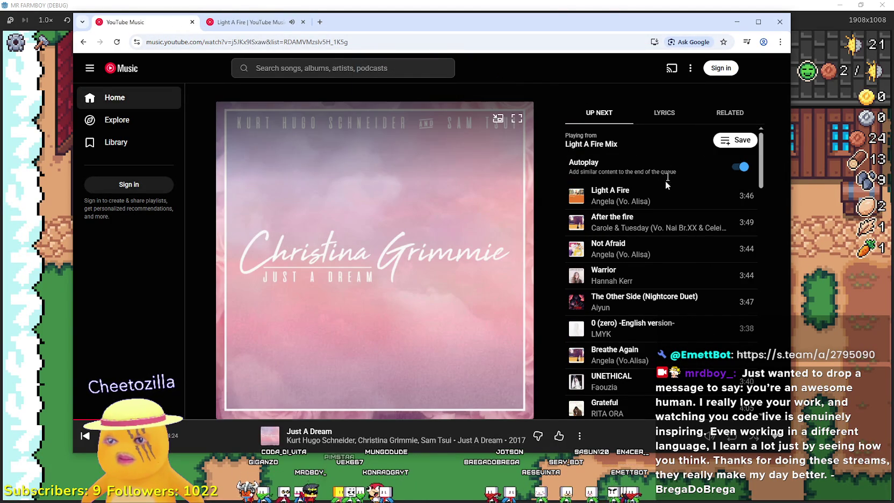
pyautogui.click(247, 22)
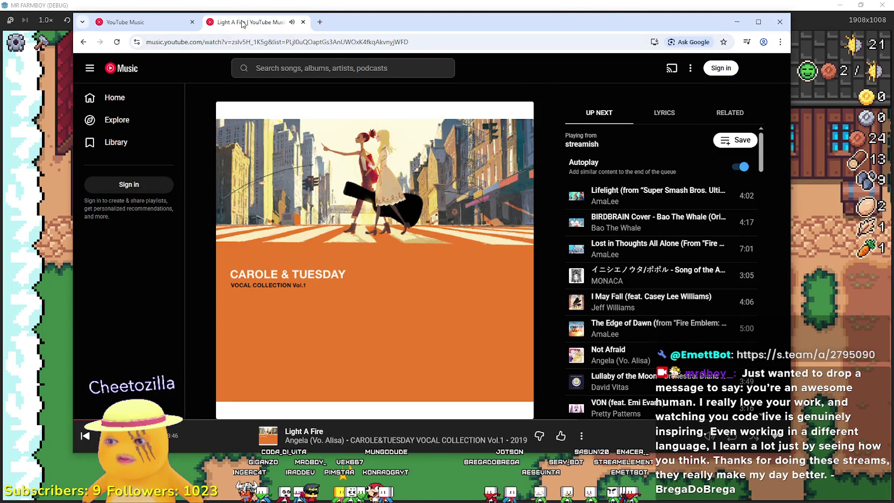
pyautogui.scroll(-3)
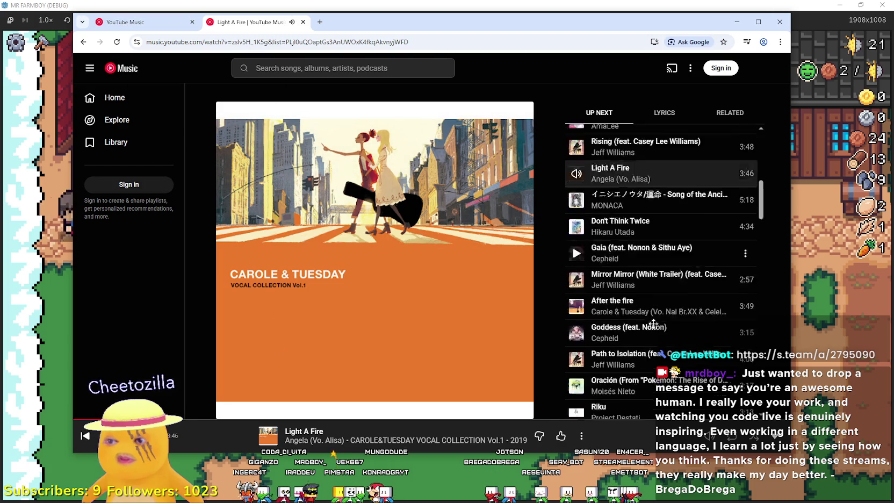
pyautogui.scroll(3)
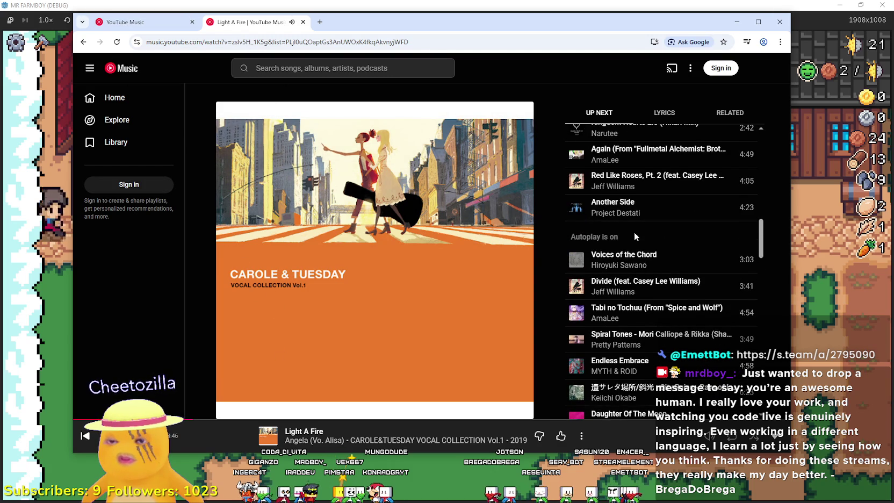
pyautogui.scroll(3)
pyautogui.scroll(-3)
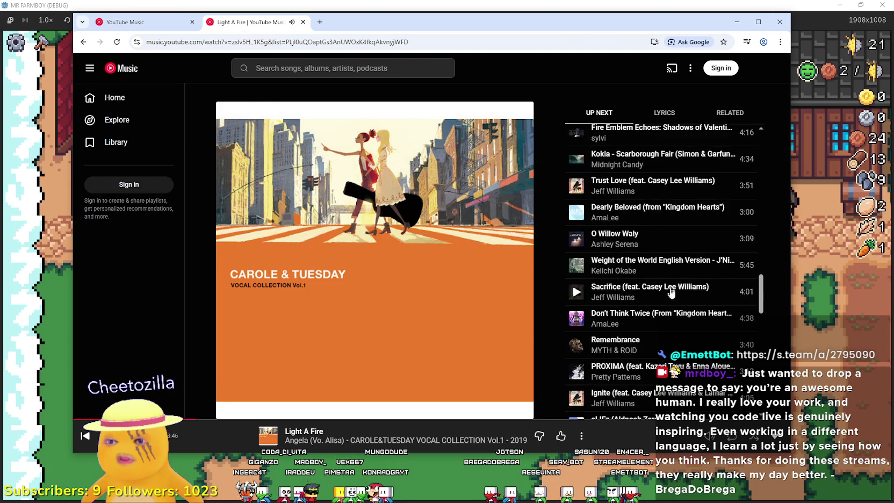
pyautogui.scroll(-3)
pyautogui.moveTo(761, 317); pyautogui.dragTo(773, 368)
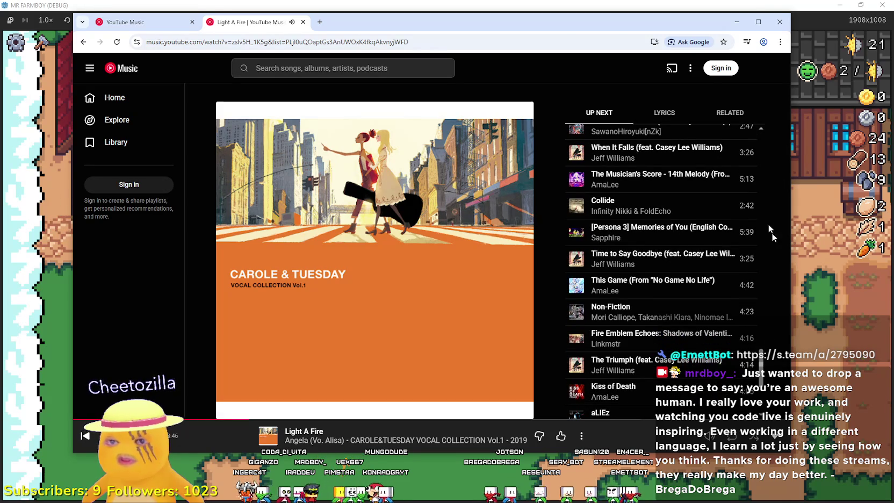
pyautogui.click(507, 4)
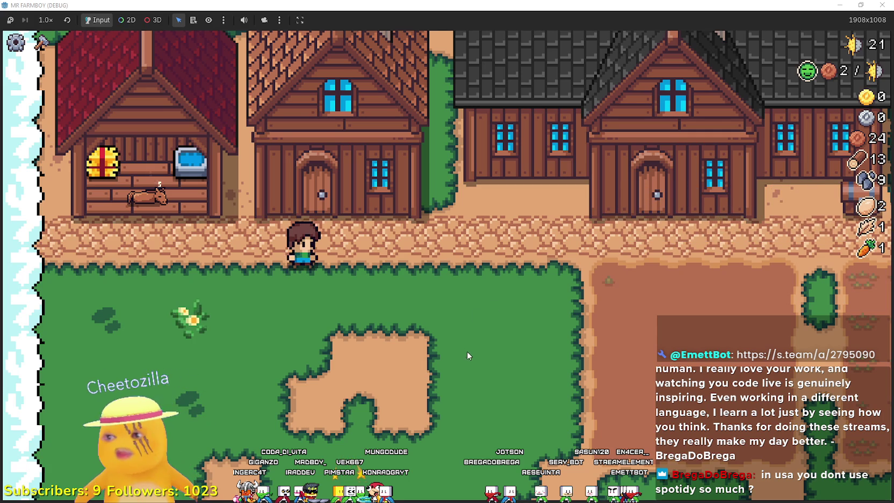
# Walk to the market and rearrange the Sell slots to put eggs up for sale
pyautogui.press('d')
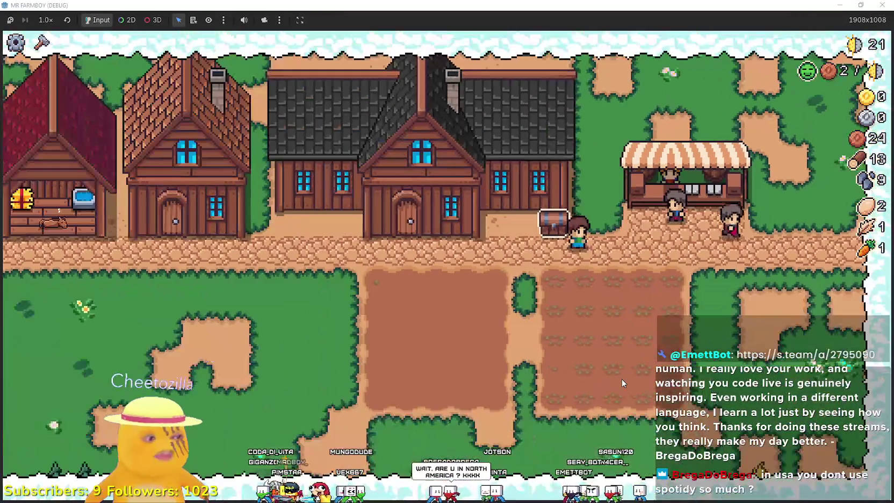
pyautogui.press('a')
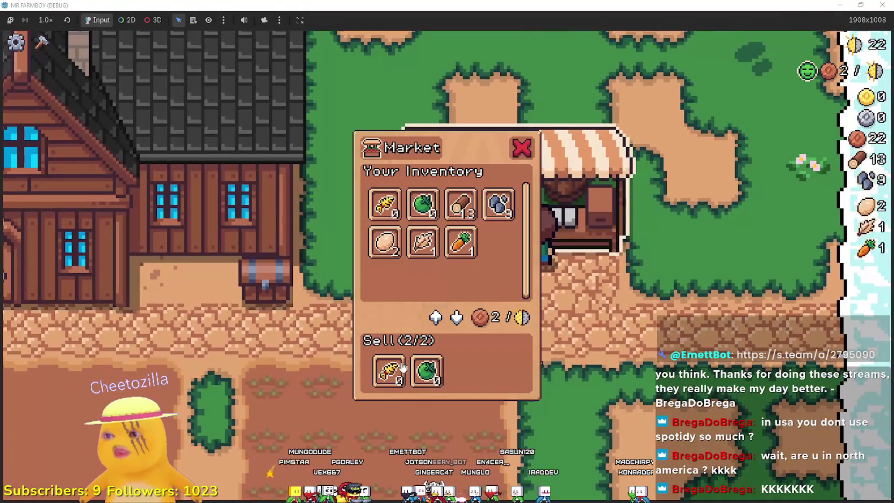
pyautogui.click(404, 366)
pyautogui.click(387, 368)
pyautogui.click(384, 242)
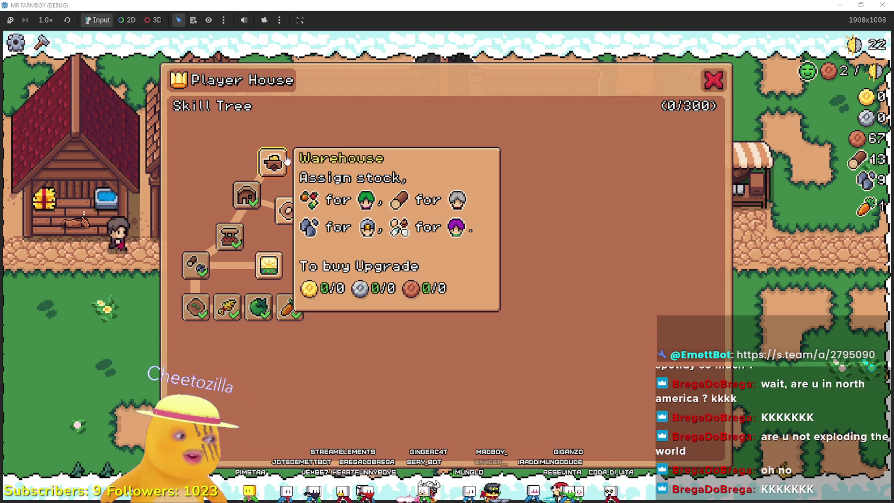
# Glance over the house skill tree, then open the crafting menu beside the field plots
pyautogui.press('Escape')
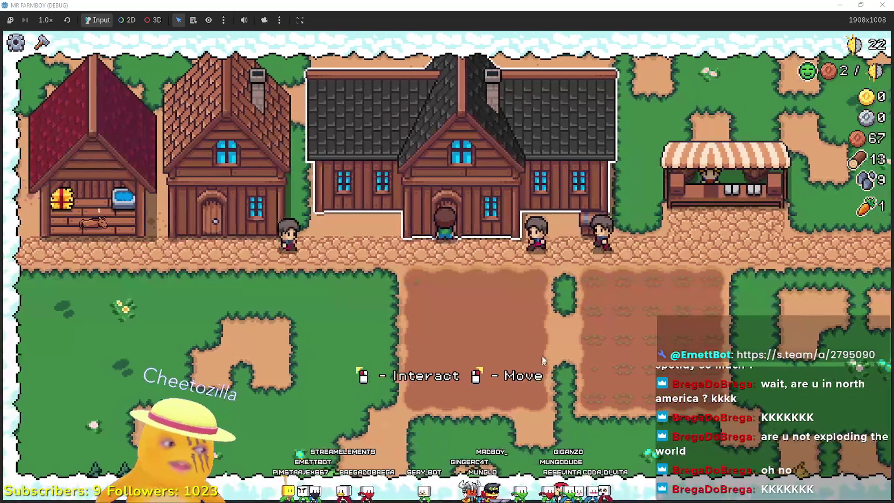
pyautogui.click(544, 348)
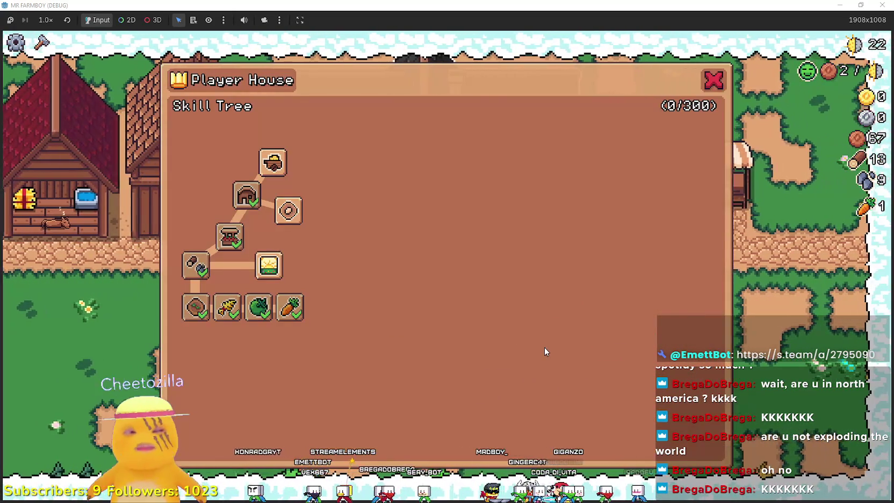
pyautogui.press('Escape')
pyautogui.click(469, 263)
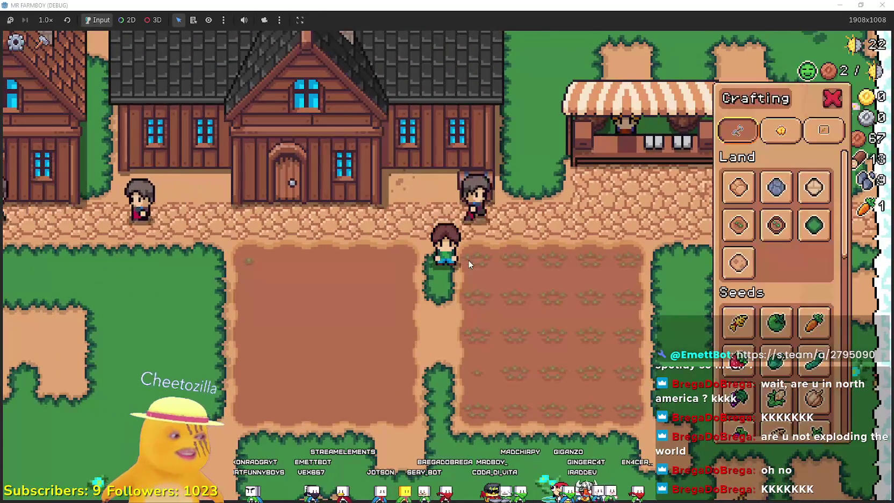
# Pave cobblestone Road Tiles around the field plots, replacing the bushes and grass strips
pyautogui.click(738, 186)
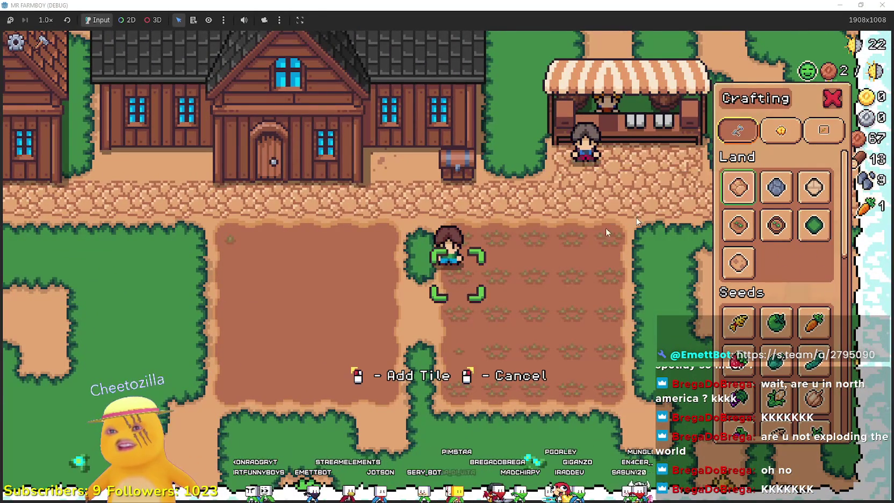
pyautogui.click(512, 296)
pyautogui.press('s')
pyautogui.click(482, 231)
pyautogui.press('d')
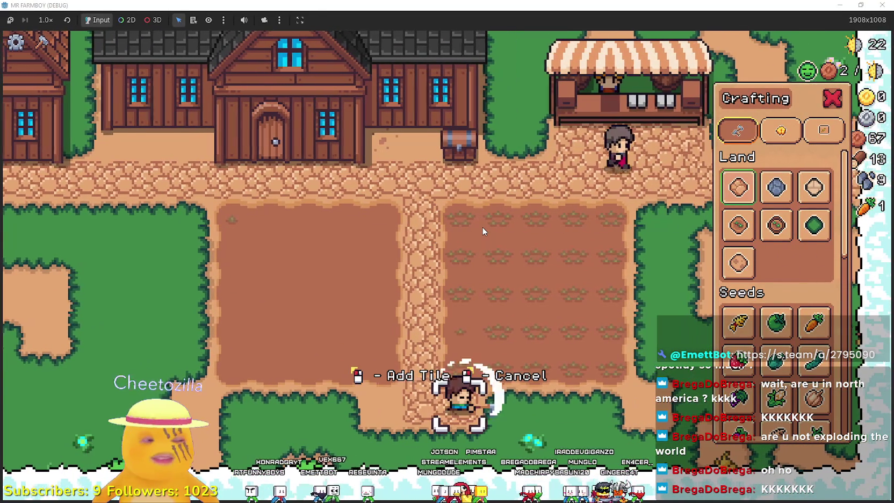
pyautogui.click(484, 231)
pyautogui.press('d')
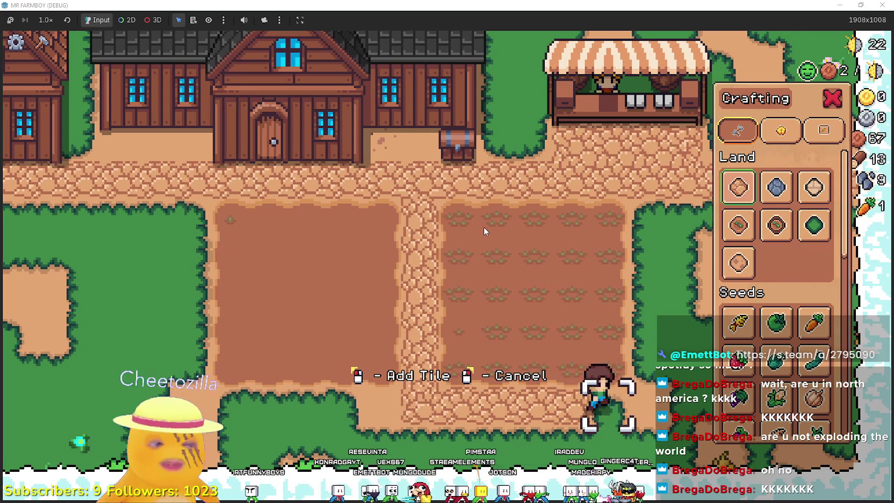
pyautogui.press('a')
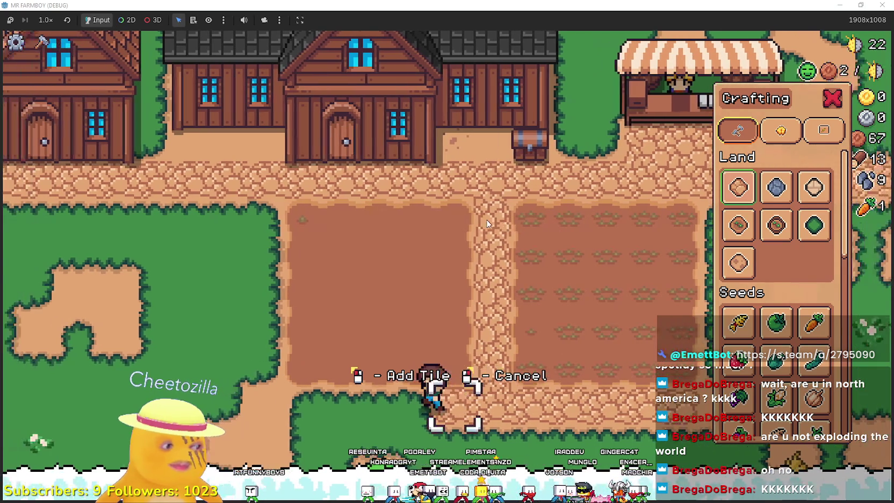
pyautogui.click(486, 225)
pyautogui.press('a')
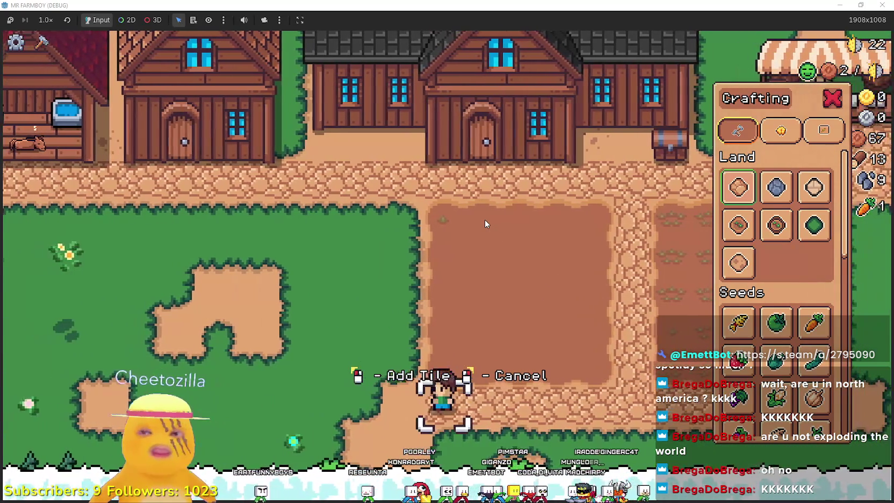
pyautogui.press('w')
pyautogui.click(484, 220)
pyautogui.press('w')
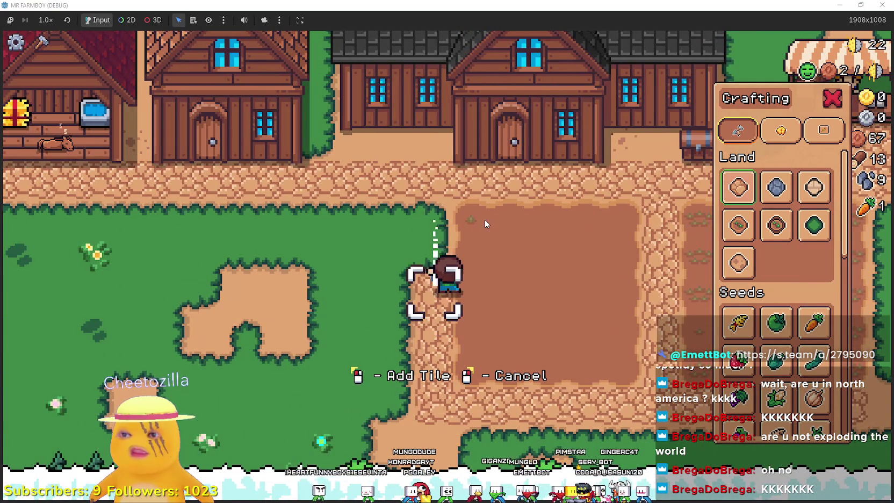
# Walk the farmer right along the road toward the market stall and back down past the fields
pyautogui.press('d')
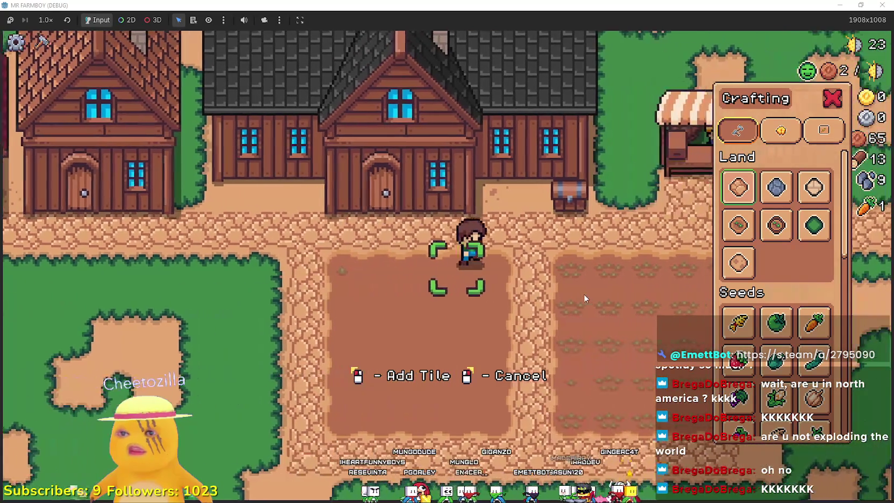
pyautogui.press('d')
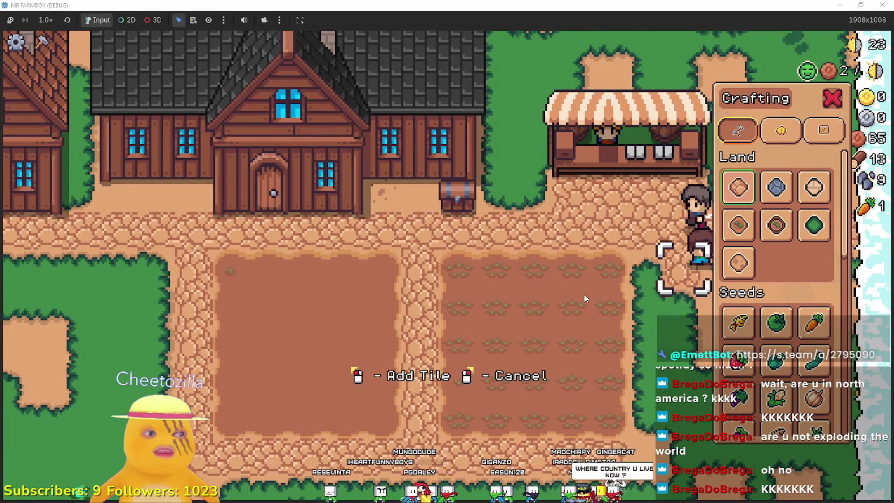
pyautogui.press('a')
pyautogui.press('s')
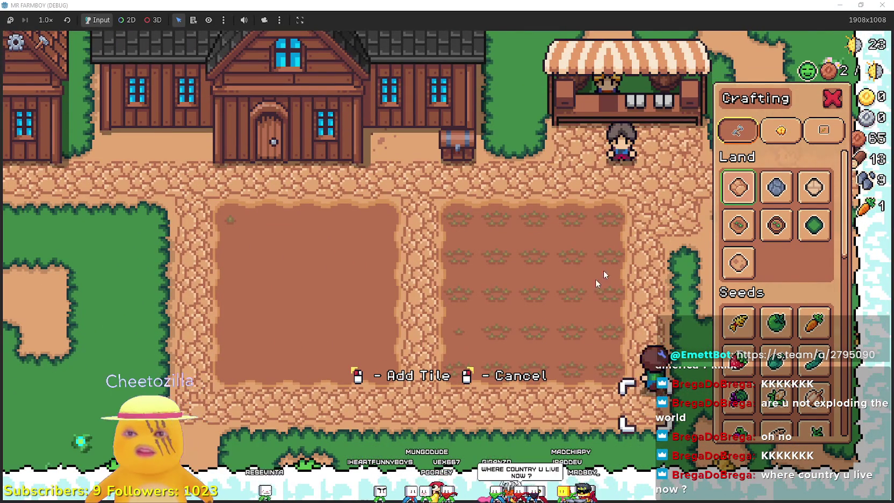
# Select Grass Tile and cover both dirt patches in the western meadow with grass
pyautogui.click(815, 226)
pyautogui.press('w')
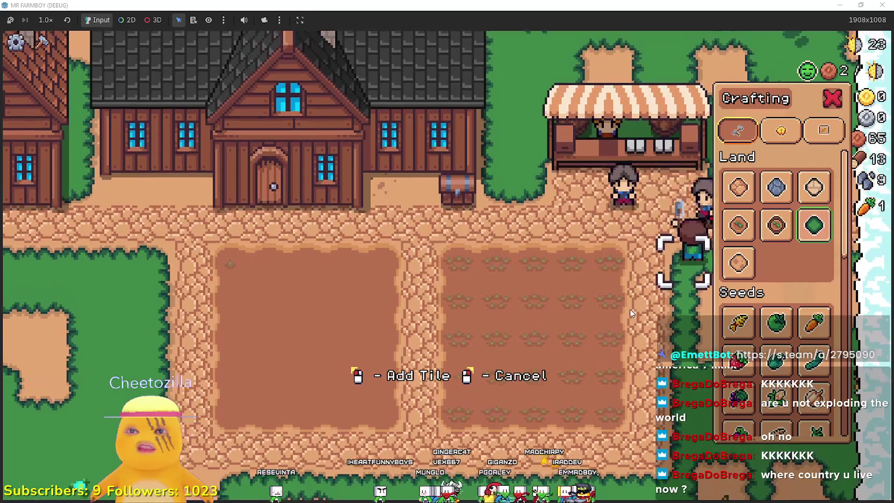
pyautogui.press('s')
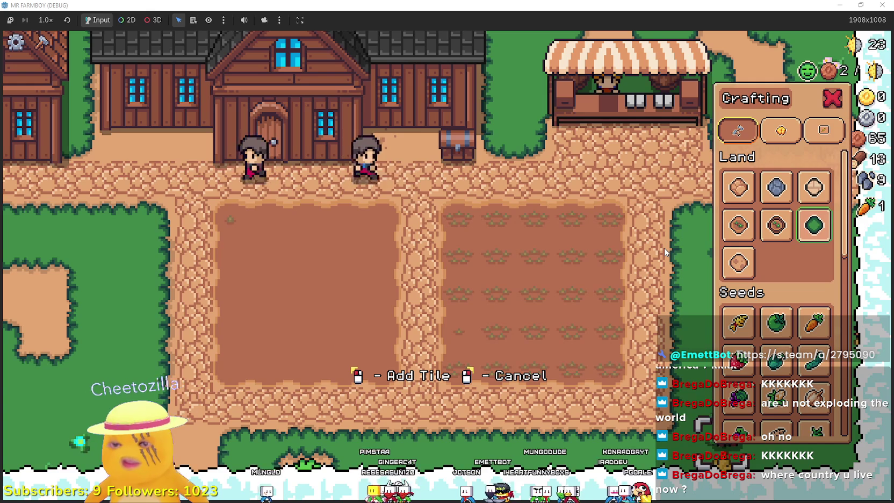
pyautogui.press('a')
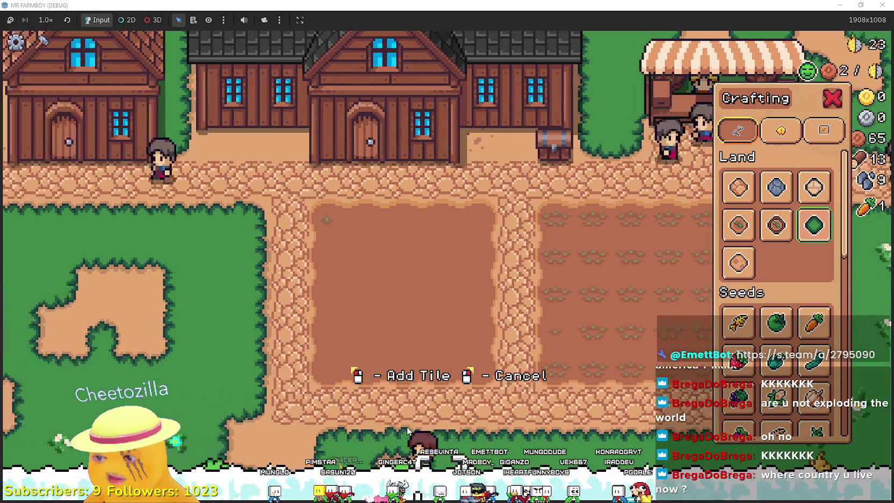
pyautogui.press('a')
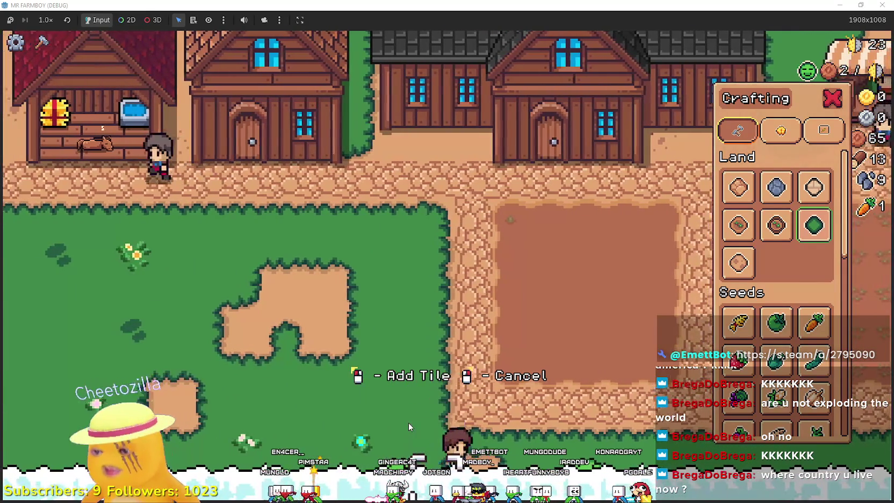
pyautogui.press('w')
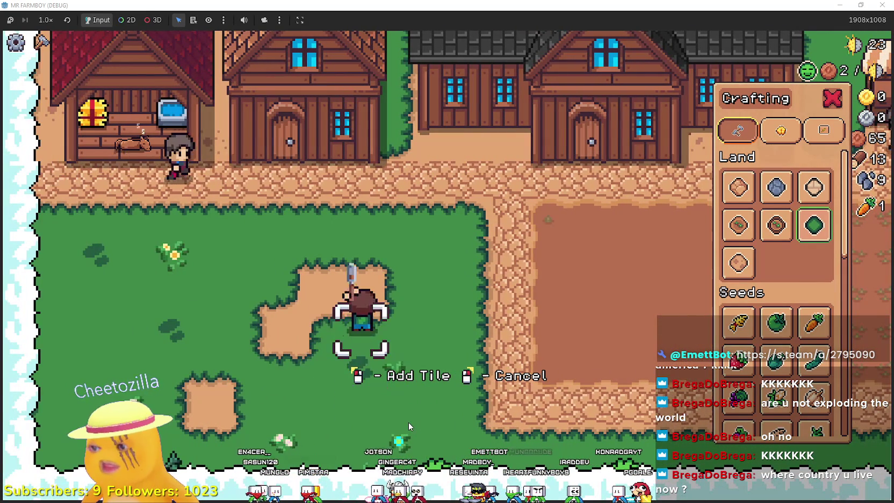
pyautogui.press('a')
pyautogui.click(408, 422)
pyautogui.press('s')
pyautogui.press('a')
pyautogui.click(445, 383)
# Stop placing tiles, head back toward the field plots, and bring up the crafting recipes
pyautogui.press('d')
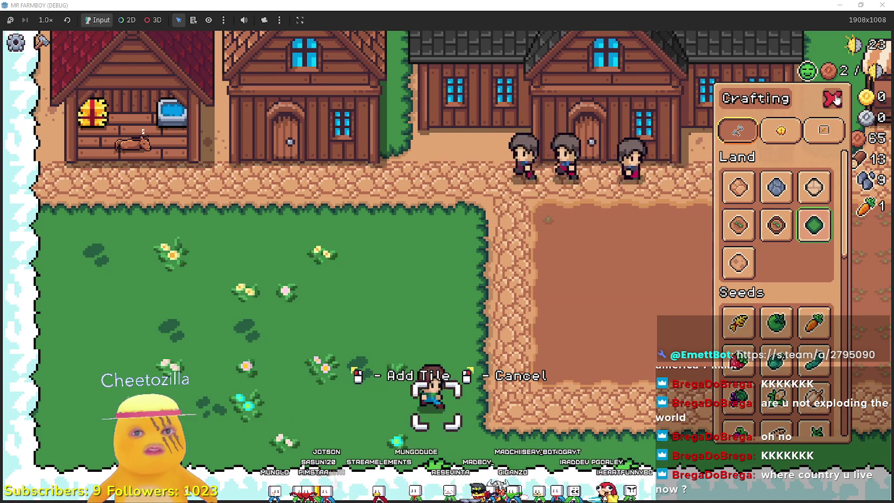
pyautogui.press('Escape')
pyautogui.press('c')
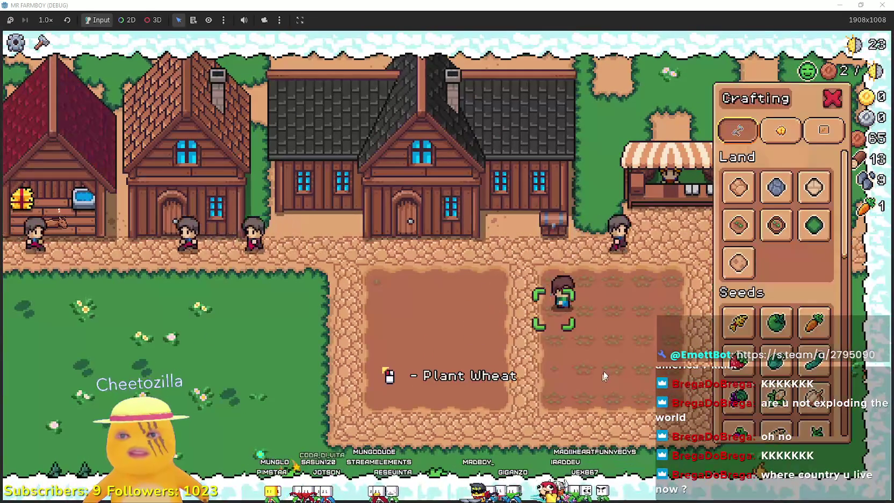
pyautogui.click(812, 227)
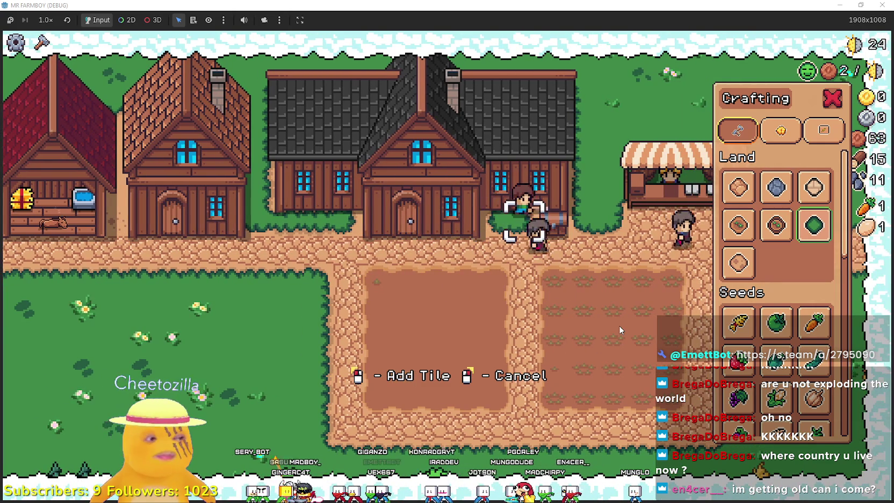
pyautogui.rightClick(617, 325)
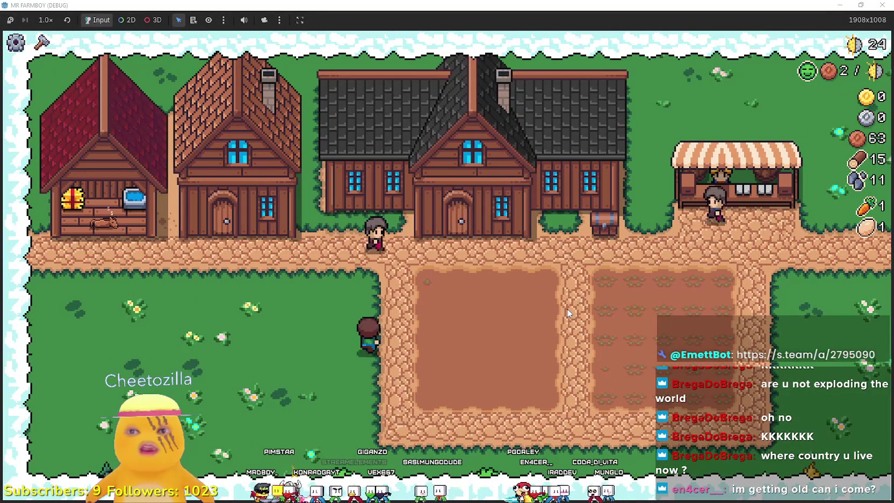
pyautogui.press('c')
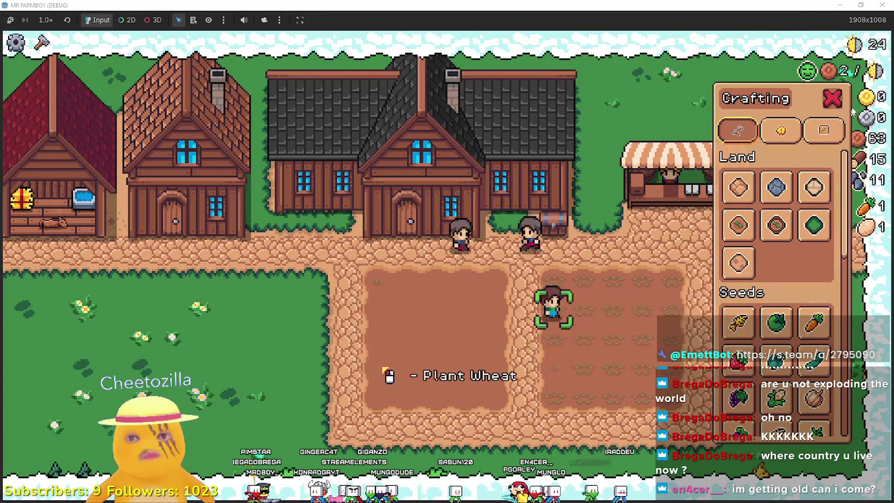
# Close crafting and put only the carrot up for sale at the market
pyautogui.click(839, 98)
pyautogui.press('m')
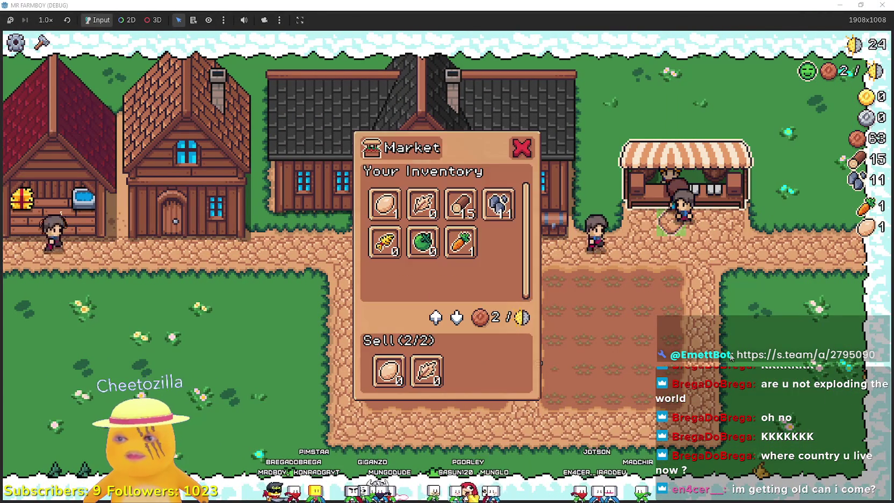
pyautogui.click(427, 371)
pyautogui.click(460, 241)
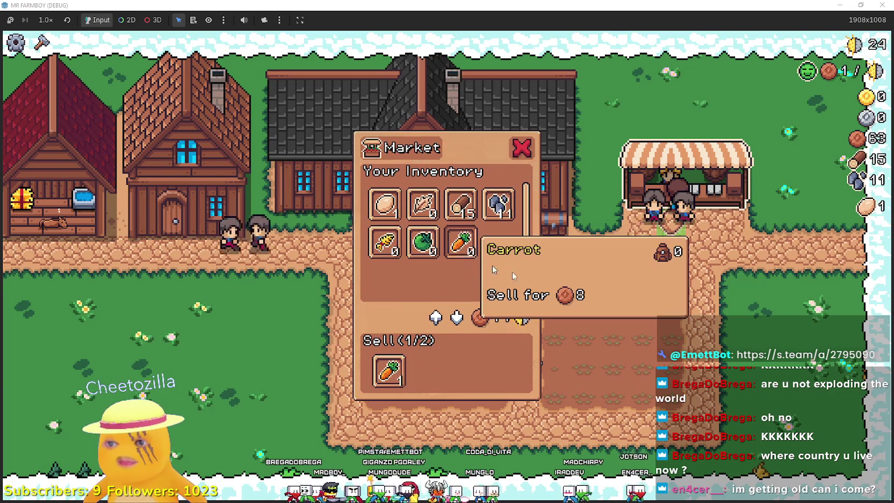
pyautogui.press('m')
# Walk the farmer to the market stall and back to the centre house, opening its Player House skill tree
pyautogui.press('a')
pyautogui.scroll(3)
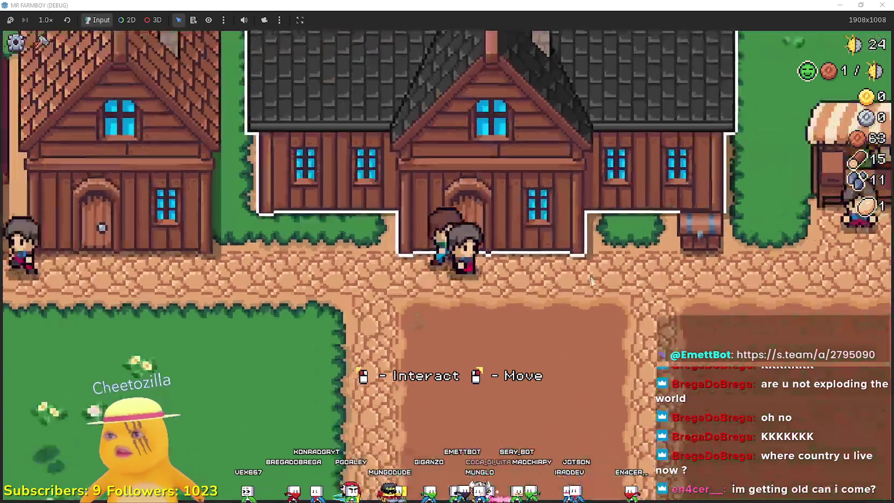
pyautogui.press('d')
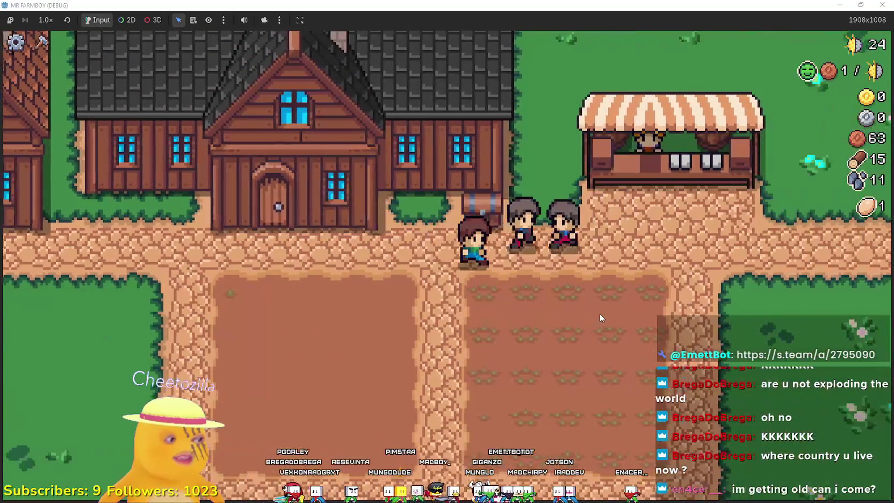
pyautogui.press('a')
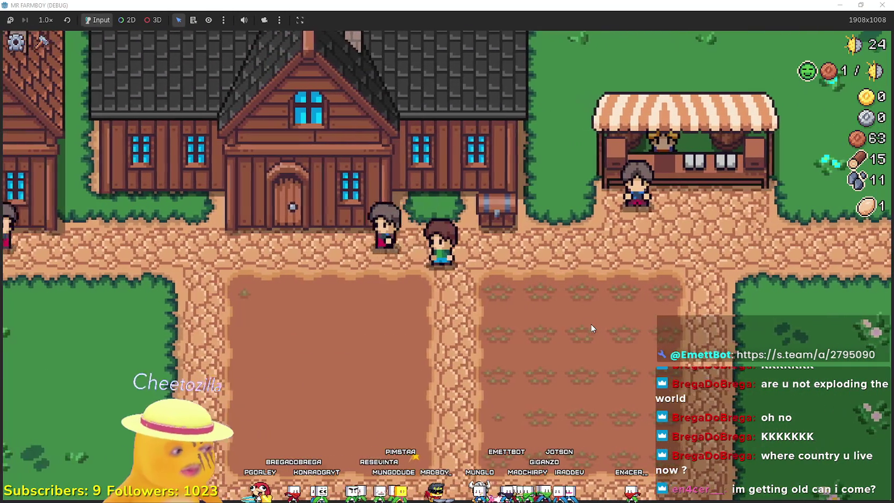
pyautogui.scroll(-3)
pyautogui.press('a')
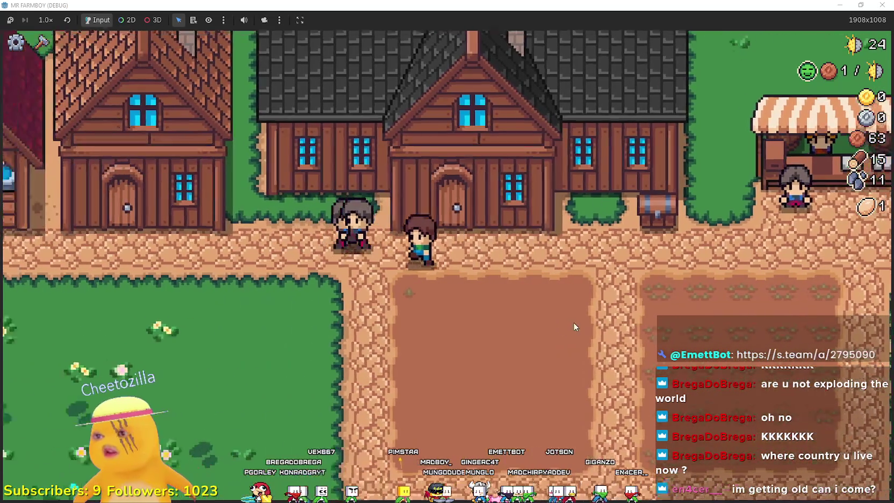
pyautogui.press('d')
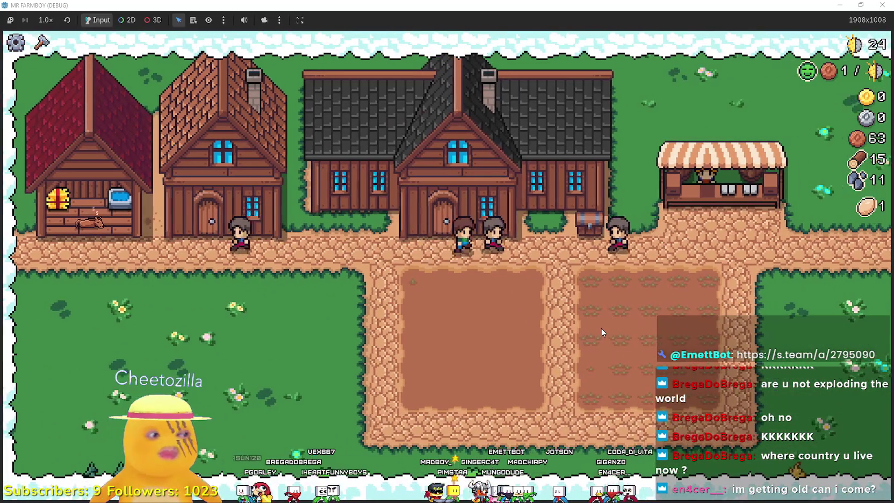
pyautogui.click(601, 326)
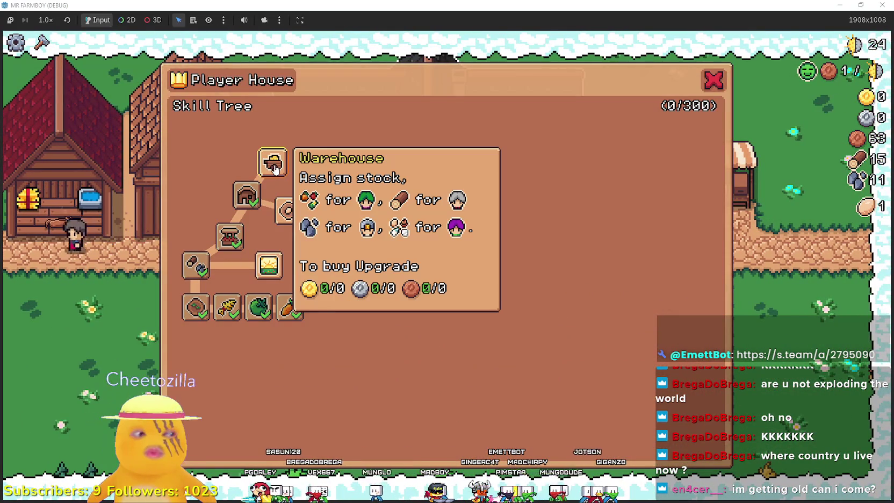
# Inspect the Player House upgrades, closing and reopening the skill tree before closing it for good
pyautogui.moveTo(288, 210)
pyautogui.press('Escape')
pyautogui.press('d')
pyautogui.press('w')
pyautogui.click(612, 305)
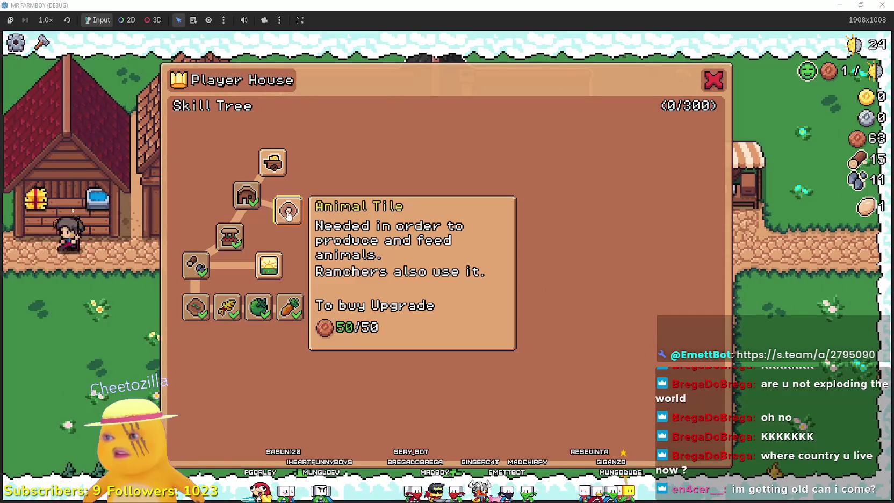
pyautogui.press('Escape')
pyautogui.press('e')
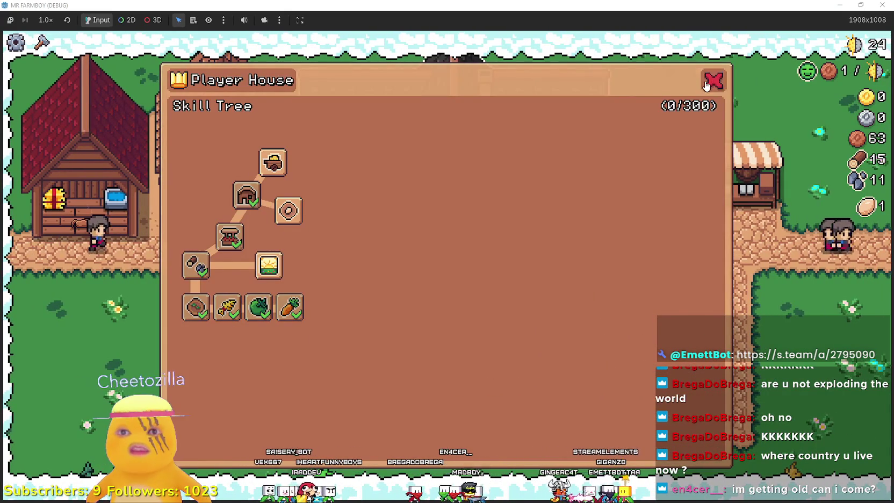
pyautogui.click(706, 85)
# Open the neighbouring house's hireable workers list, close it, and step down onto the path
pyautogui.press('a')
pyautogui.press('e')
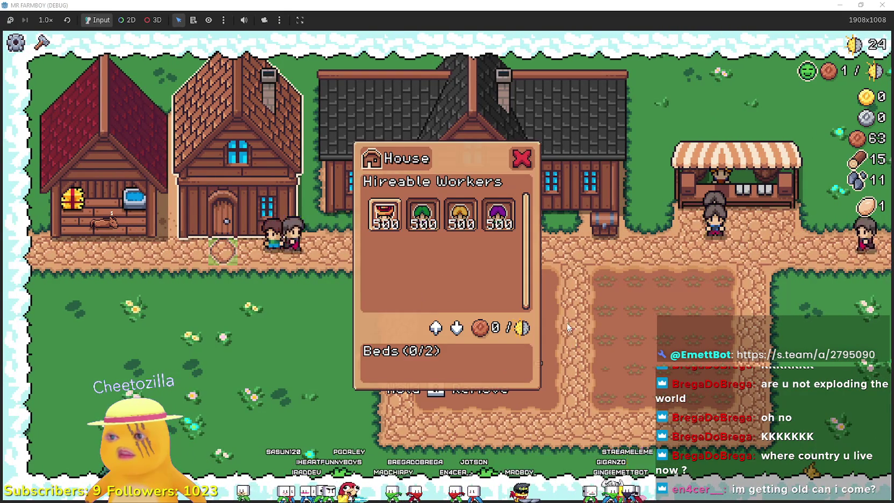
pyautogui.press('Escape')
pyautogui.press('s')
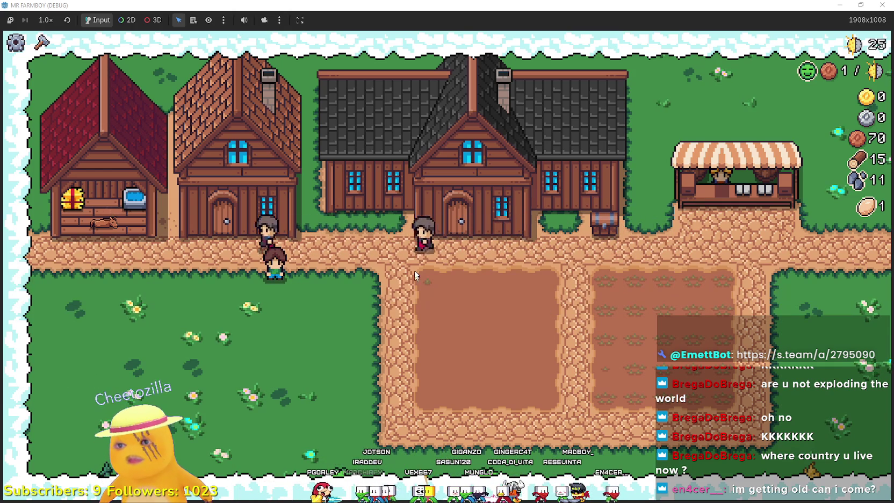
# Walk back to the second house and reopen its workers list, then bring up the land-and-seeds crafting list
pyautogui.press('a')
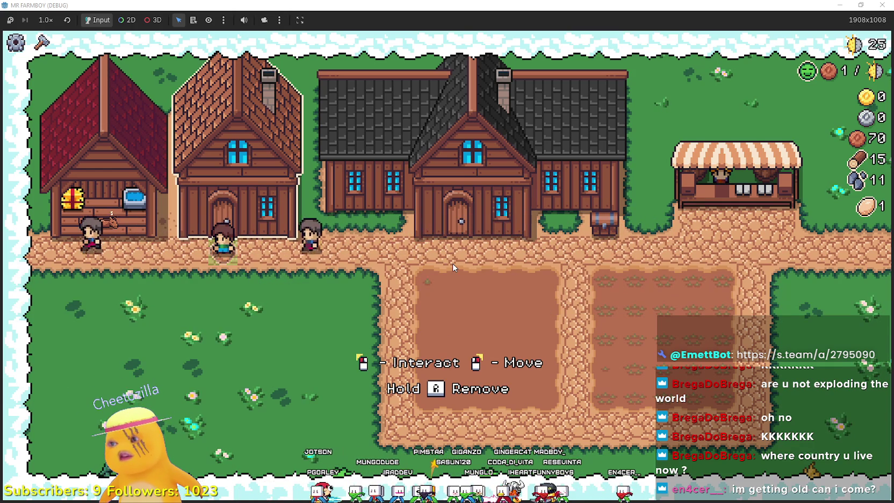
pyautogui.press('a')
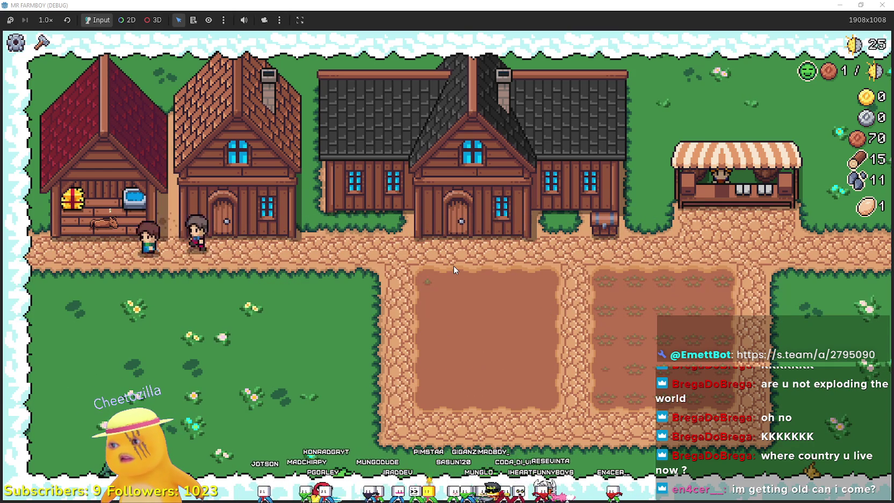
pyautogui.press('d')
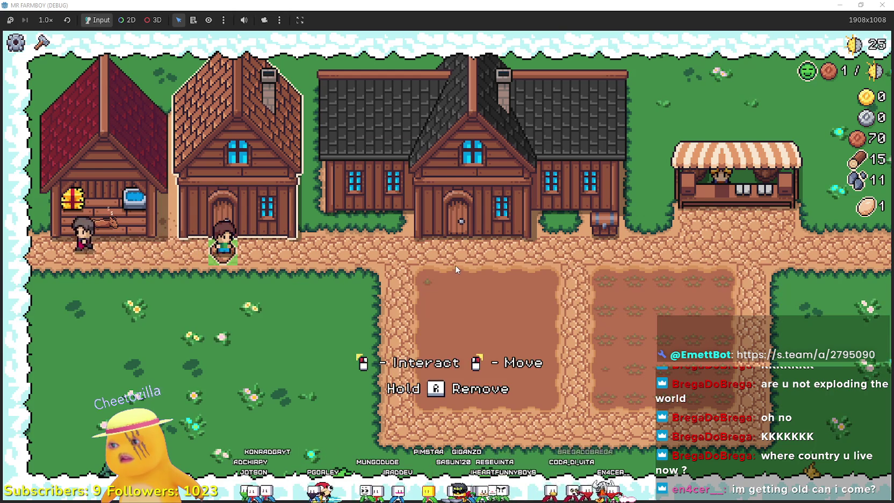
pyautogui.click(449, 259)
pyautogui.press('d')
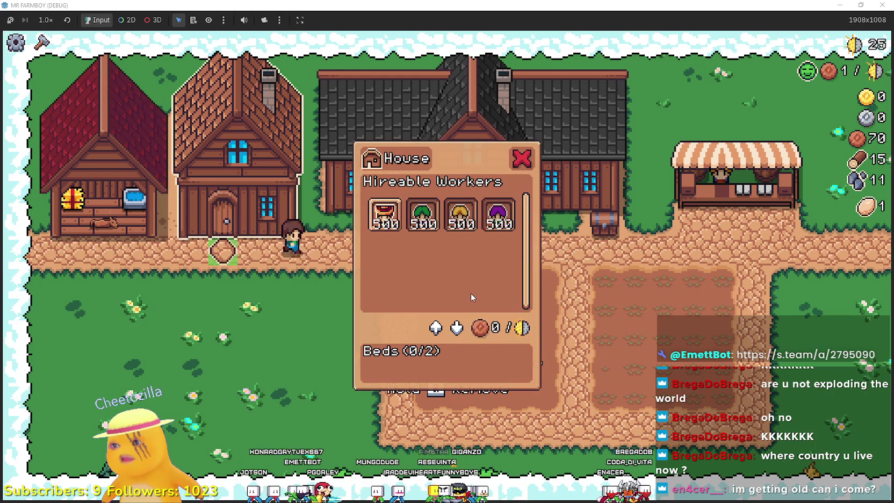
pyautogui.click(380, 312)
# Select the Green Tomato seed and plant and water tomatoes leftward along the first row of the left field
pyautogui.press('s')
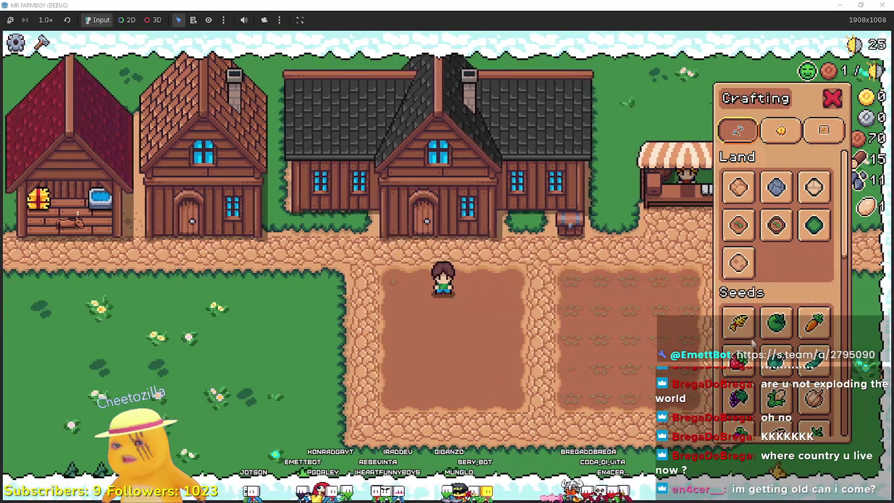
pyautogui.press('d')
pyautogui.click(737, 323)
pyautogui.click(775, 322)
pyautogui.click(527, 306)
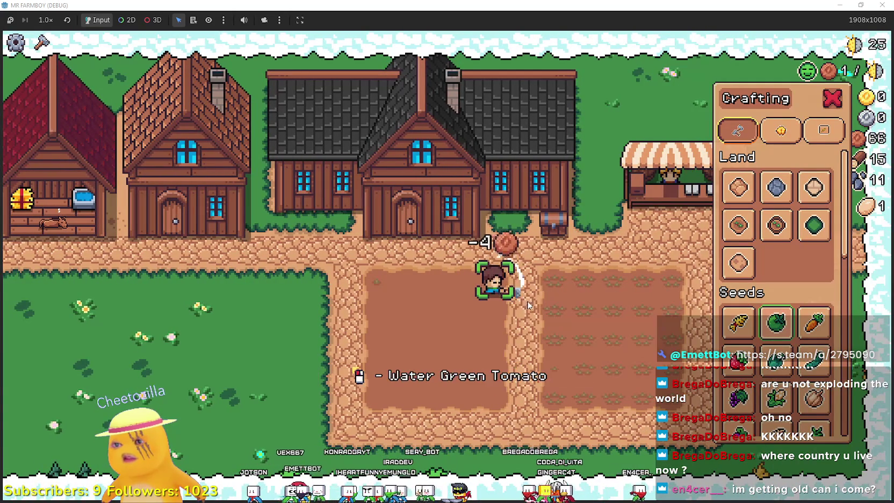
pyautogui.press('a')
pyautogui.click(535, 292)
pyautogui.click(534, 293)
pyautogui.press('a')
pyautogui.click(535, 293)
pyautogui.click(535, 293)
pyautogui.press('a')
pyautogui.click(536, 292)
pyautogui.click(535, 293)
pyautogui.press('a')
pyautogui.click(535, 293)
# Plant and water Green Tomatoes rightward along the next row, then bring up the Player House skill tree
pyautogui.press('s')
pyautogui.click(370, 323)
pyautogui.press('d')
pyautogui.click(387, 317)
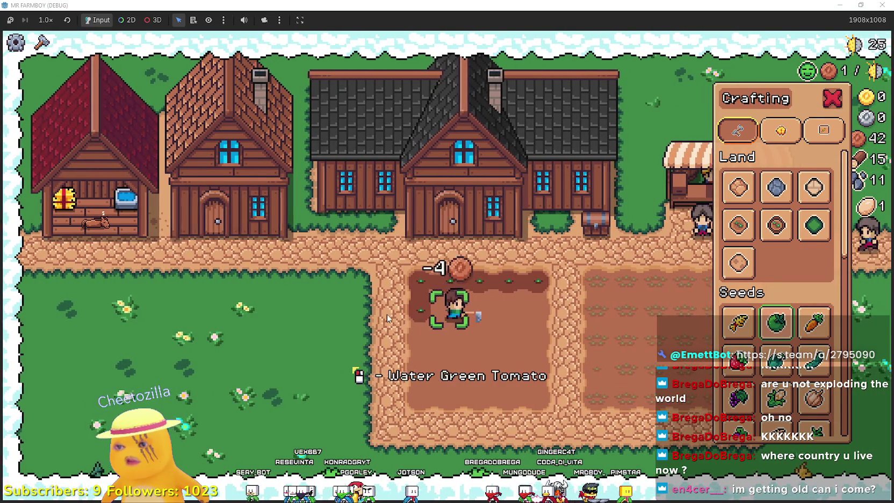
pyautogui.click(388, 314)
pyautogui.press('d')
pyautogui.click(388, 313)
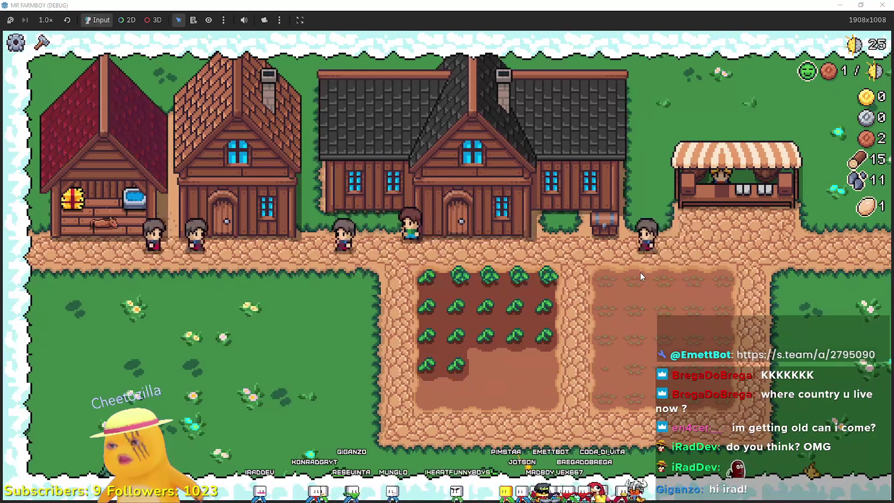
pyautogui.press('e')
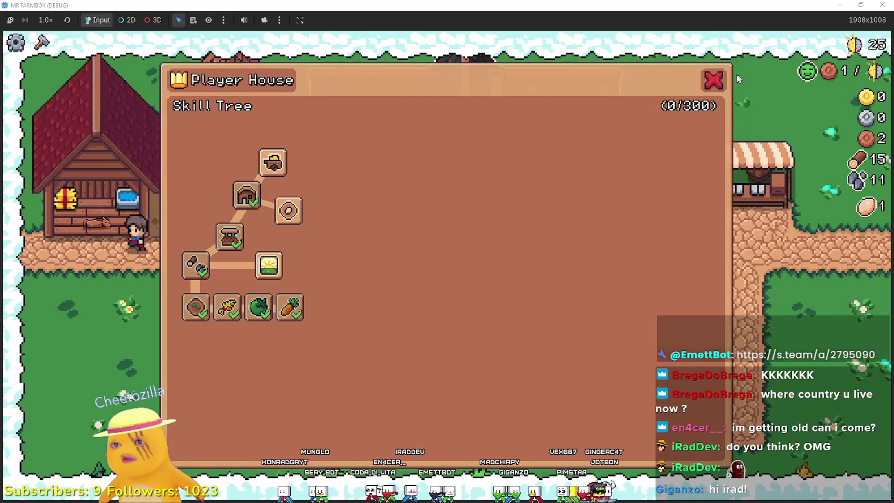
pyautogui.click(717, 80)
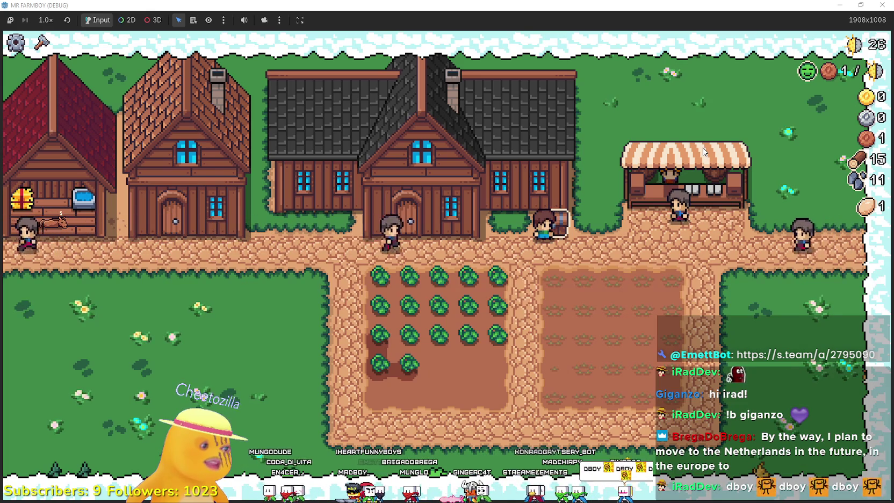
# Walk the farmer from the house door down past the tomato field into the empty right field
pyautogui.press('a')
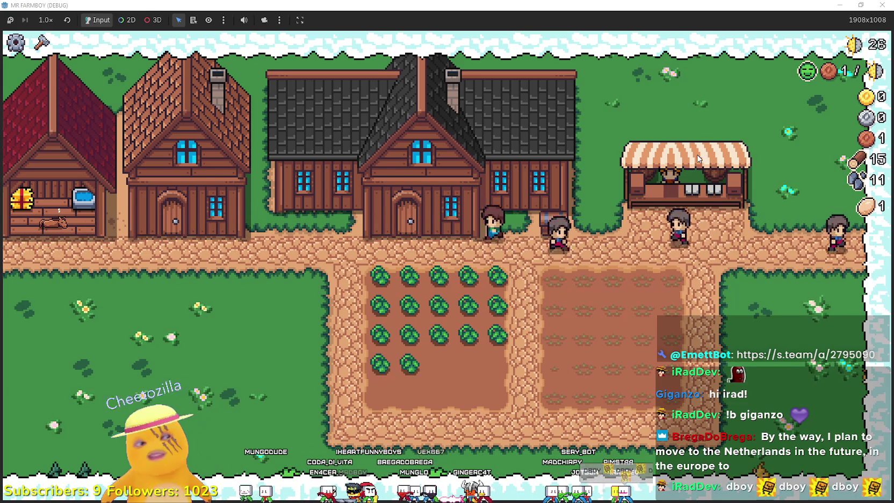
pyautogui.press('d')
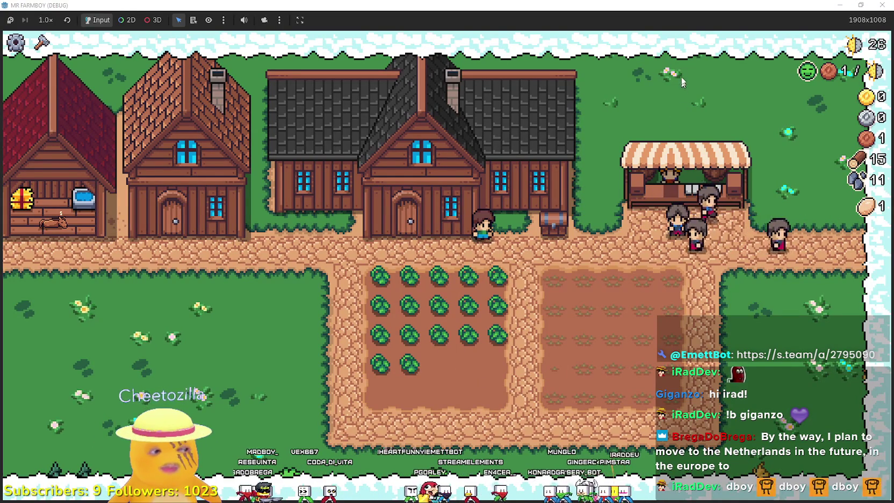
pyautogui.press('s')
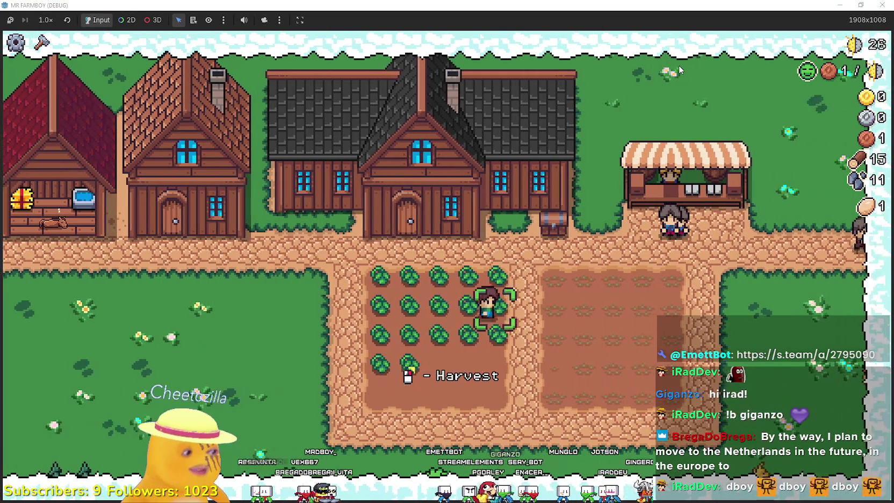
pyautogui.press('d')
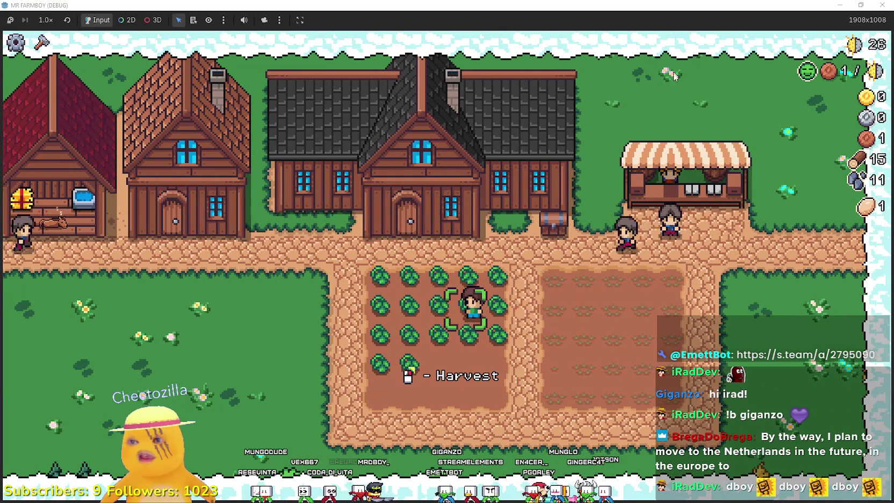
pyautogui.scroll(3)
pyautogui.scroll(-3)
# Pick the Green Tomato seed from the crafting list, try planting it, then return to the tomatoes
pyautogui.press('b')
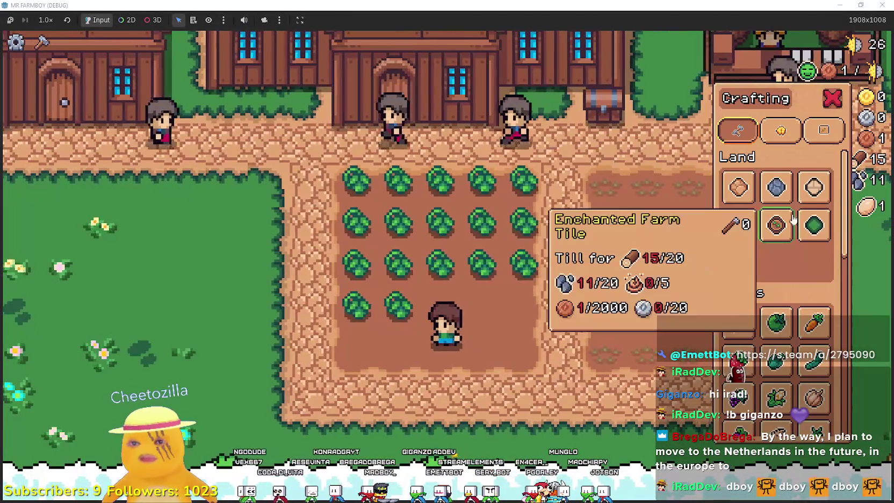
pyautogui.press('Escape')
pyautogui.press('b')
pyautogui.scroll(-3)
pyautogui.click(777, 251)
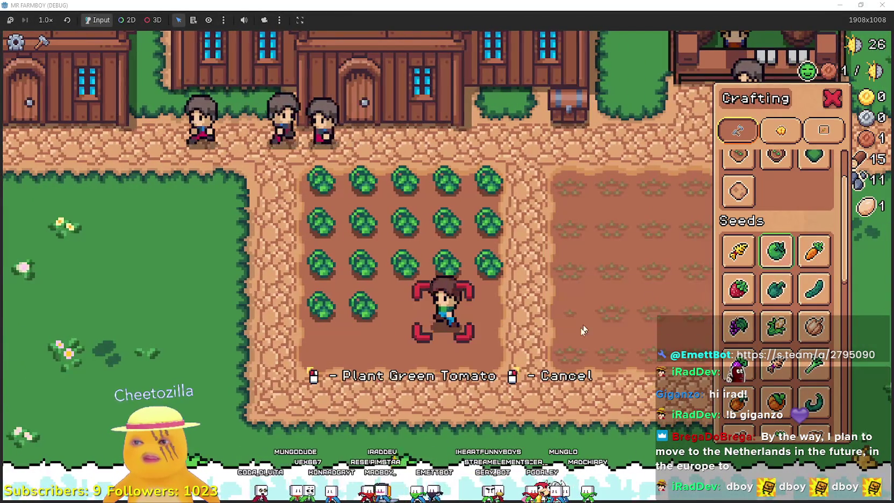
pyautogui.click(579, 350)
pyautogui.press('Escape')
pyautogui.press('d')
pyautogui.press('a')
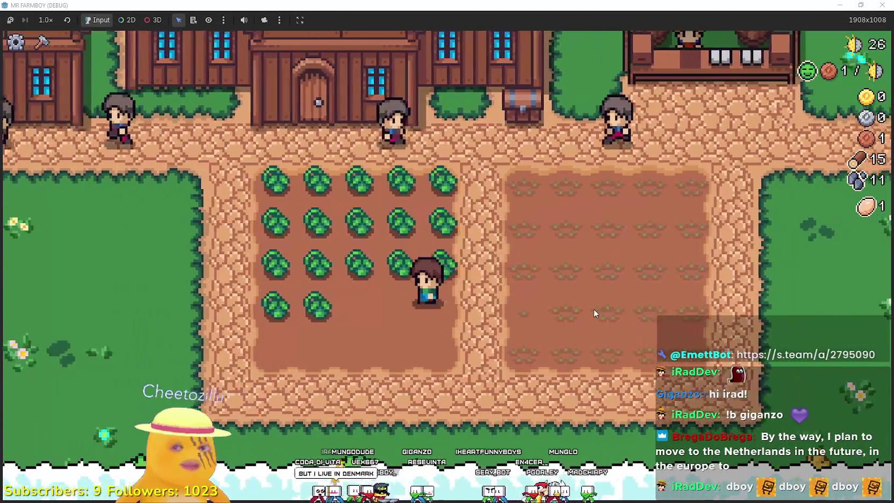
# Harvest the ripe green tomatoes along the lower rows of the left field
pyautogui.click(593, 309)
pyautogui.press('d')
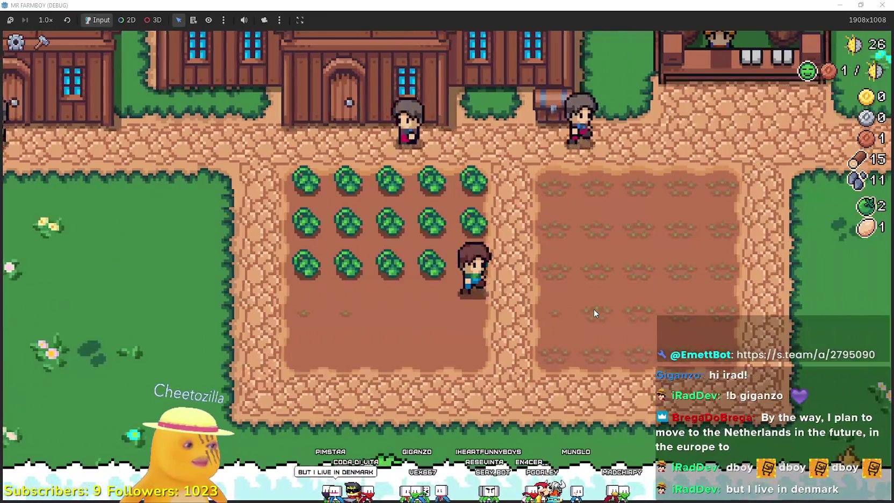
pyautogui.press('a')
pyautogui.click(594, 309)
pyautogui.click(594, 308)
pyautogui.click(587, 319)
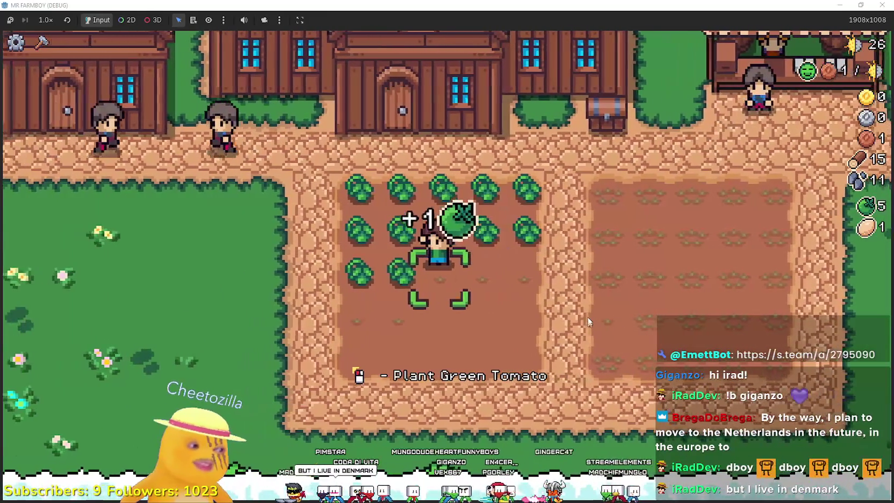
pyautogui.click(589, 319)
pyautogui.press('d')
pyautogui.click(588, 325)
pyautogui.click(587, 325)
pyautogui.click(588, 326)
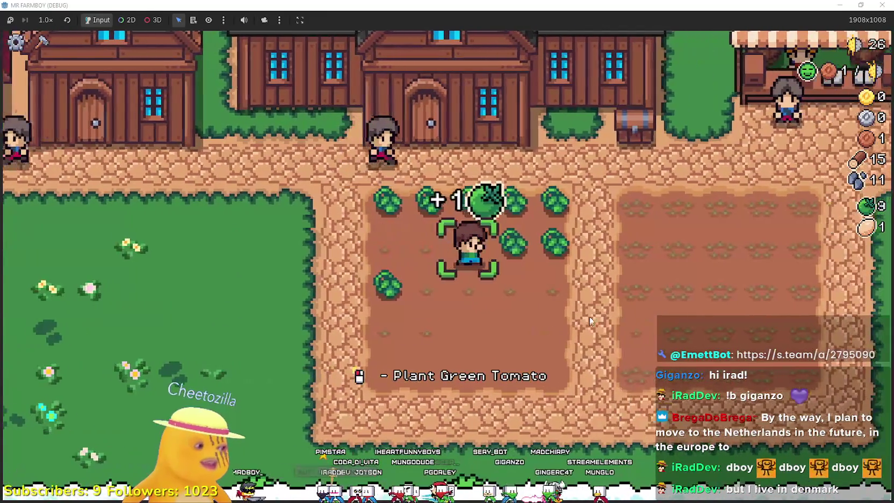
pyautogui.click(589, 319)
# Harvest the remaining green tomatoes up through the top row, bringing the stock to 17
pyautogui.press('a')
pyautogui.click(590, 315)
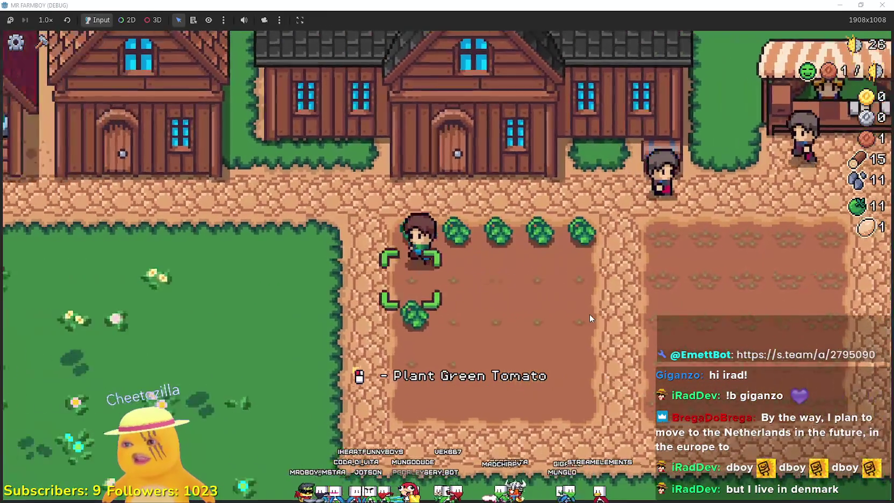
pyautogui.click(590, 315)
pyautogui.press('w')
pyautogui.click(590, 313)
pyautogui.press('d')
pyautogui.click(590, 314)
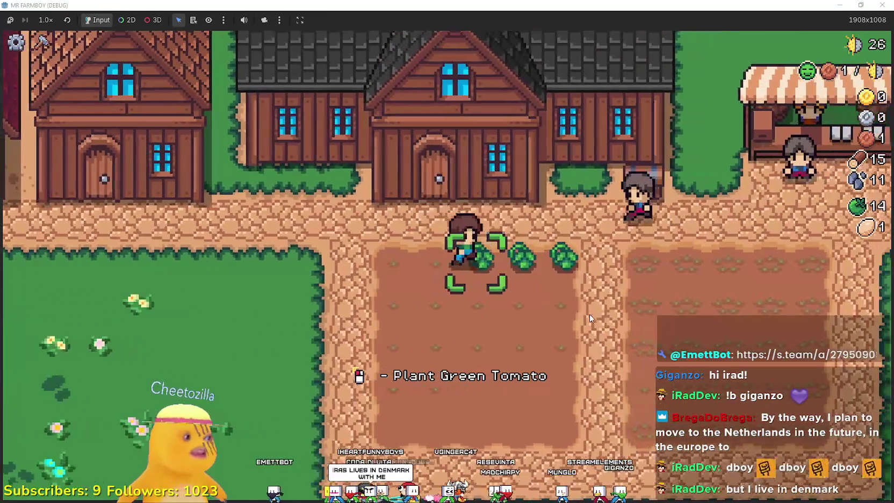
pyautogui.click(589, 314)
pyautogui.click(589, 318)
pyautogui.click(589, 318)
# Walk to the market stall and put the green tomatoes on the sell list
pyautogui.press('w')
pyautogui.press('d')
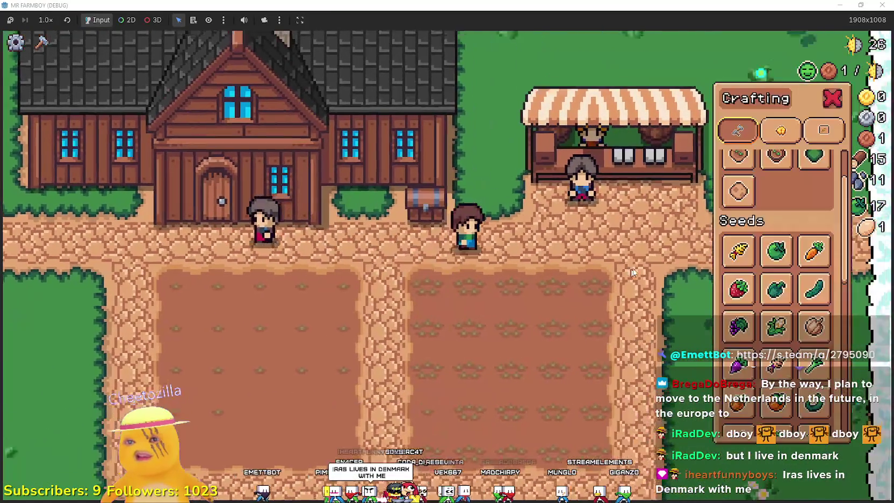
pyautogui.press('w')
pyautogui.click(422, 243)
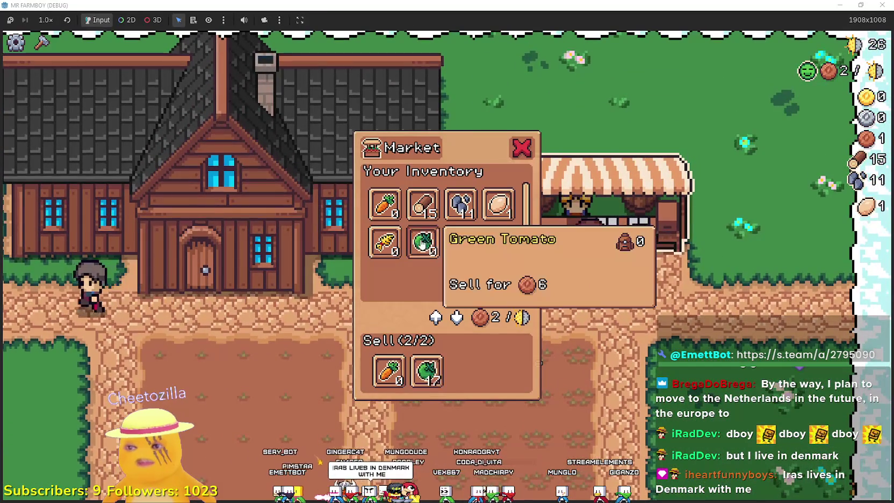
pyautogui.click(389, 369)
pyautogui.press('s')
# Walk around the field down to its bottom planting spots
pyautogui.press('a')
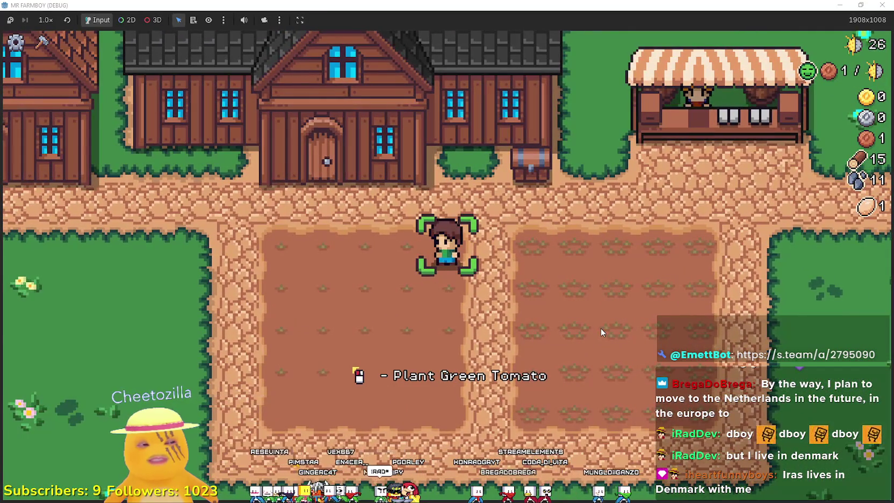
pyautogui.press('a')
pyautogui.press('d')
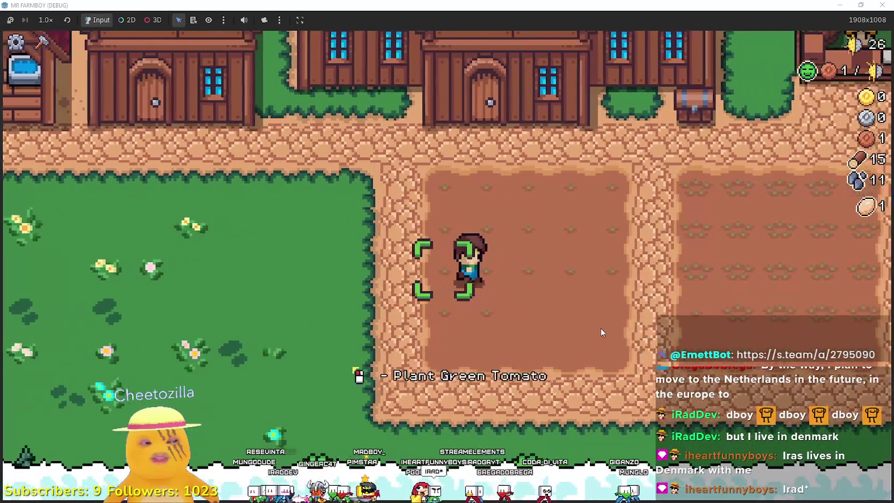
pyautogui.press('w')
pyautogui.press('a')
pyautogui.press('d')
pyautogui.press('s')
pyautogui.press('d')
pyautogui.press('a')
pyautogui.press('w')
pyautogui.press('d')
pyautogui.press('s')
pyautogui.press('a')
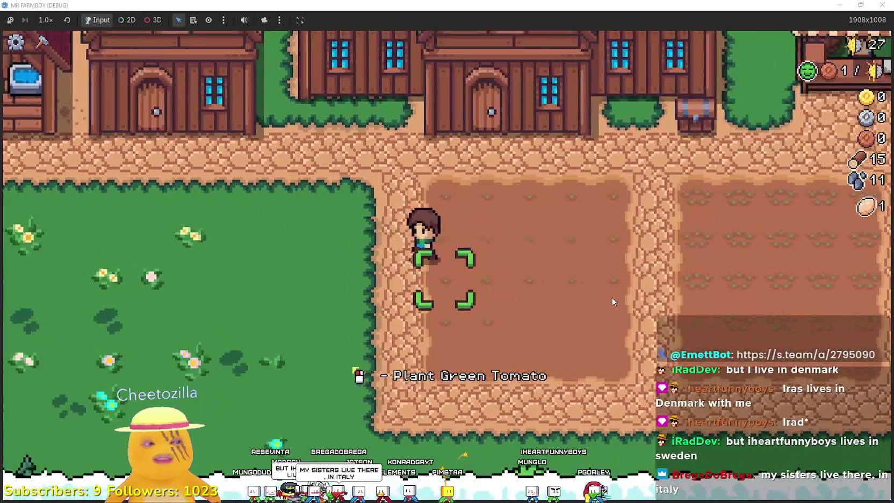
pyautogui.press('d')
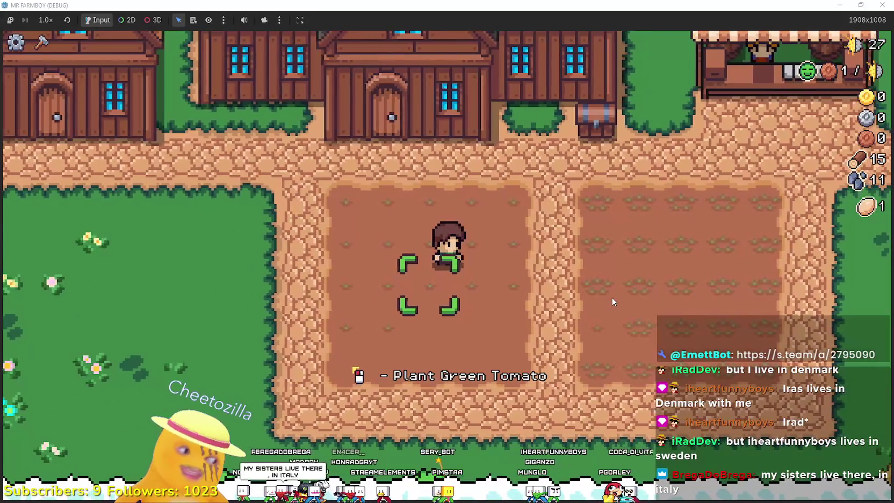
pyautogui.press('a')
pyautogui.press('s')
# Choose Green Tomato seeds from the crafting list and try planting one
pyautogui.press('c')
pyautogui.press('w')
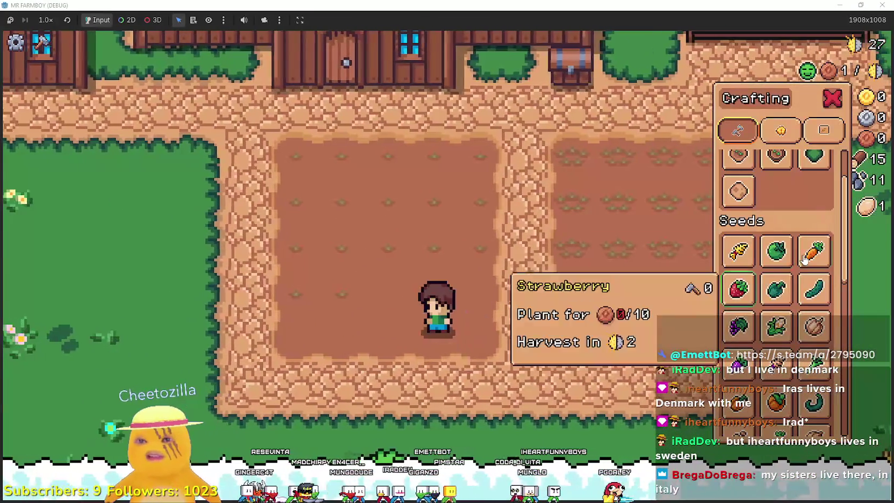
pyautogui.click(776, 250)
pyautogui.click(545, 337)
pyautogui.rightClick(555, 319)
pyautogui.press('w')
# Return to the market stall and add the carrots to the sell list
pyautogui.press('d')
pyautogui.click(630, 305)
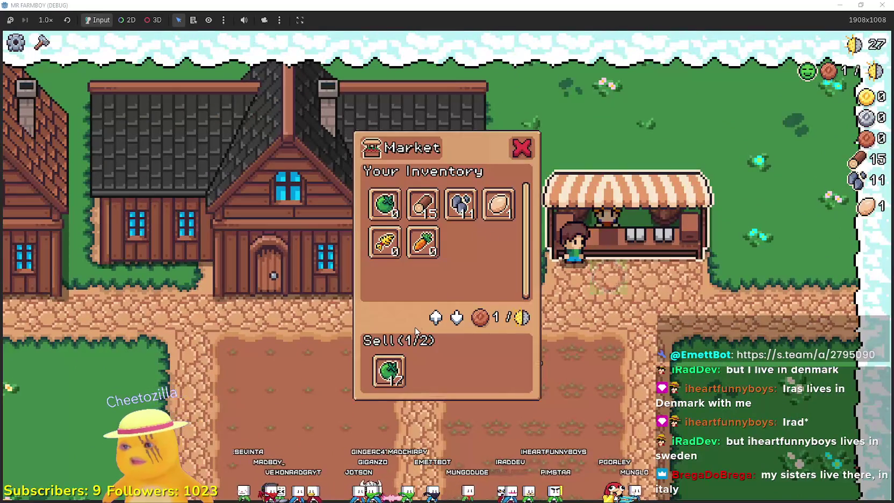
pyautogui.click(601, 271)
pyautogui.click(601, 270)
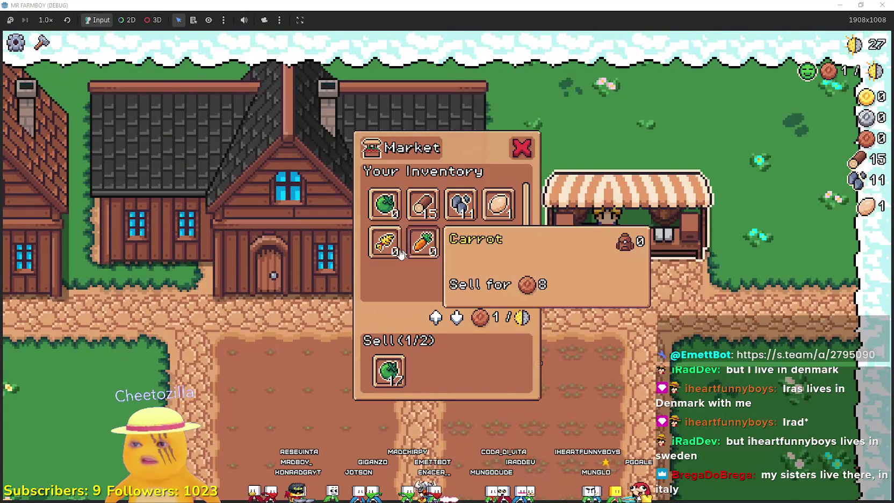
pyautogui.click(424, 245)
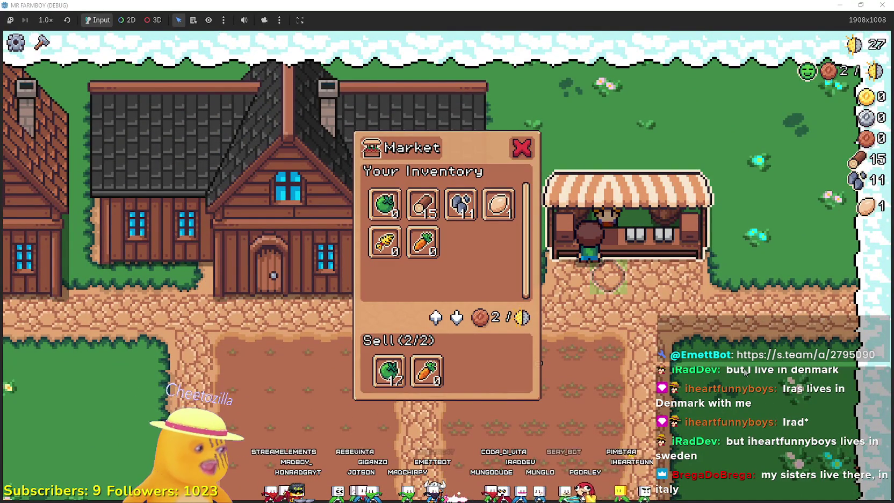
# Stand at the market stall until the queued produce sells for 102 coins
pyautogui.press('a')
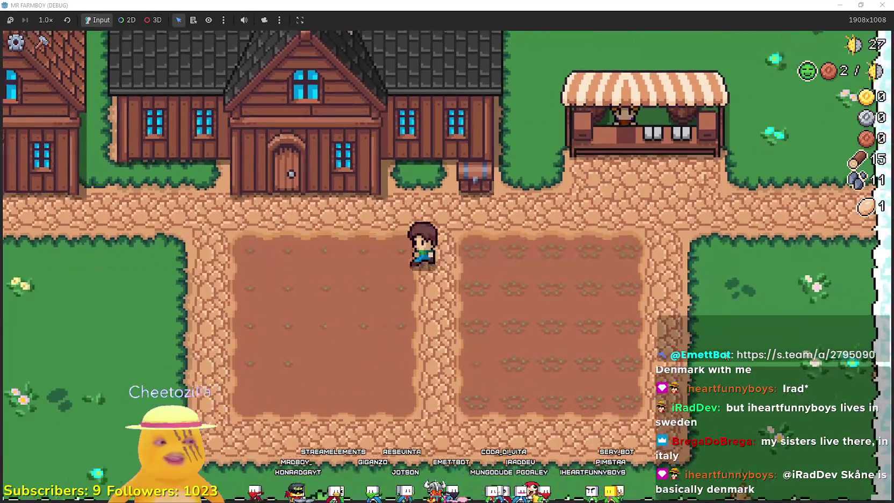
pyautogui.press('d')
pyautogui.press('d')
pyautogui.press('w')
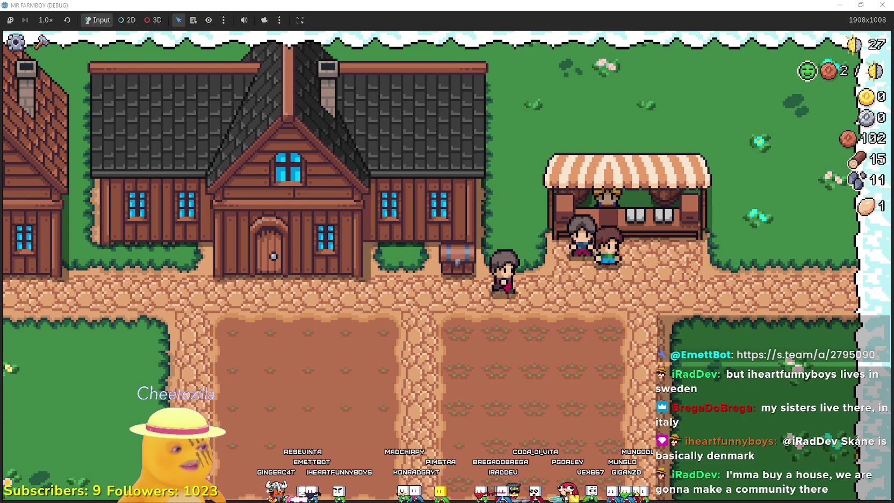
# Walk from the stall down through the tomato field
pyautogui.press('a')
pyautogui.press('s')
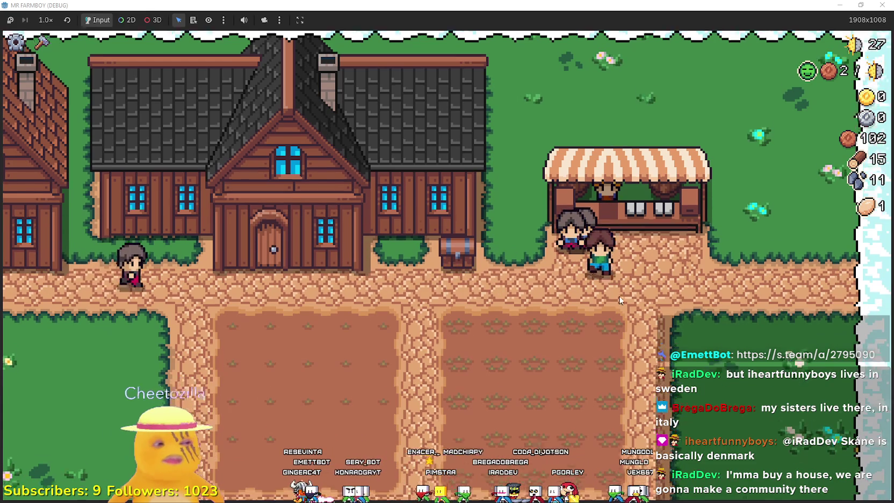
pyautogui.press('w')
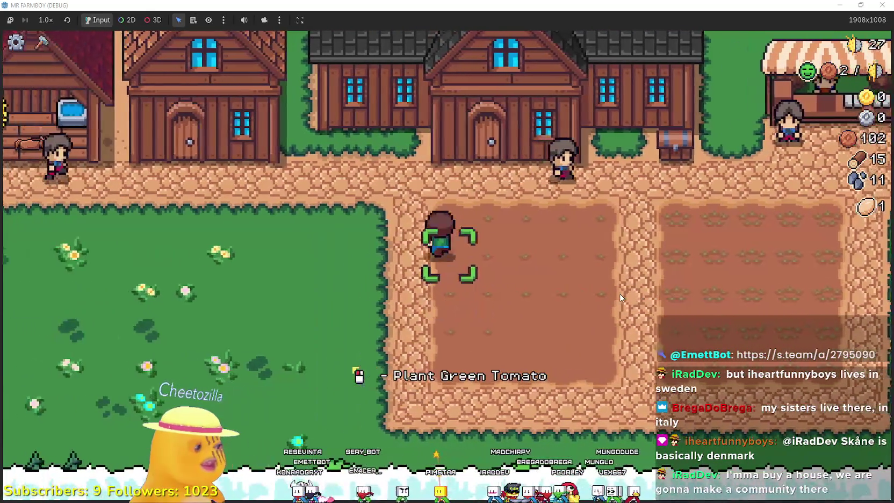
pyautogui.press('d')
pyautogui.press('a')
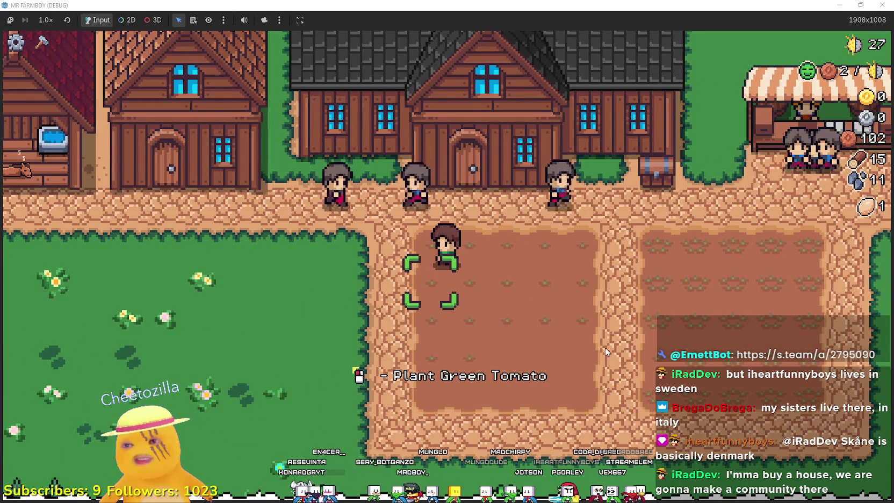
pyautogui.press('d')
pyautogui.press('s')
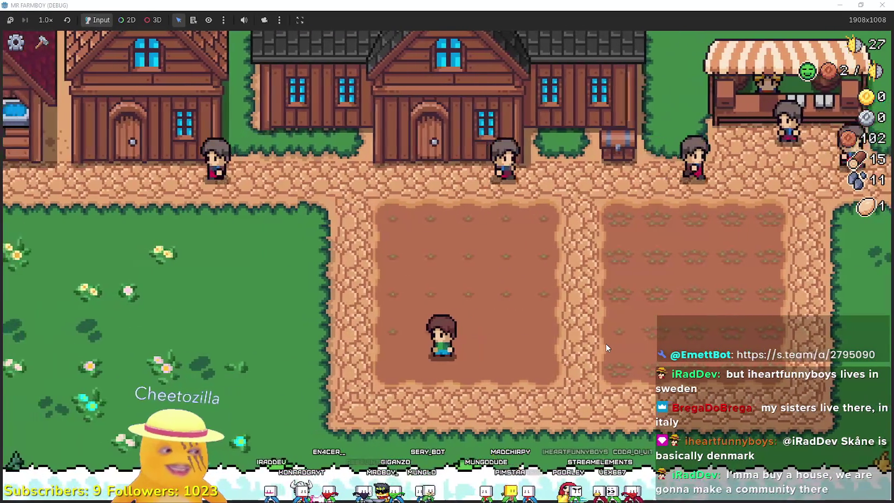
pyautogui.press('d')
pyautogui.press('a')
# Cross the path into the left field and bring up the seed crafting list
pyautogui.press('w')
pyautogui.press('d')
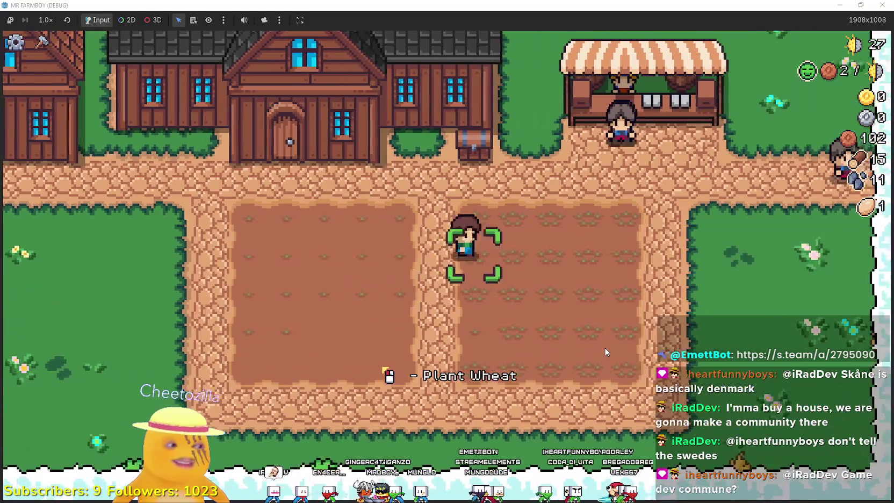
pyautogui.press('d')
pyautogui.press('s')
pyautogui.press('a')
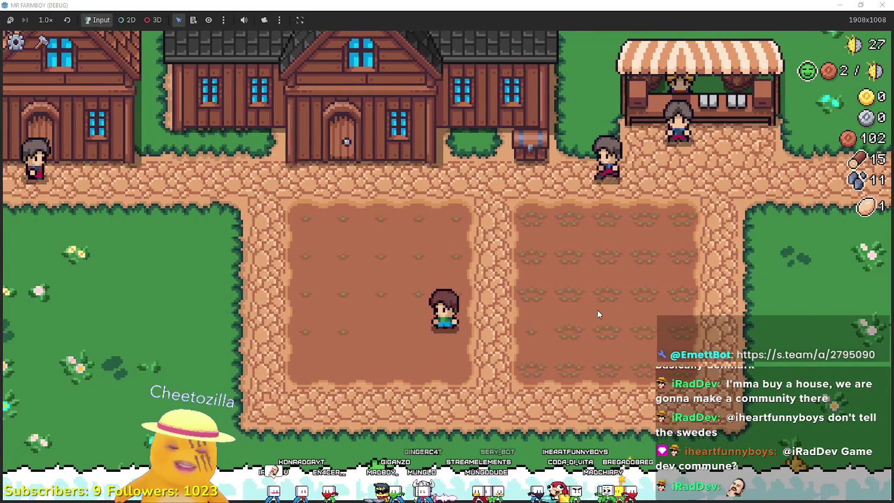
pyautogui.press('c')
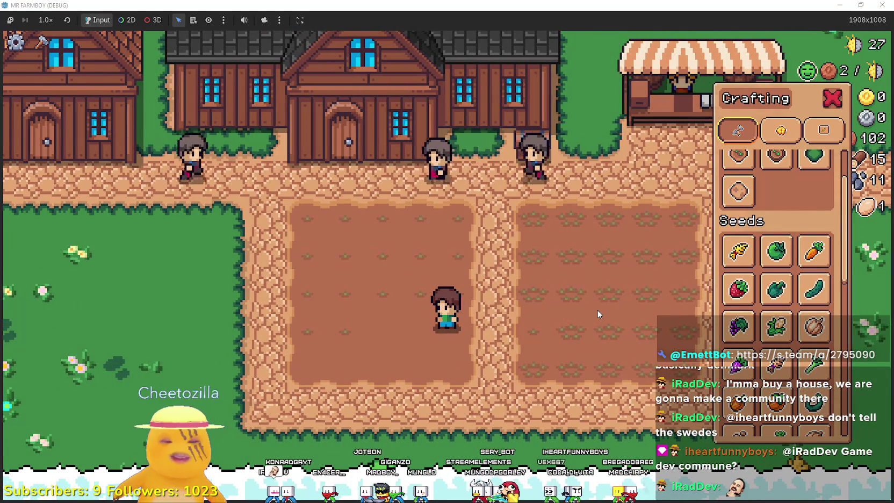
# Wander back and forth across the left field and close the crafting list
pyautogui.press('a')
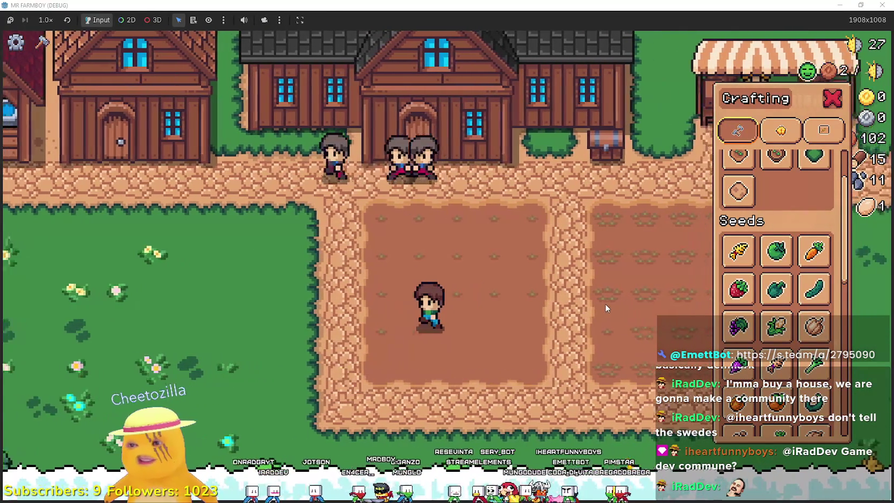
pyautogui.press('d')
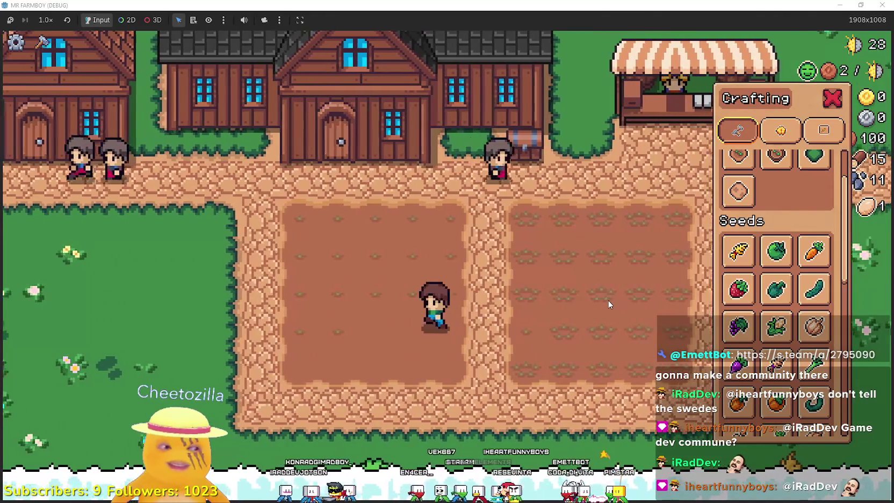
pyautogui.press('a')
pyautogui.press('d')
pyautogui.press('d')
pyautogui.press('a')
pyautogui.press('s')
pyautogui.press('d')
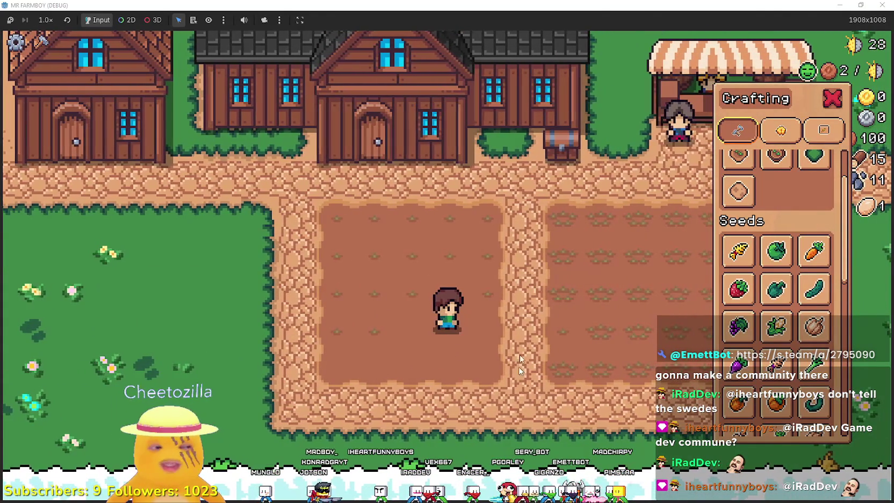
pyautogui.press('a')
pyautogui.press('d')
pyautogui.press('w')
pyautogui.press('a')
pyautogui.press('d')
pyautogui.press('Escape')
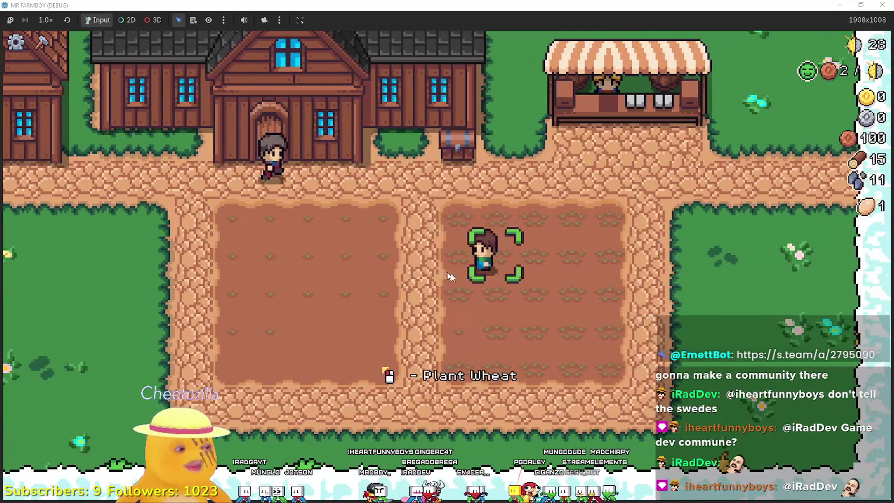
# Walk into the tomato field and plant a green tomato seed
pyautogui.press('a')
pyautogui.press('s')
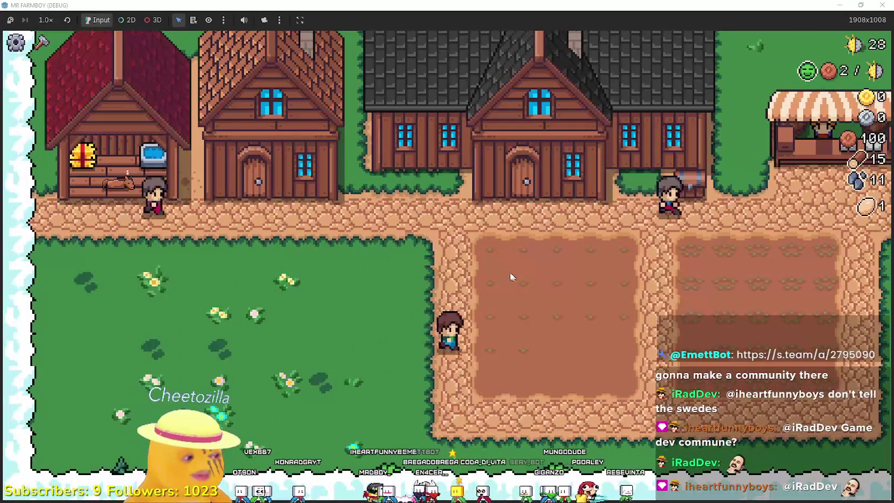
pyautogui.press('d')
pyautogui.press('w')
pyautogui.press('s')
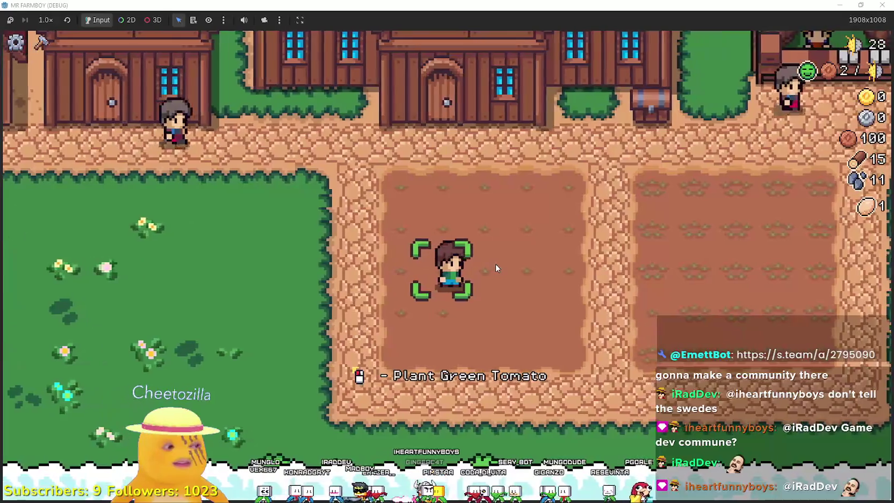
pyautogui.click(495, 264)
# Walk into the left field beside the tomato while it grows
pyautogui.press('d')
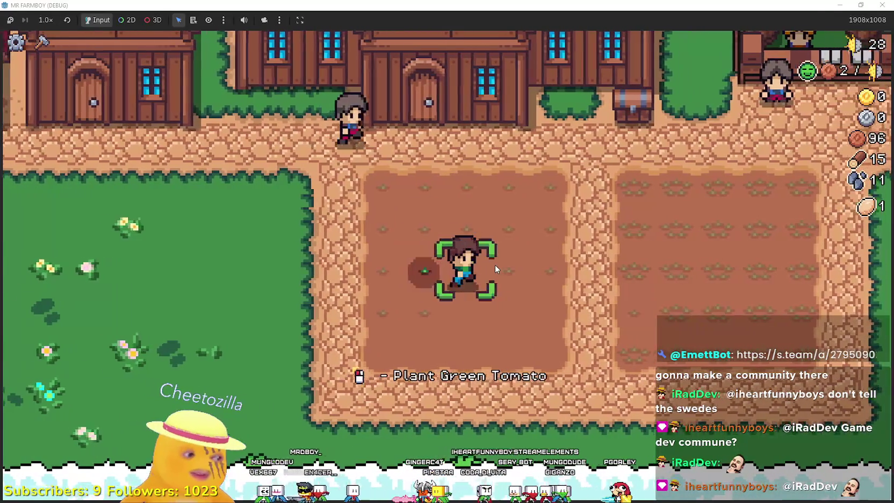
pyautogui.press('w')
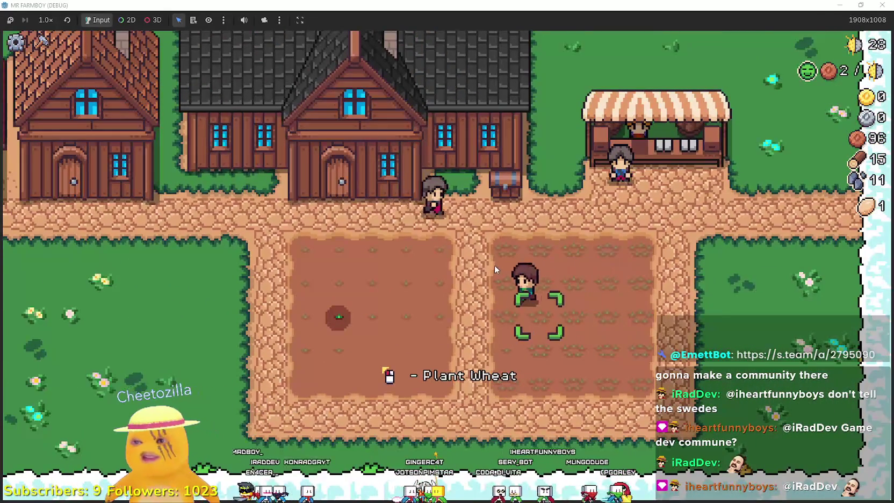
pyautogui.press('a')
pyautogui.press('s')
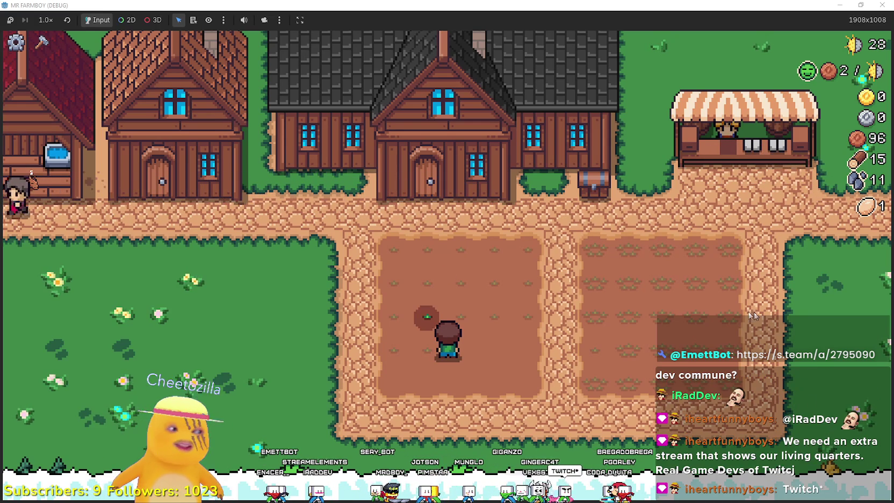
pyautogui.press('d')
# Glance at the seed crafting panel, then walk up and past the market stall
pyautogui.press('c')
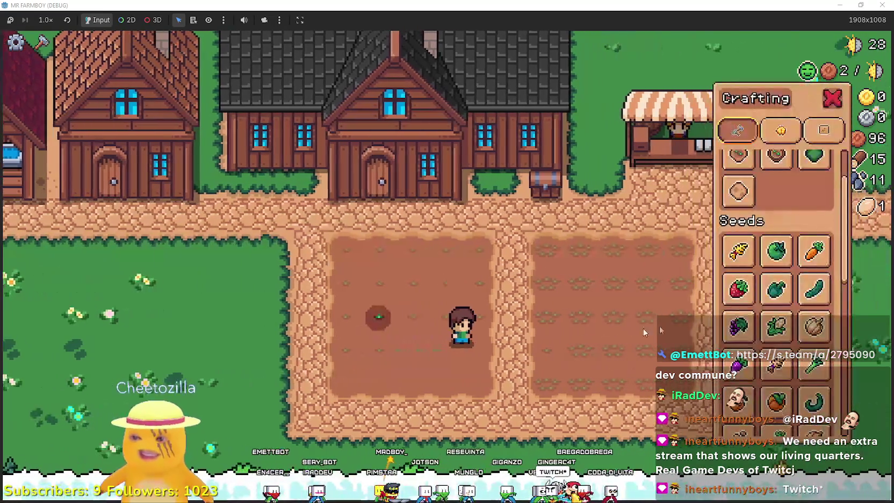
pyautogui.scroll(-3)
pyautogui.press('c')
pyautogui.press('w')
pyautogui.scroll(3)
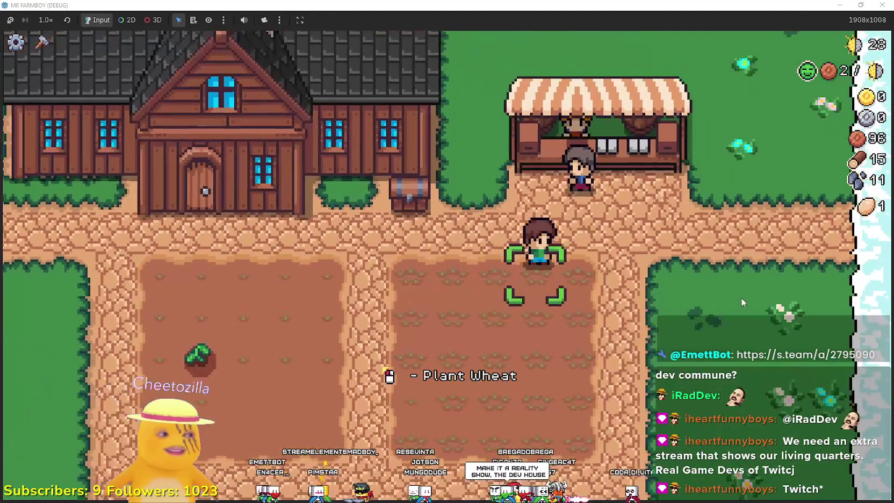
pyautogui.scroll(-3)
pyautogui.press('d')
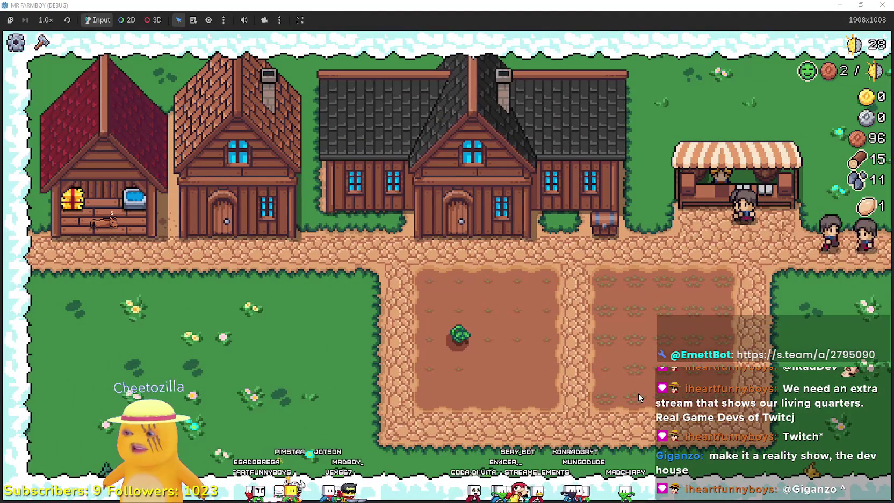
# Plant wheat on tiles along the bottom row of the right field
pyautogui.press('e')
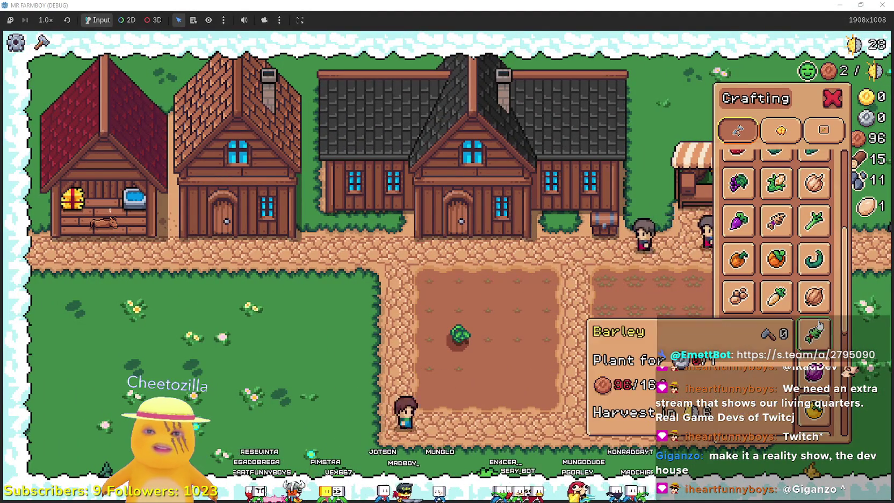
pyautogui.press('e')
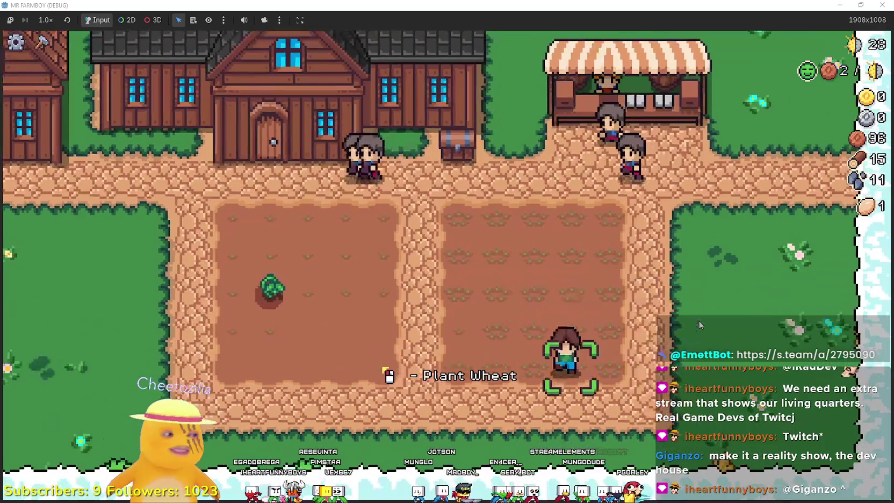
pyautogui.click(700, 324)
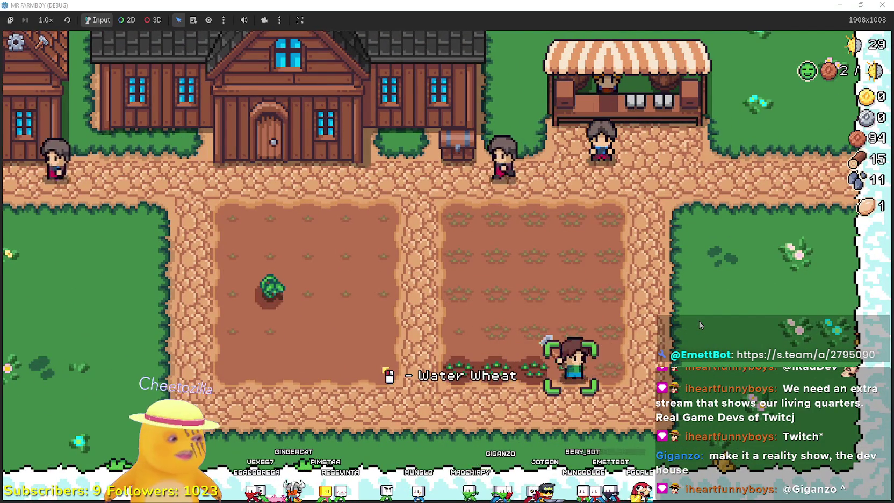
pyautogui.click(700, 325)
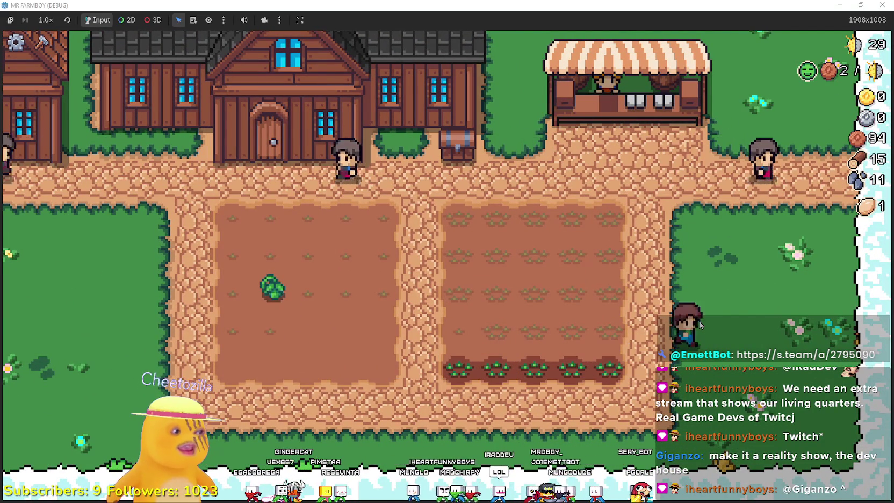
# Walk from the wheat field past the market stall to the player house
pyautogui.press('a')
pyautogui.press('s')
pyautogui.press('e')
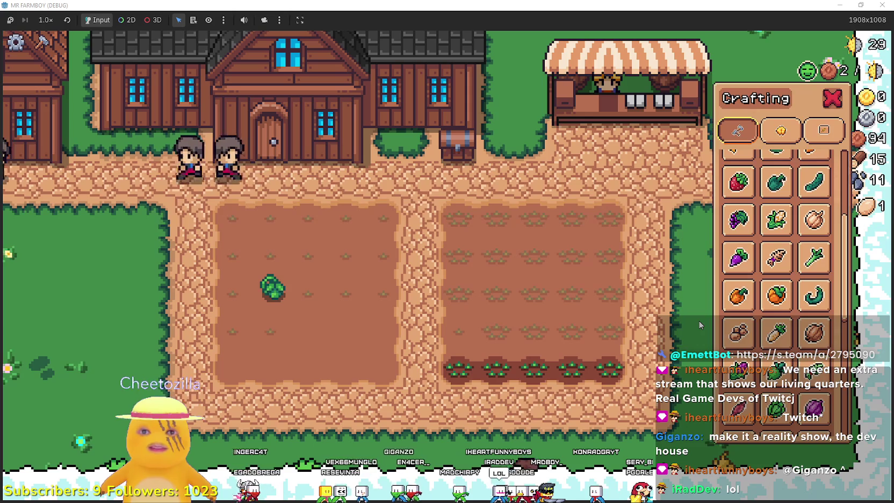
pyautogui.press('w')
pyautogui.press('a')
pyautogui.press('e')
pyautogui.press('w')
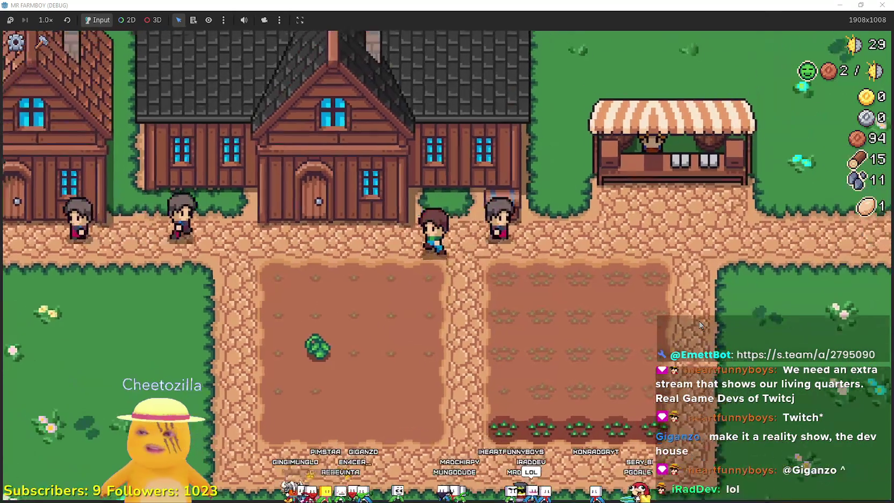
pyautogui.press('a')
pyautogui.press('d')
pyautogui.press('w')
pyautogui.press('s')
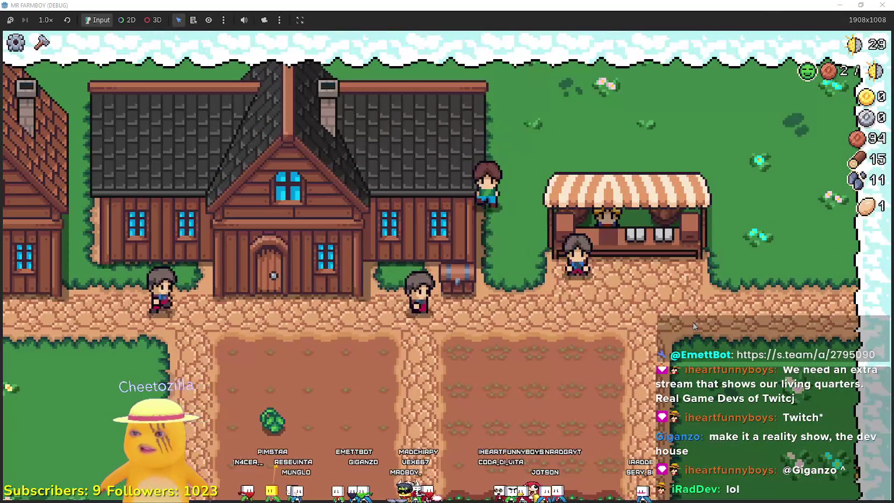
pyautogui.press('a')
# Buy Animal Tile and Coop in the skill tree, resources dropping from 94 to 24
pyautogui.press('e')
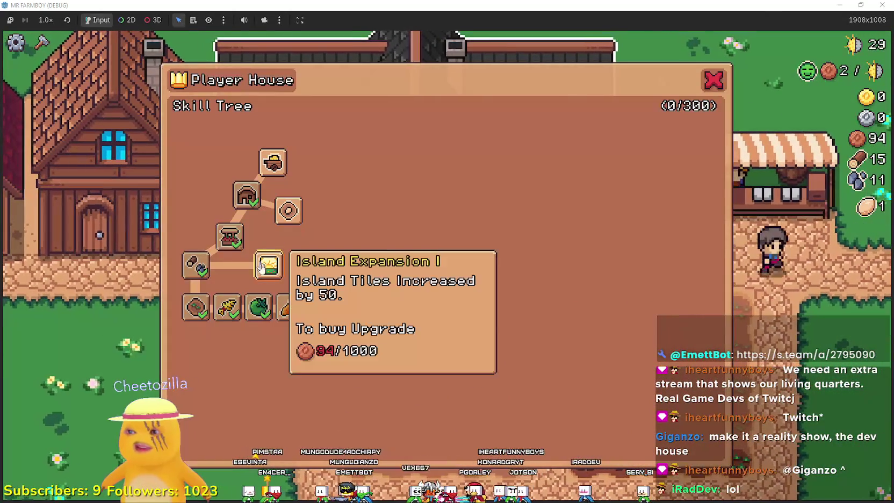
pyautogui.moveTo(289, 217)
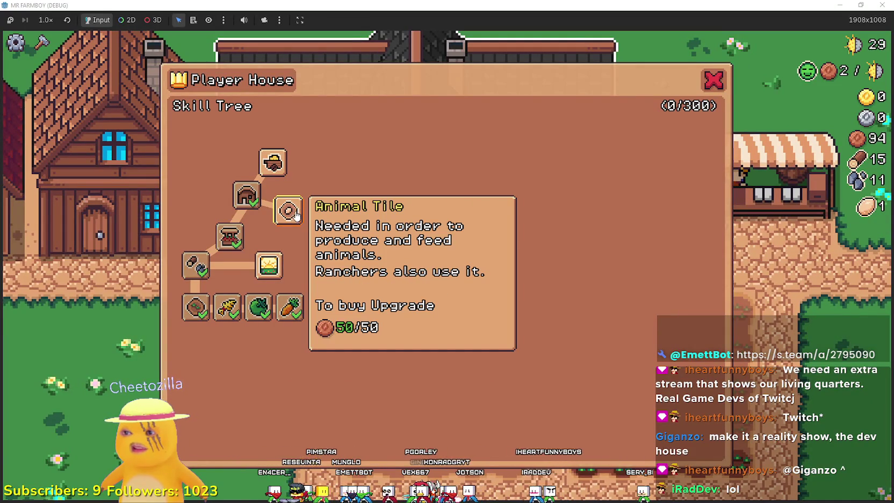
pyautogui.press('Escape')
pyautogui.press('w')
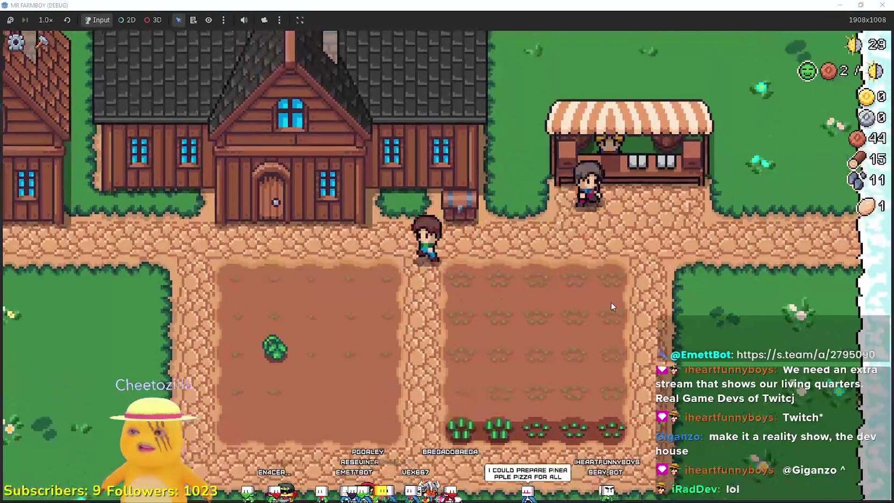
pyautogui.press('e')
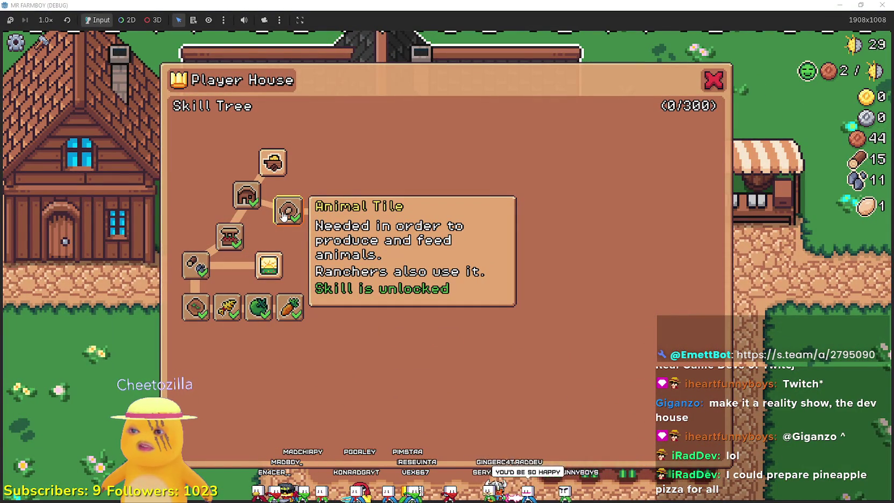
pyautogui.click(326, 215)
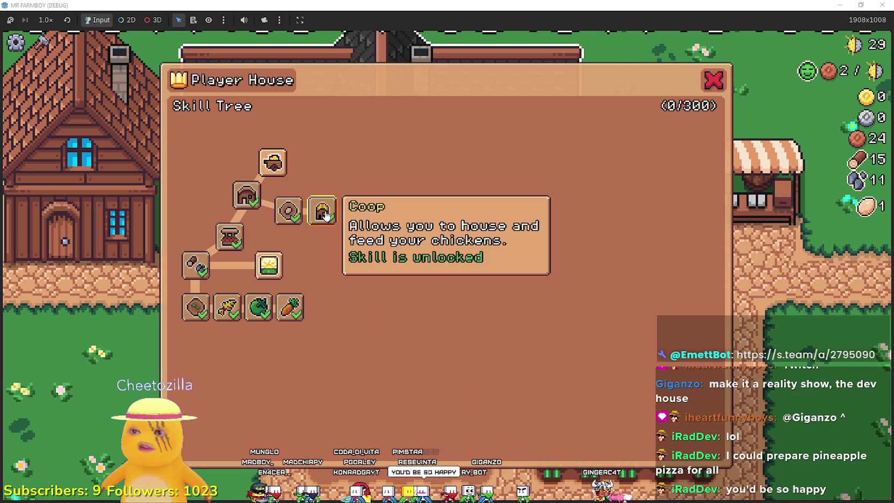
pyautogui.press('Escape')
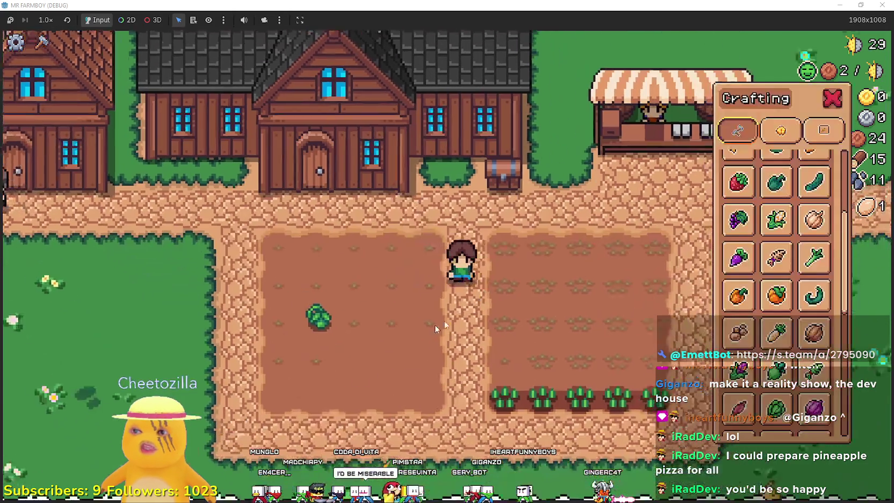
# Walk left across the farm, close the crafting panel, and go to the house door
pyautogui.scroll(3)
pyautogui.press('a')
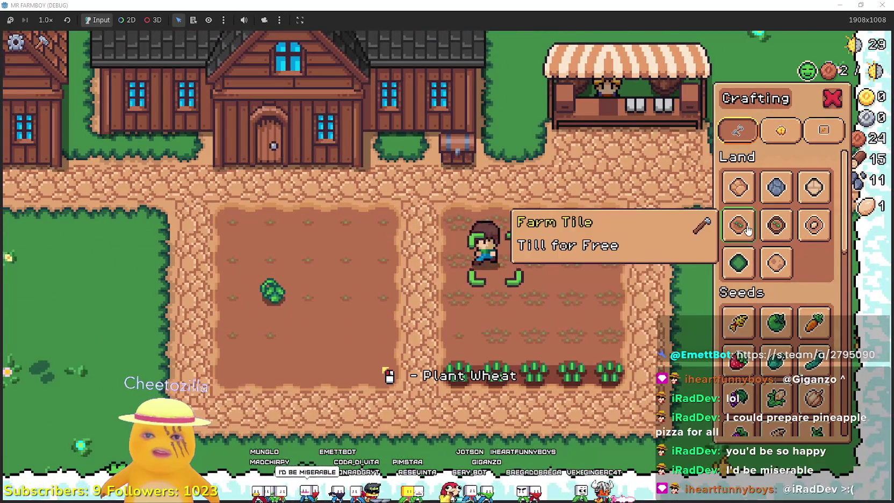
pyautogui.scroll(-3)
pyautogui.scroll(-3)
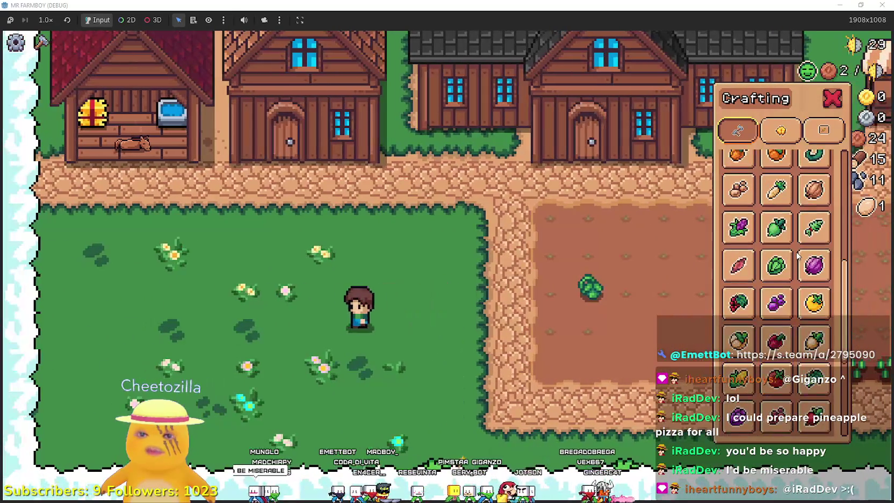
pyautogui.press('Escape')
pyautogui.press('w')
pyautogui.press('d')
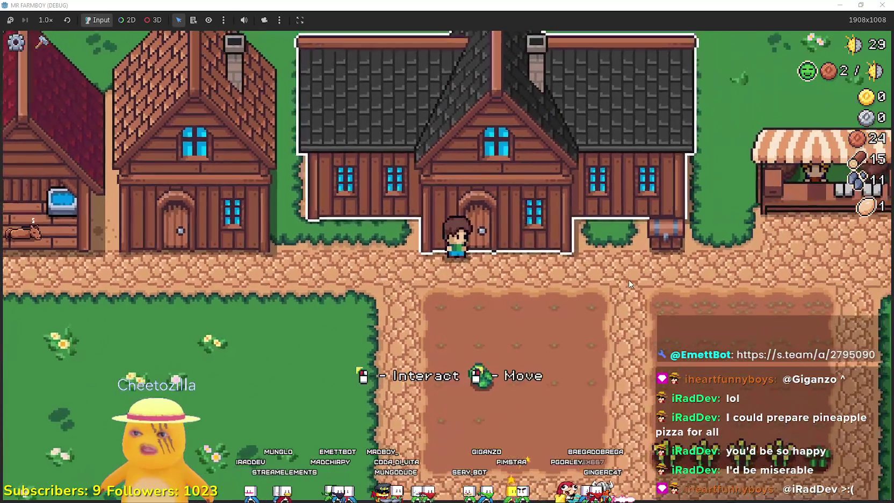
# Look at the player house skill tree, then walk down-left onto the grass
pyautogui.press('e')
pyautogui.moveTo(285, 207)
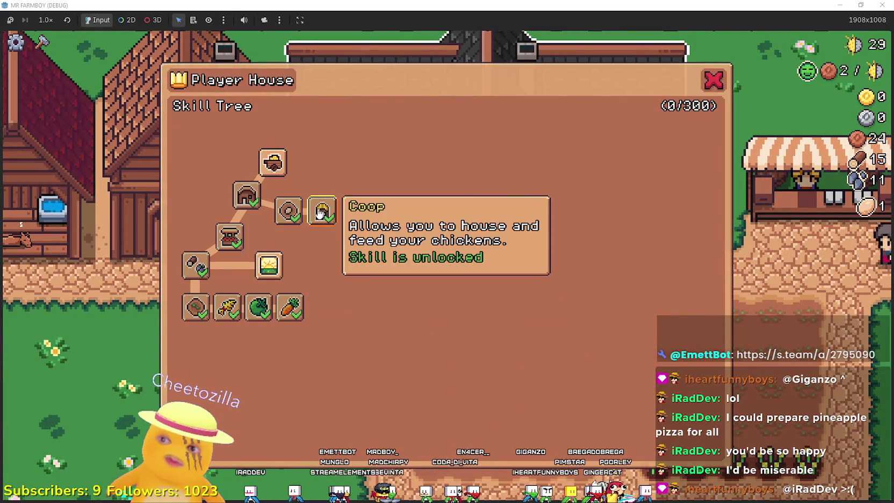
pyautogui.press('Escape')
pyautogui.press('s')
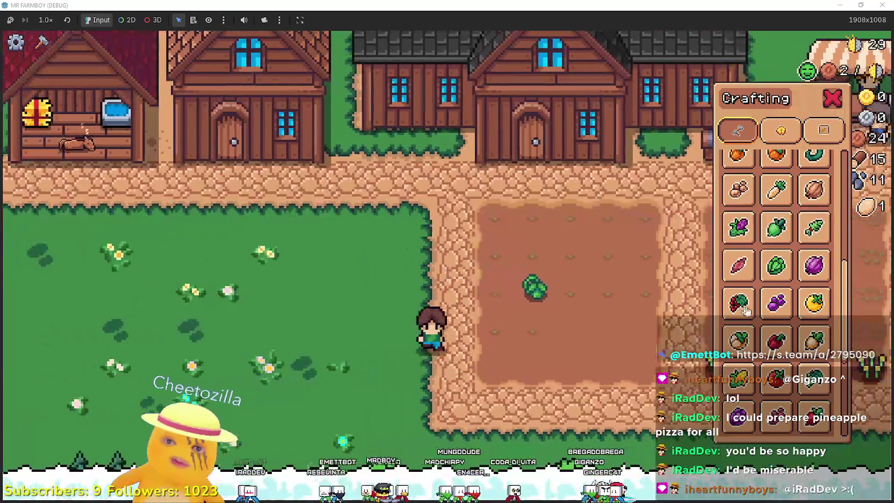
pyautogui.press('a')
pyautogui.scroll(-3)
pyautogui.moveTo(771, 318)
pyautogui.scroll(3)
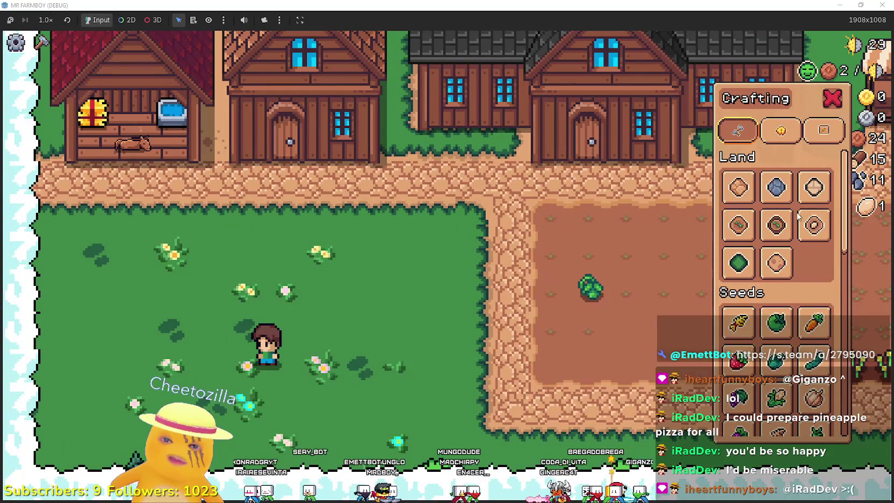
pyautogui.scroll(-3)
pyautogui.scroll(-3)
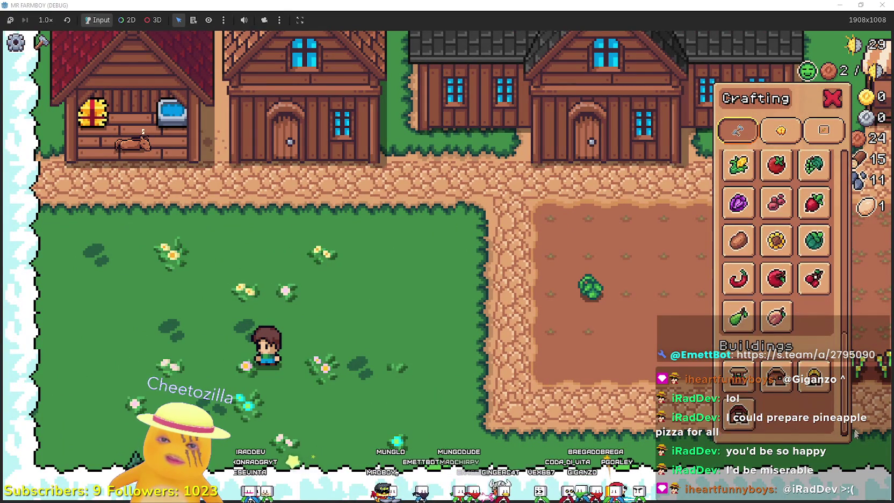
pyautogui.moveTo(821, 388)
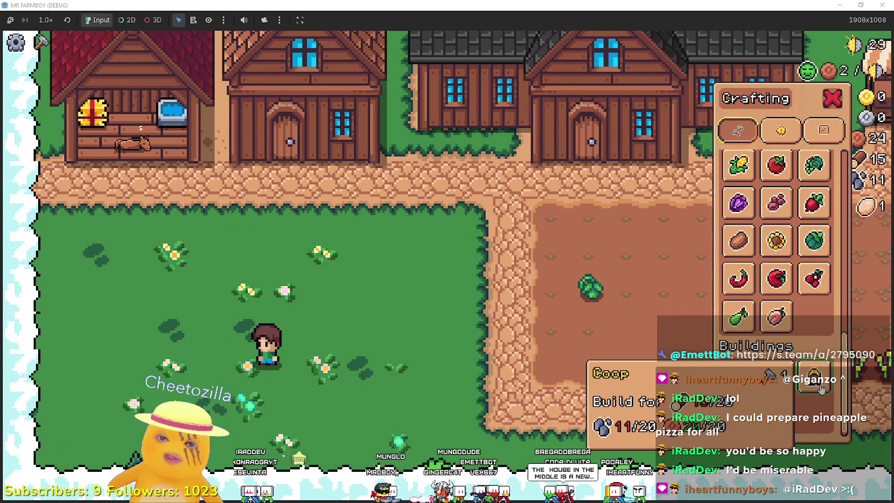
# Walk across the farm toward the market and back, ending on the grass west of the fields
pyautogui.press('d')
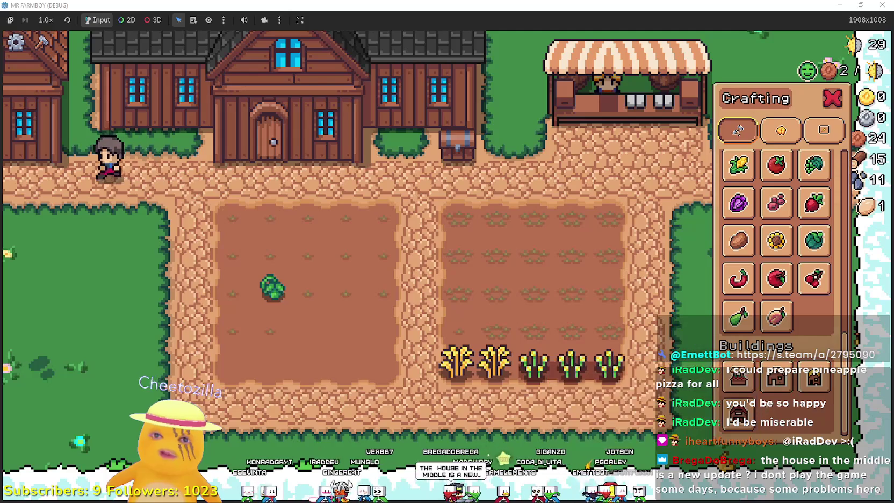
pyautogui.press('a')
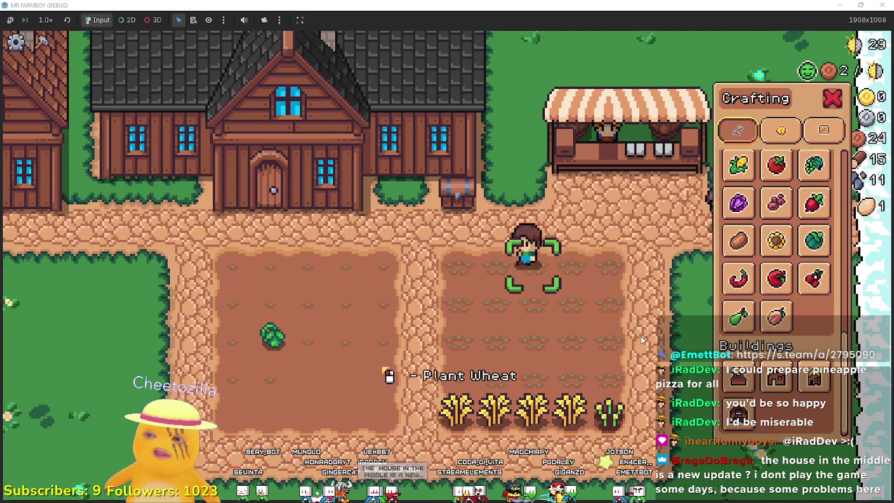
pyautogui.scroll(3)
pyautogui.press('w')
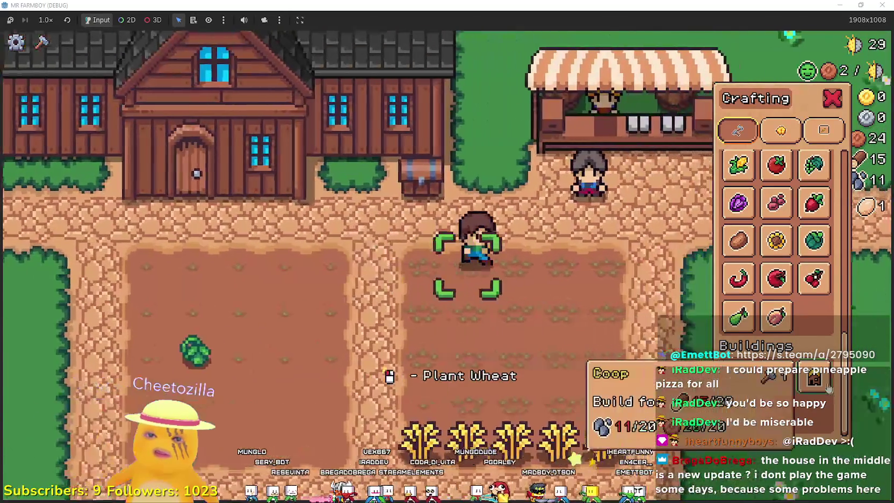
pyautogui.press('Escape')
pyautogui.scroll(-3)
pyautogui.press('s')
pyautogui.press('c')
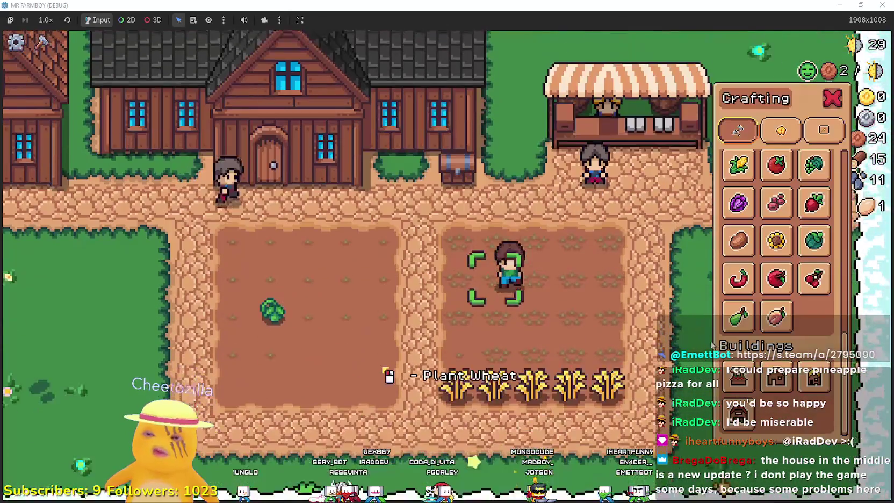
pyautogui.press('a')
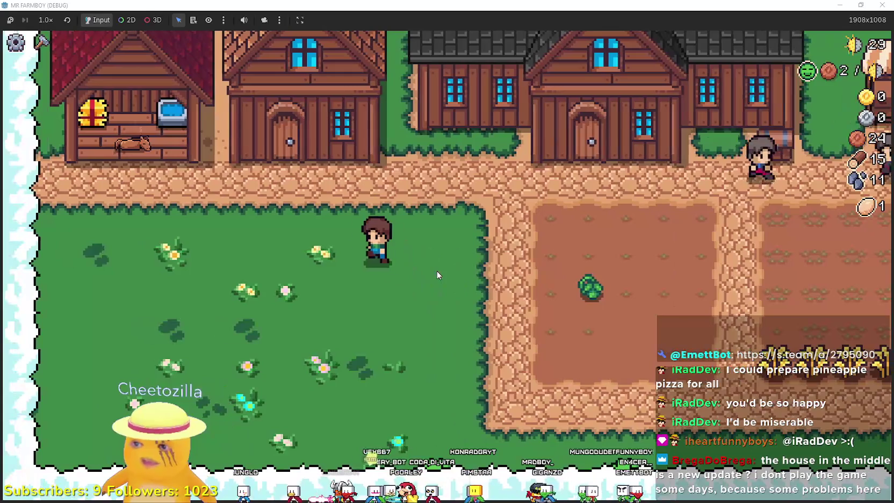
# Close the crafting list, walk along the path and look over the house's skill tree
pyautogui.press('Escape')
pyautogui.press('d')
pyautogui.press('w')
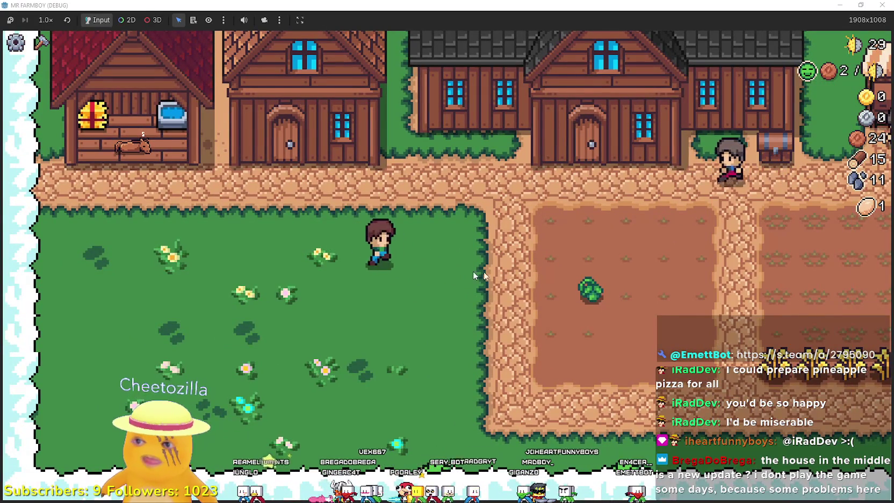
pyautogui.press('e')
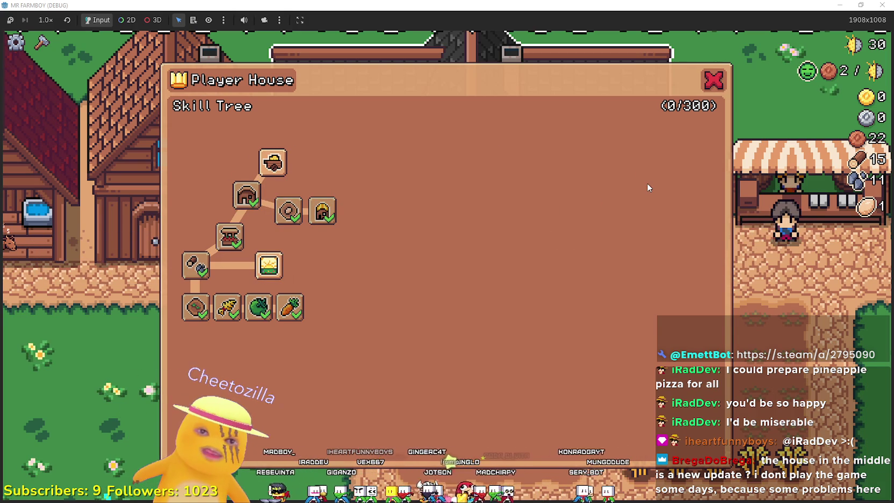
pyautogui.press('Escape')
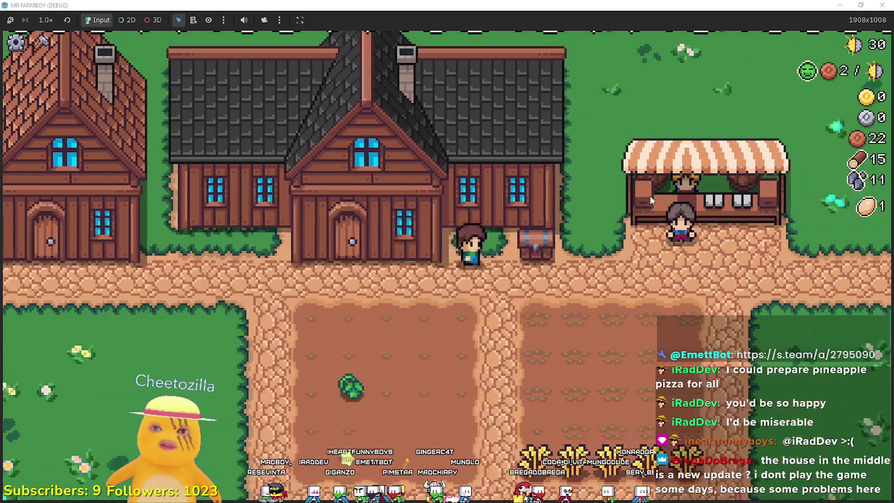
# Harvest the ripe cabbage and the whole wheat row, raising the wheat stock to 5
pyautogui.press('a')
pyautogui.press('s')
pyautogui.click(654, 294)
pyautogui.press('d')
pyautogui.press('s')
pyautogui.click(656, 292)
pyautogui.press('d')
pyautogui.click(657, 292)
# Walk back onto the grass and check the inventory
pyautogui.press('a')
pyautogui.press('w')
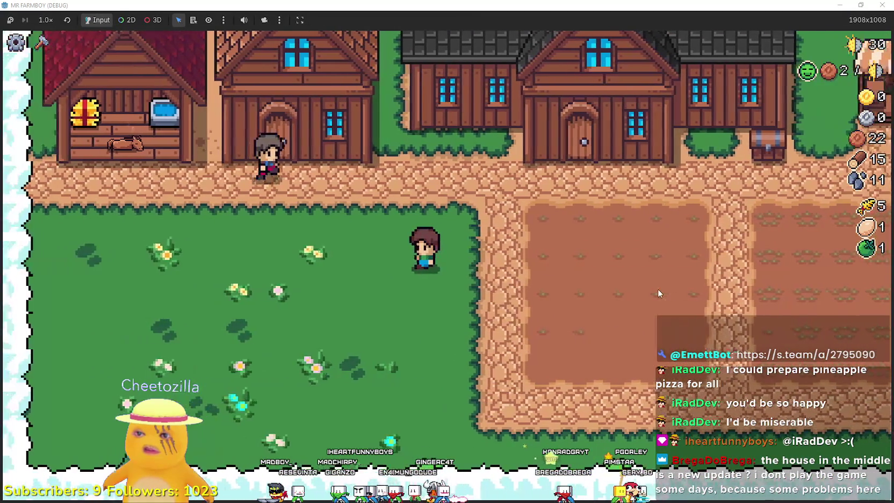
pyautogui.press('e')
pyautogui.scroll(-3)
pyautogui.press('e')
pyautogui.press('d')
pyautogui.scroll(3)
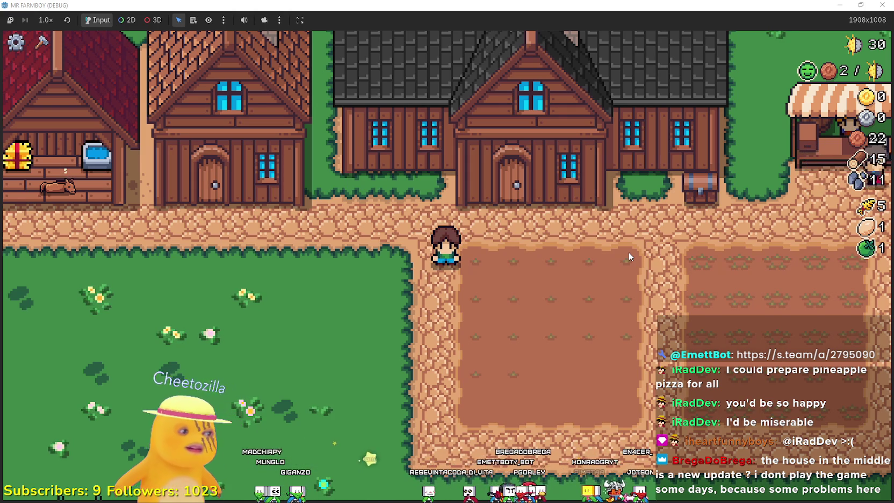
# Walk past the storage chest and the field edge up to the house door
pyautogui.press('w')
pyautogui.press('d')
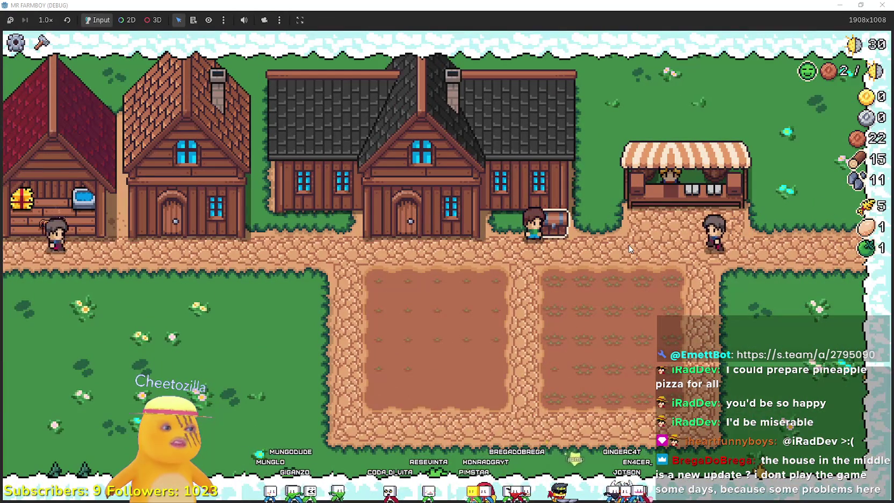
pyautogui.press('s')
pyautogui.press('a')
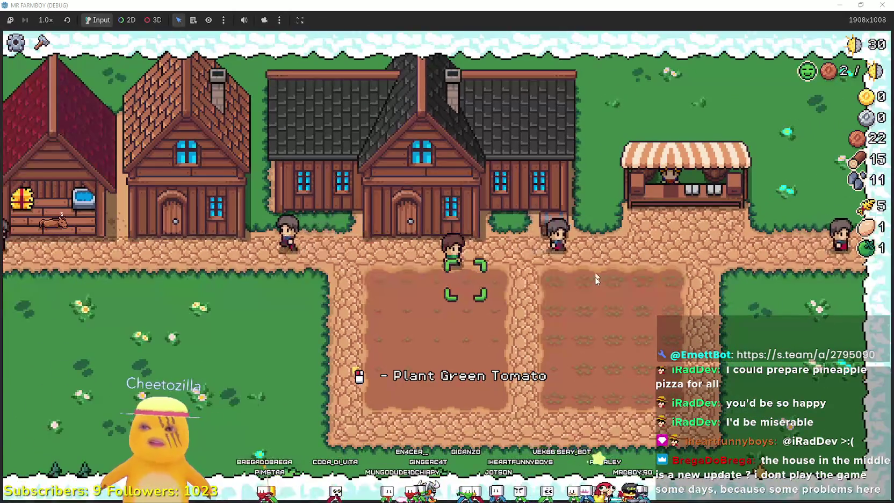
pyautogui.scroll(3)
pyautogui.scroll(3)
pyautogui.scroll(-3)
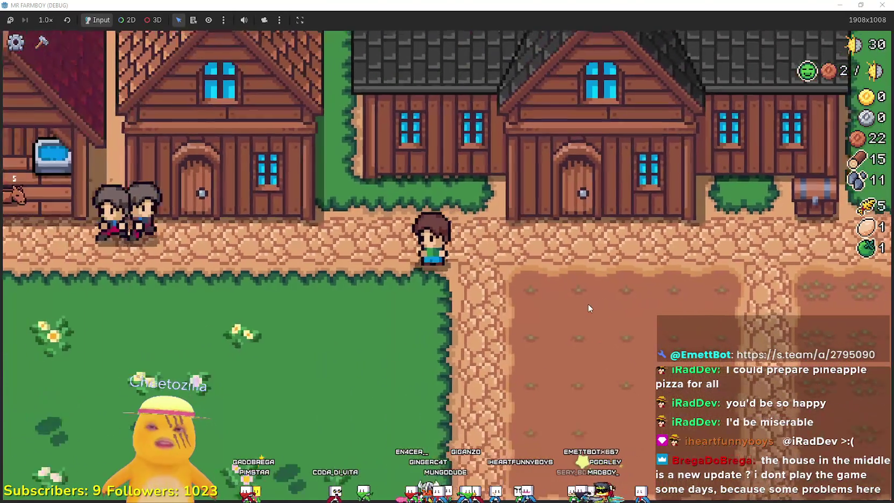
pyautogui.scroll(3)
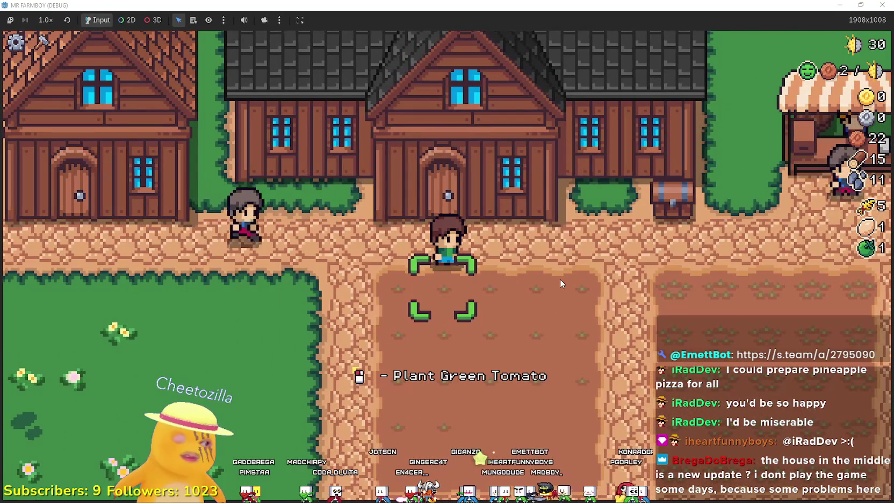
pyautogui.press('w')
pyautogui.scroll(-3)
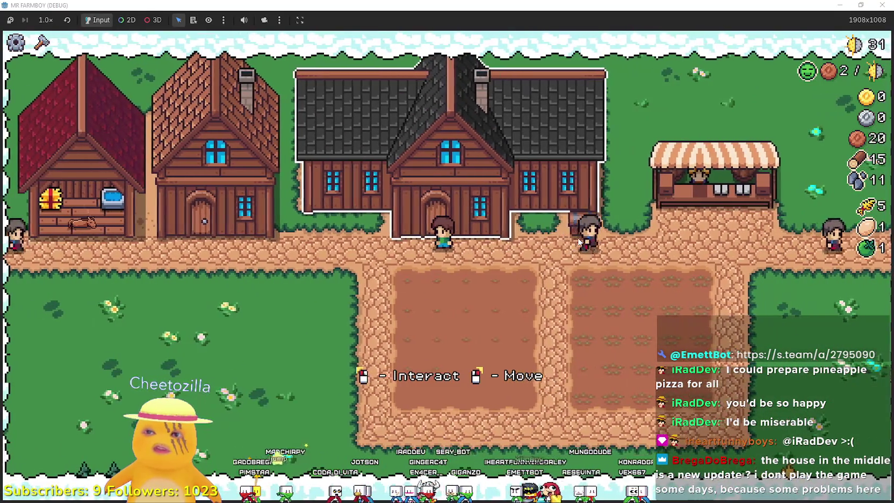
# Look over the house skill tree, then walk down and across the field
pyautogui.click(530, 243)
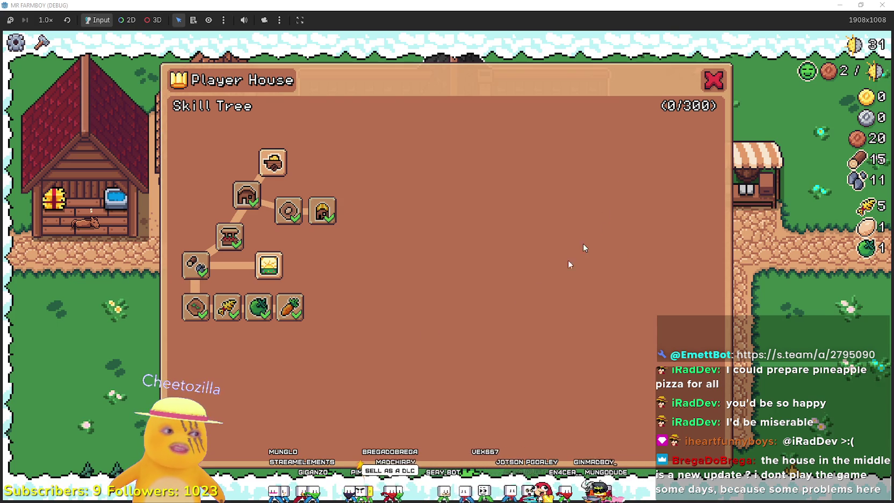
pyautogui.click(703, 84)
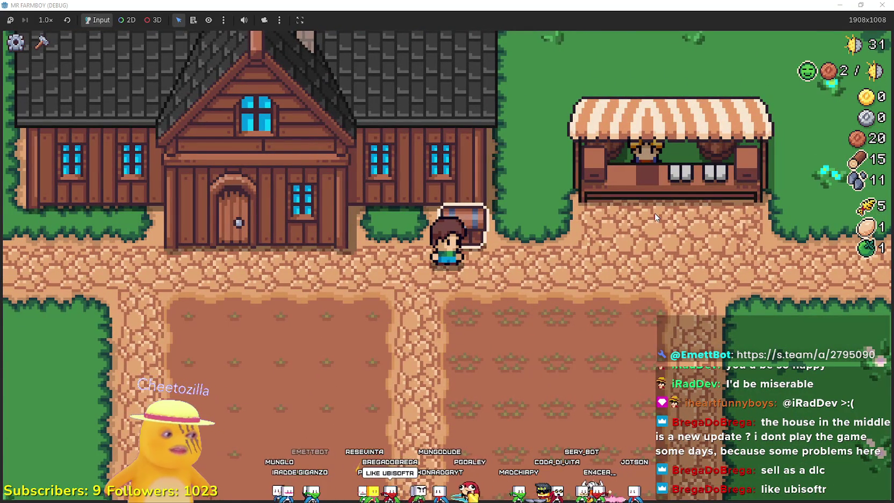
pyautogui.press('a')
pyautogui.press('s')
pyautogui.scroll(-3)
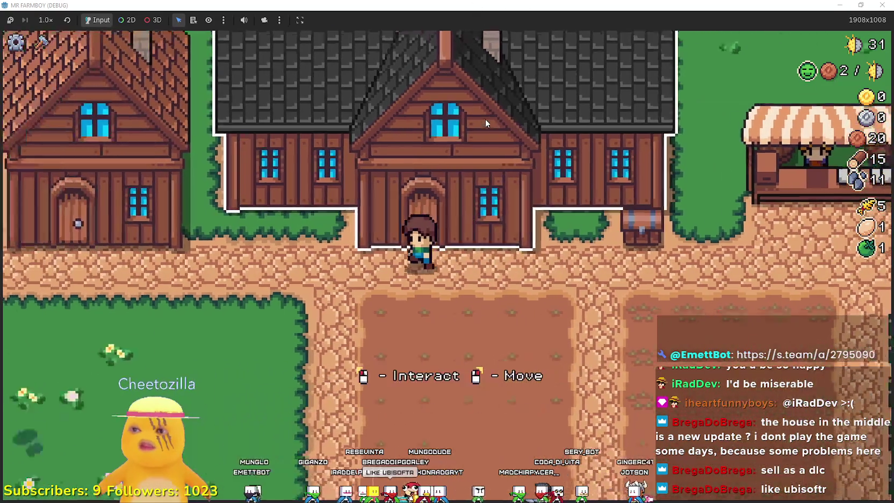
pyautogui.press('s')
pyautogui.press('d')
pyautogui.scroll(3)
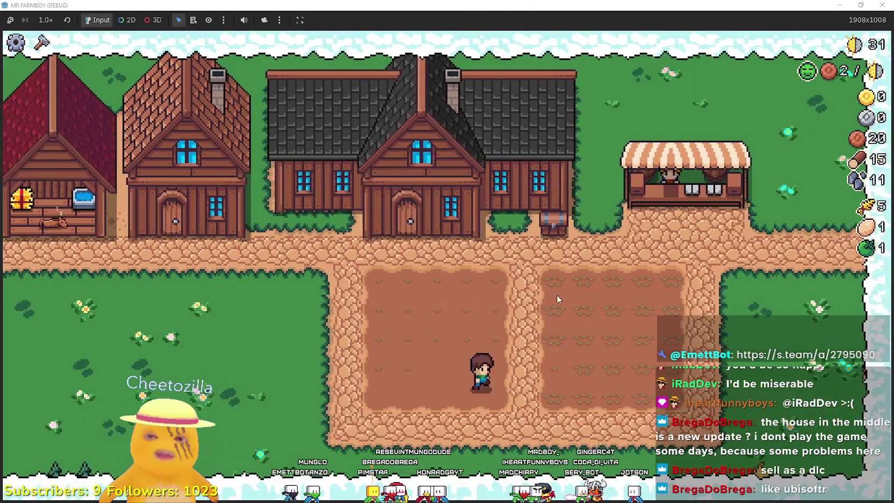
# Walk around the market stall and back across the fields, bringing up the crafting list
pyautogui.press('w')
pyautogui.press('d')
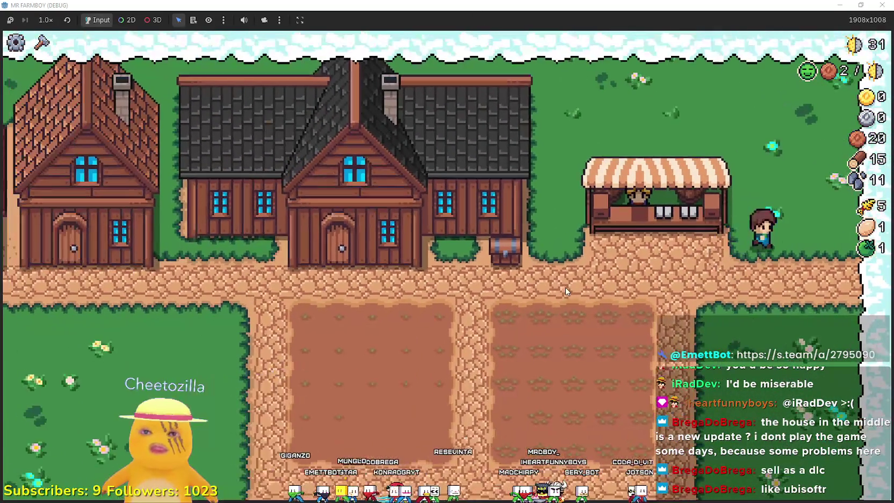
pyautogui.press('w')
pyautogui.press('a')
pyautogui.press('s')
pyautogui.press('s')
pyautogui.press('a')
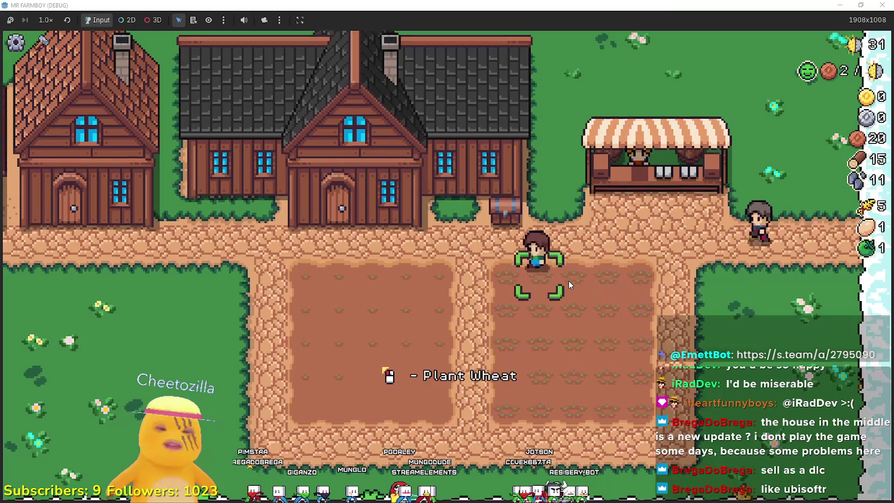
pyautogui.press('a')
pyautogui.press('c')
pyautogui.press('a')
pyautogui.press('c')
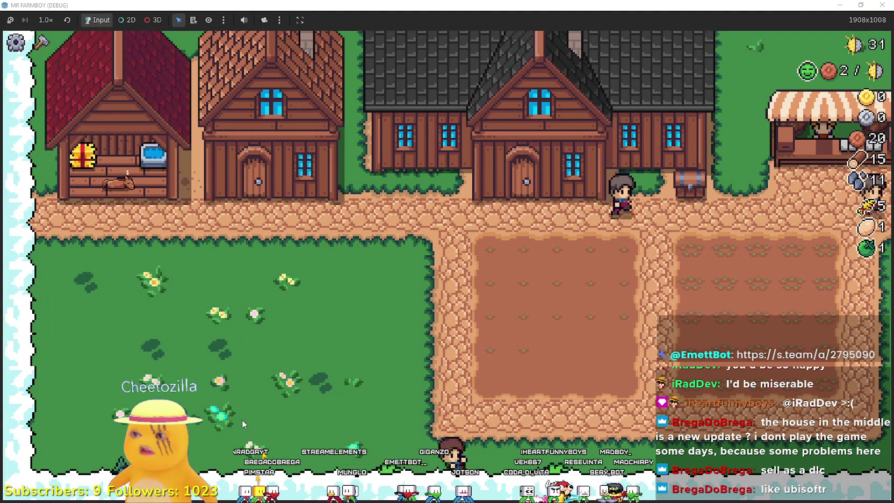
# Select Green Tomato seeds for planting from the crafting list
pyautogui.press('d')
pyautogui.press('c')
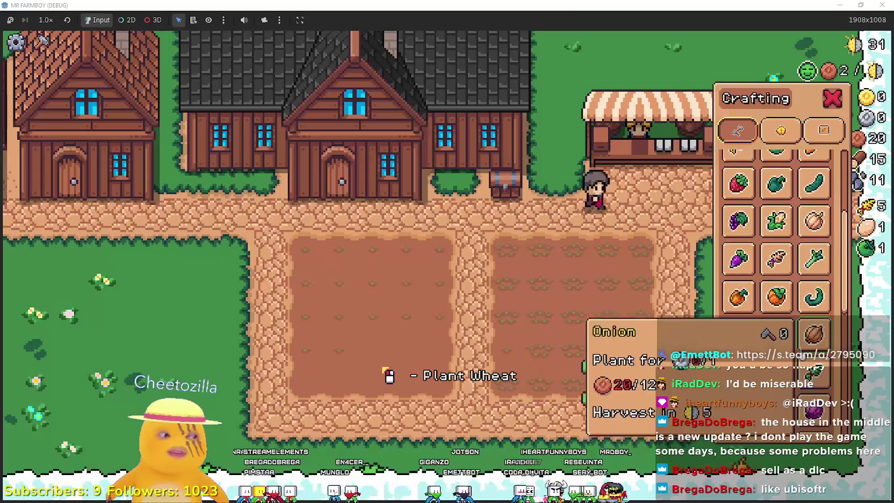
pyautogui.press('s')
pyautogui.press('a')
pyautogui.click(776, 183)
pyautogui.scroll(3)
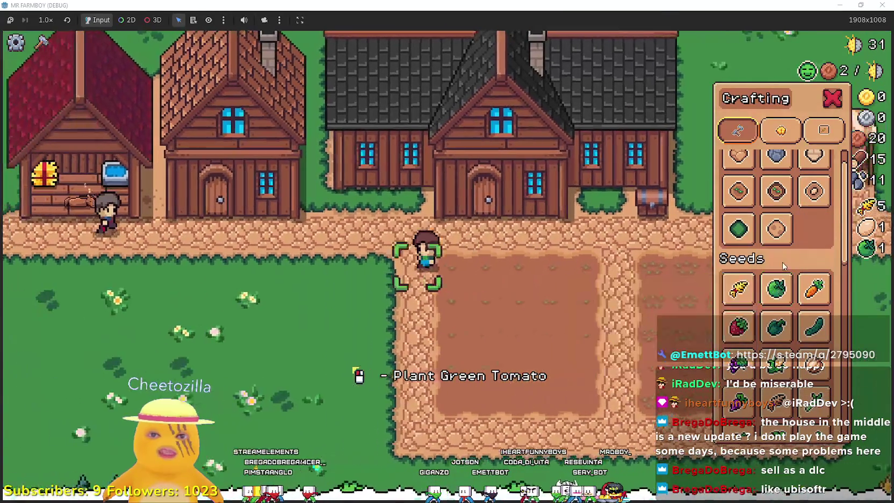
pyautogui.scroll(3)
# Pick the farm tile and lay dirt tiles along the path and in a vertical strip
pyautogui.click(738, 225)
pyautogui.press('s')
pyautogui.click(454, 269)
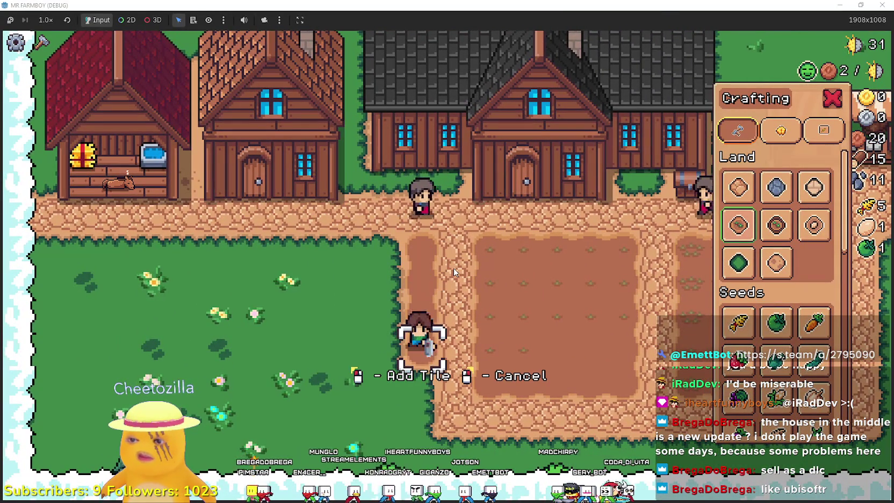
pyautogui.press('s')
pyautogui.press('a')
pyautogui.click(453, 268)
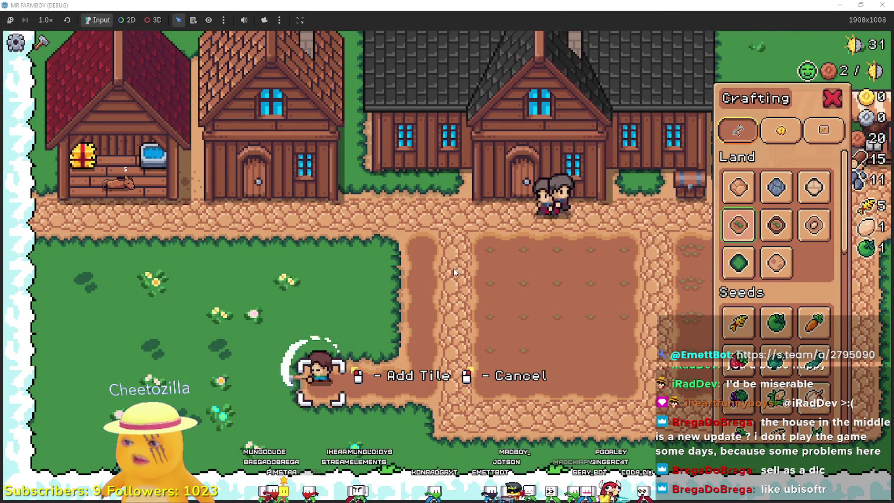
pyautogui.press('a')
pyautogui.press('w')
pyautogui.click(454, 268)
# Cover the grassy patch with dirt tiles, working across the new plot
pyautogui.press('w')
pyautogui.press('d')
pyautogui.click(454, 267)
pyautogui.press('d')
pyautogui.press('s')
pyautogui.click(454, 267)
pyautogui.press('a')
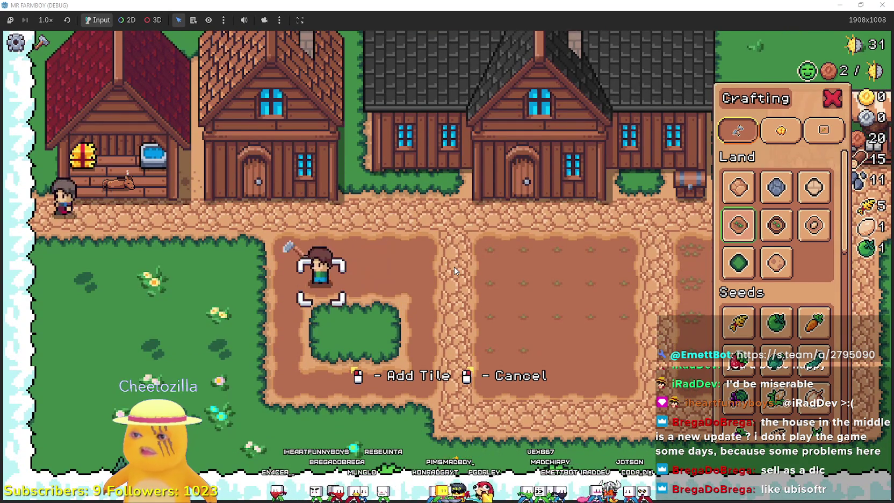
pyautogui.press('s')
pyautogui.click(454, 267)
pyautogui.press('d')
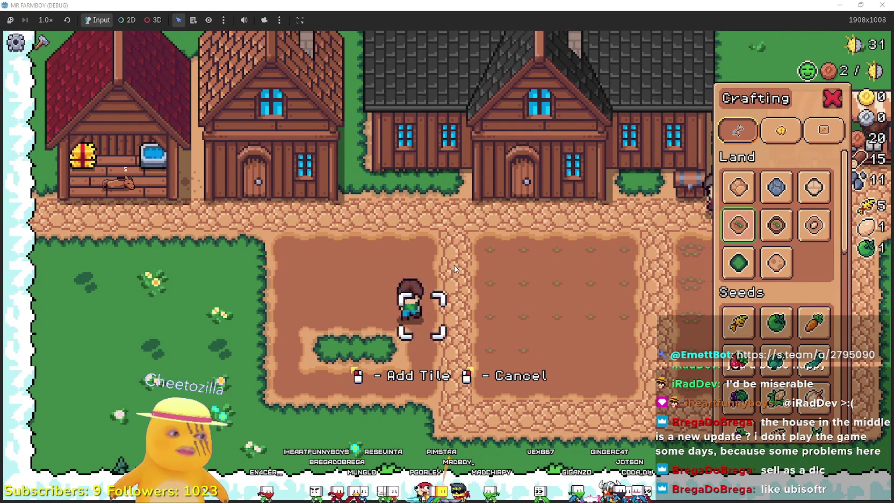
pyautogui.press('s')
pyautogui.click(454, 265)
# Switch to road tiles, then cancel placement and reopen the crafting list
pyautogui.click(738, 187)
pyautogui.press('a')
pyautogui.press('a')
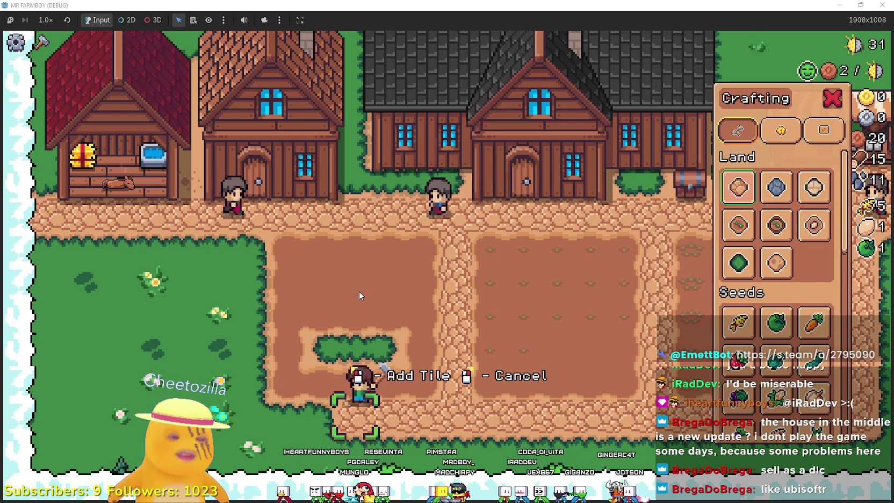
pyautogui.press('w')
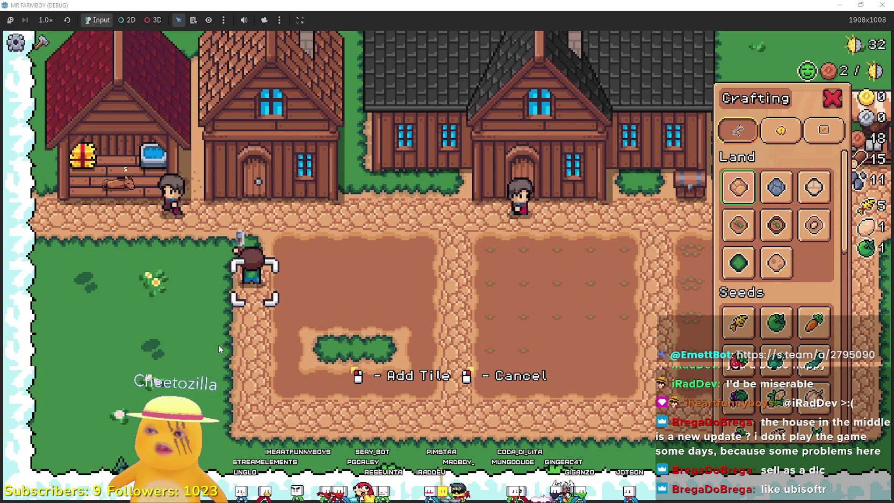
pyautogui.press('w')
pyautogui.rightClick(218, 346)
pyautogui.press('d')
pyautogui.press('c')
pyautogui.press('s')
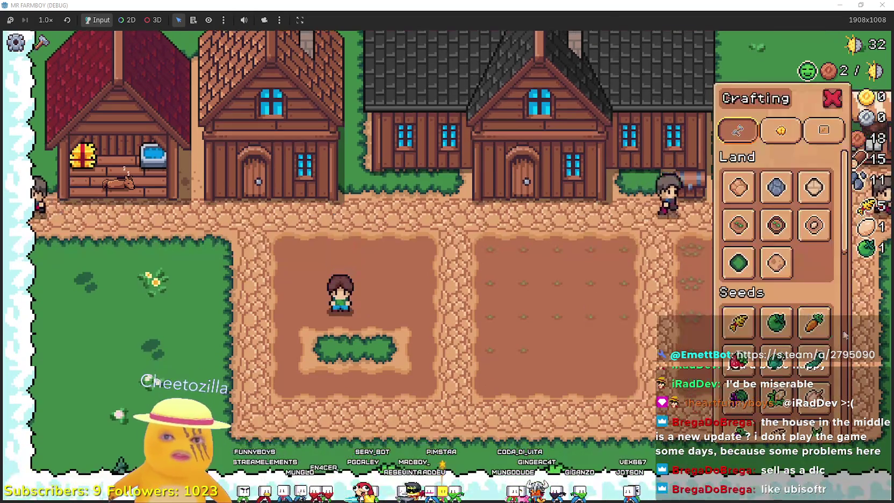
# Reselect the farm tile and clear the last small grass tile in the plot
pyautogui.click(739, 225)
pyautogui.click(396, 354)
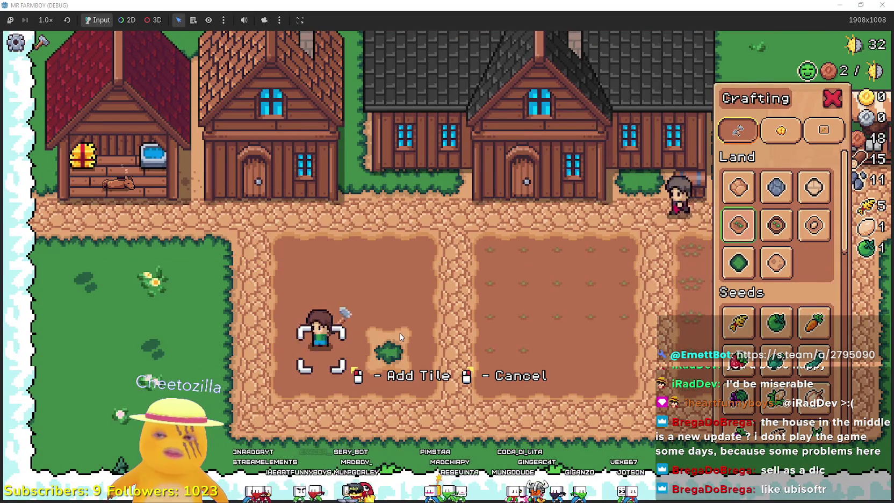
pyautogui.press('d')
pyautogui.click(403, 336)
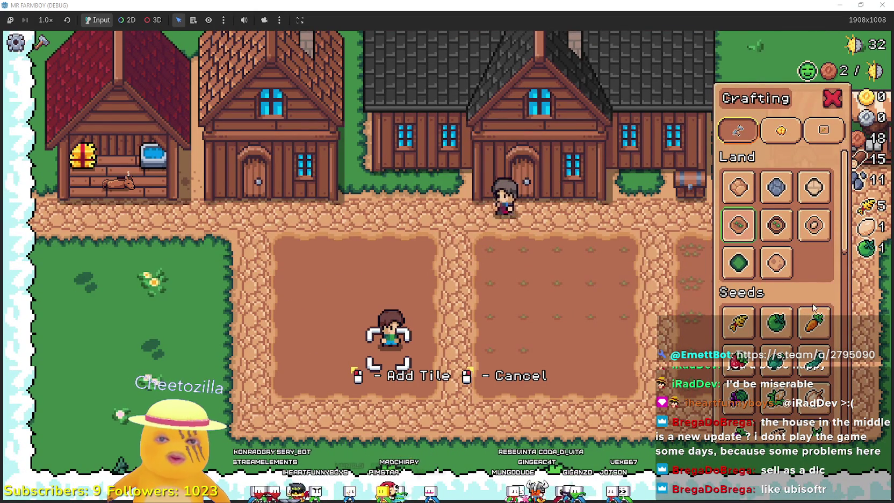
pyautogui.scroll(-3)
pyautogui.scroll(3)
pyautogui.press('w')
pyautogui.press('d')
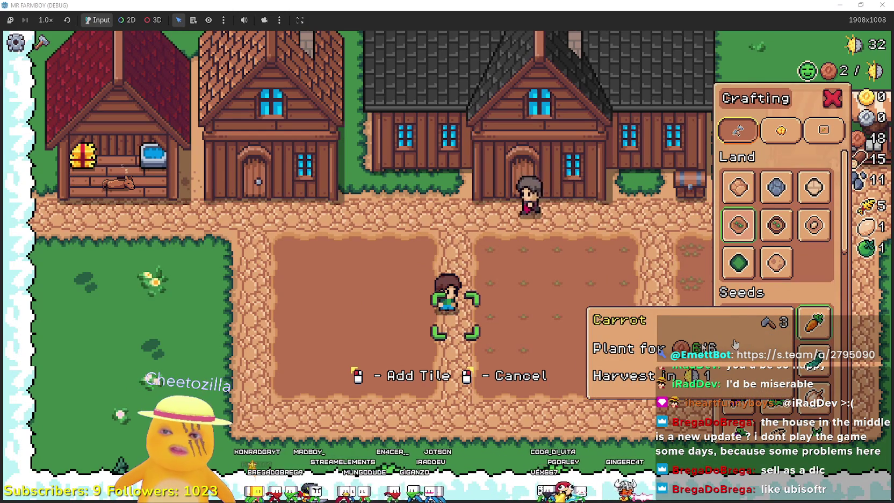
# Water the planted wheat tiles in the first row
pyautogui.press('Escape')
pyautogui.press('d')
pyautogui.press('w')
pyautogui.click(708, 318)
pyautogui.press('d')
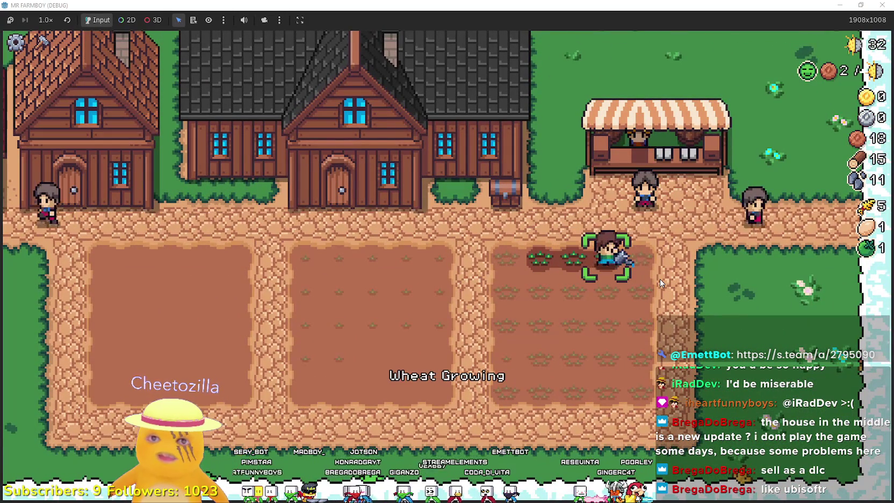
pyautogui.click(660, 279)
pyautogui.press('s')
# Select Wheat seeds and plant the first wheat seed
pyautogui.press('c')
pyautogui.moveTo(769, 333)
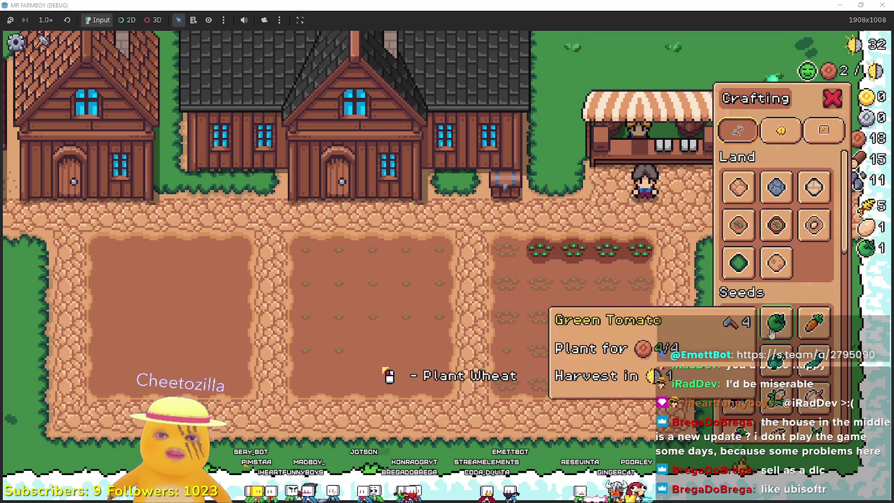
pyautogui.click(738, 322)
pyautogui.press('a')
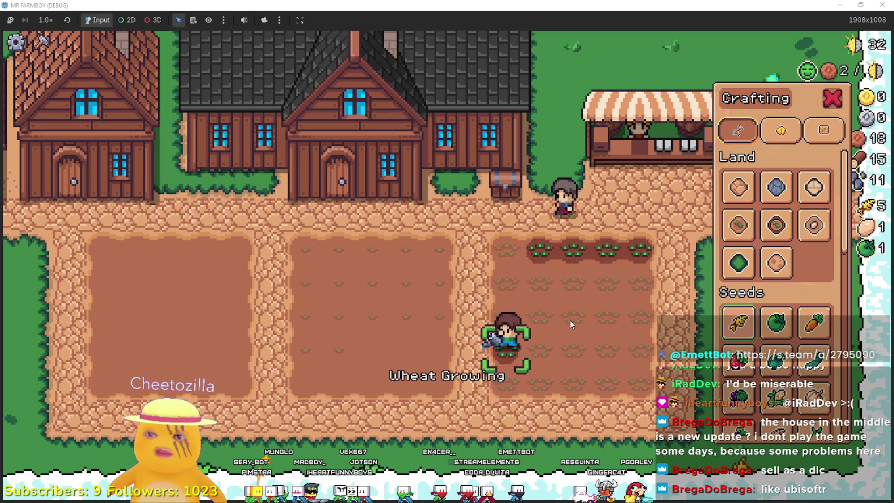
pyautogui.click(570, 320)
pyautogui.press('w')
pyautogui.press('c')
# Sow wheat along the second row and water it
pyautogui.press('s')
pyautogui.click(550, 274)
pyautogui.press('d')
pyautogui.click(515, 321)
pyautogui.click(515, 321)
pyautogui.click(515, 321)
pyautogui.click(515, 321)
# Water the wheat tiles in the third and fourth rows
pyautogui.press('s')
pyautogui.click(675, 263)
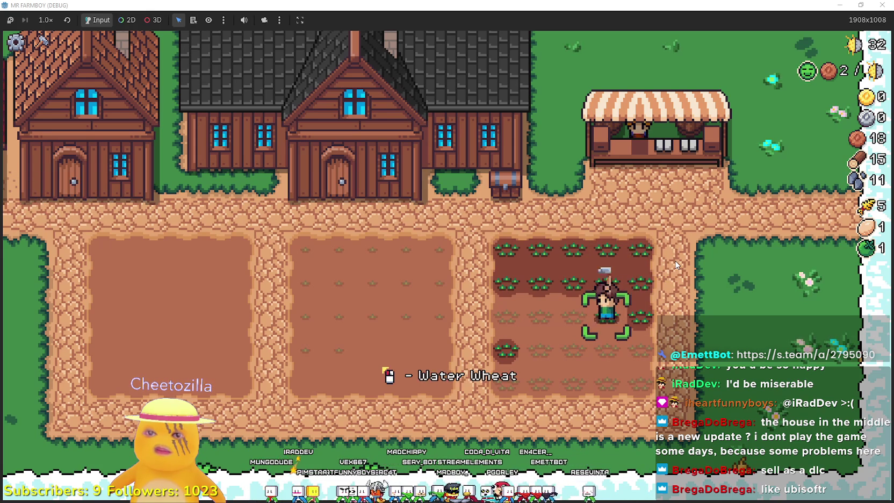
pyautogui.press('a')
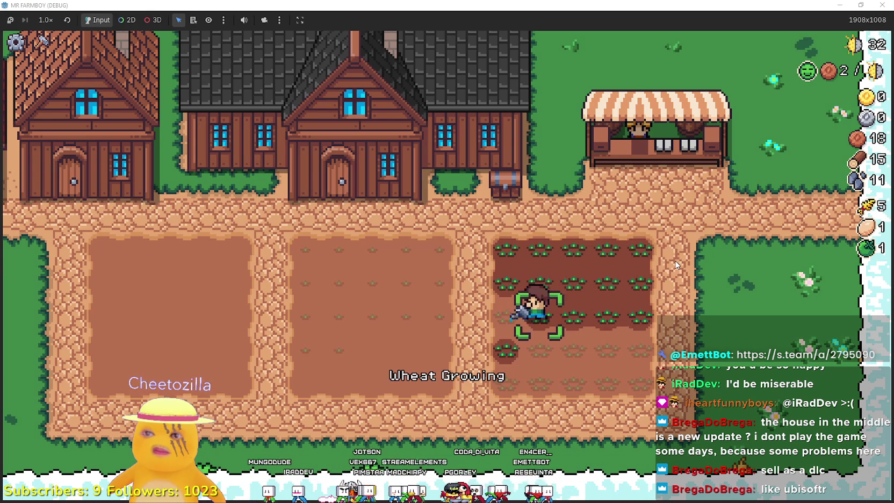
pyautogui.press('d')
pyautogui.press('s')
pyautogui.click(676, 264)
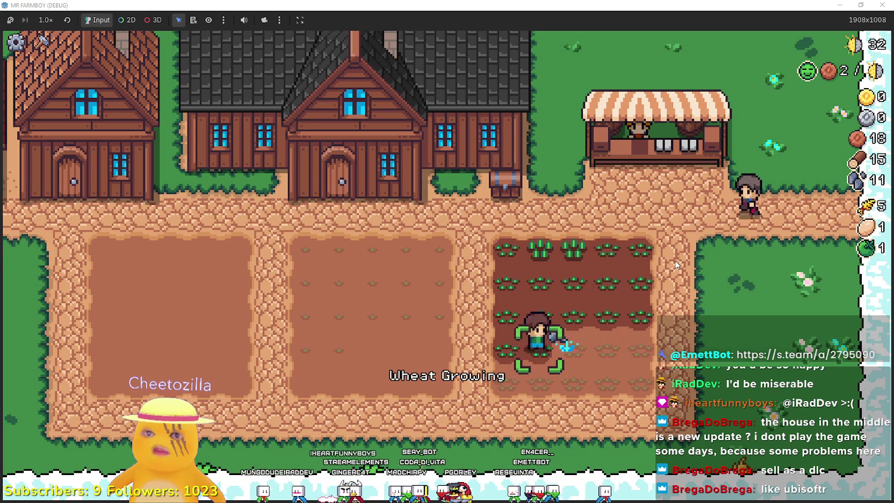
pyautogui.press('d')
pyautogui.press('d')
pyautogui.click(677, 264)
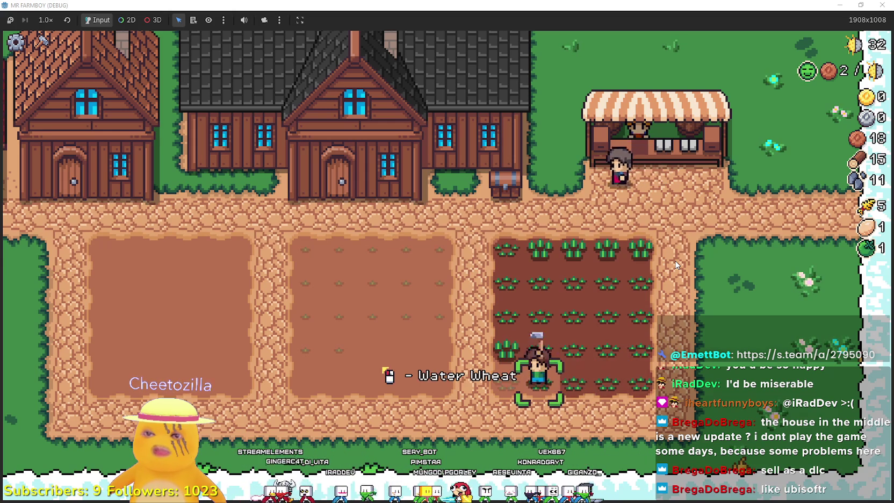
# Plant and water a row of Green Tomatoes along the middle field's top row
pyautogui.press('a')
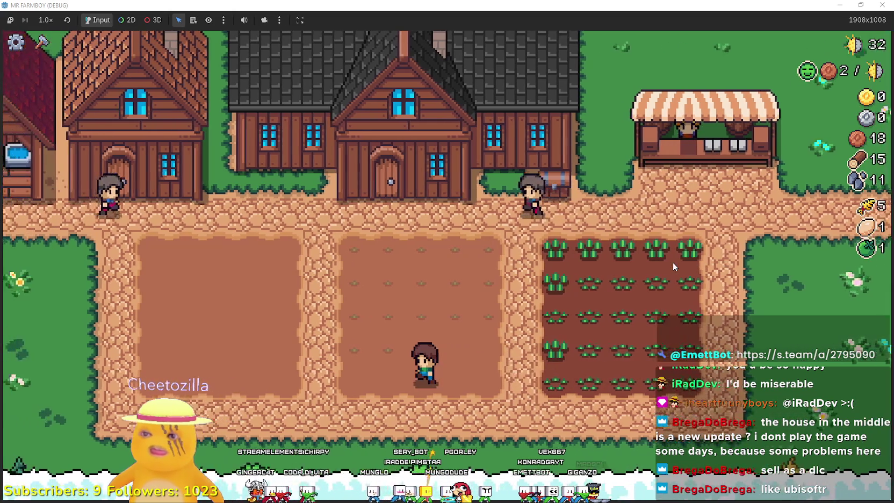
pyautogui.press('w')
pyautogui.click(672, 263)
pyautogui.click(673, 262)
pyautogui.press('d')
pyautogui.click(672, 262)
pyautogui.click(673, 262)
pyautogui.click(673, 263)
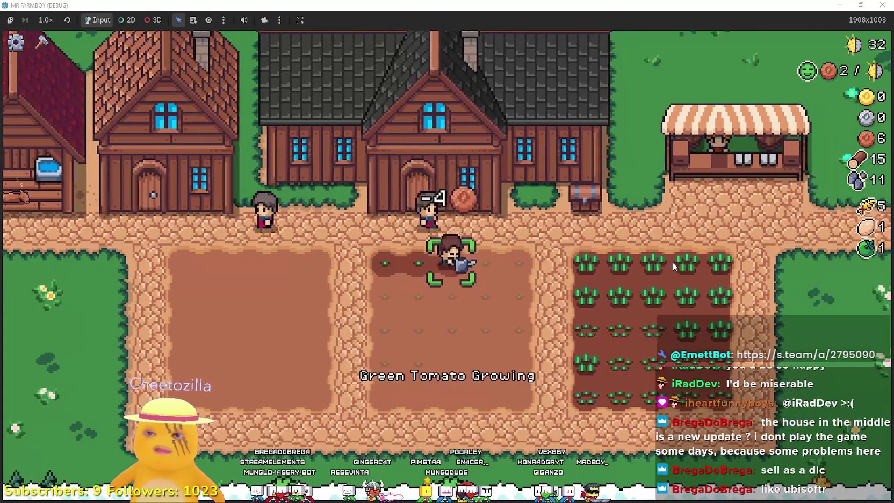
# At the market stall, clear the Carrot from the sell slots and sell Green Tomato and Wheat
pyautogui.press('d')
pyautogui.press('c')
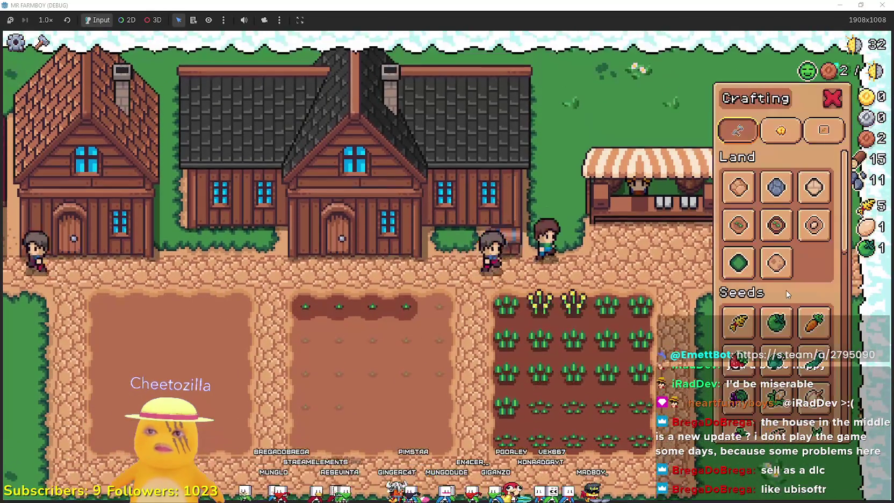
pyautogui.press('d')
pyautogui.click(696, 287)
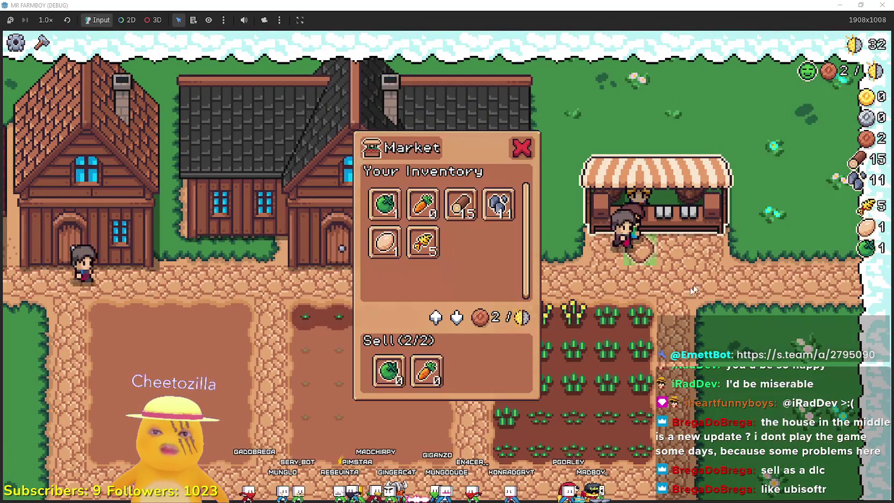
pyautogui.click(428, 371)
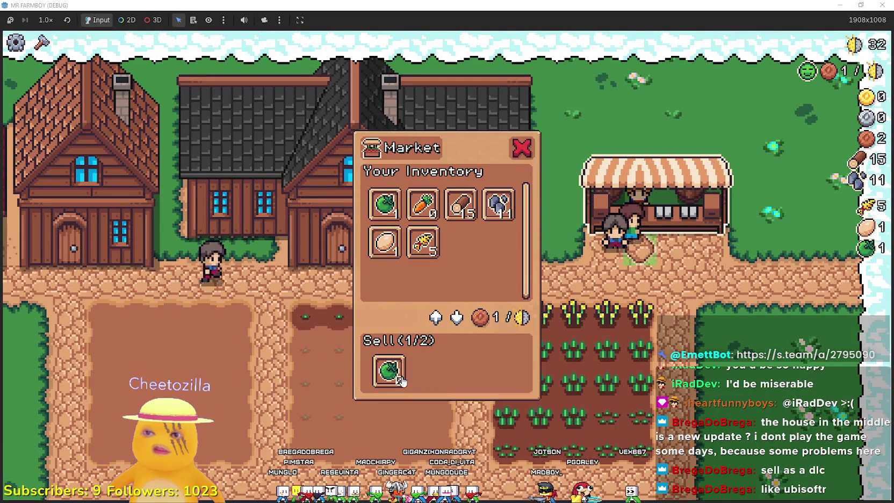
pyautogui.click(390, 374)
pyautogui.click(380, 226)
pyautogui.click(425, 242)
pyautogui.click(398, 351)
# Walk up the road to the horse stable, open it and close it again
pyautogui.press('s')
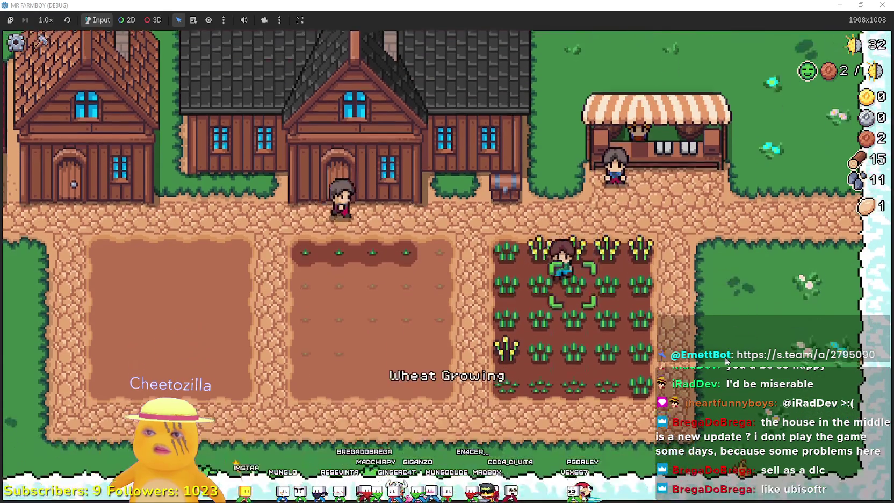
pyautogui.press('a')
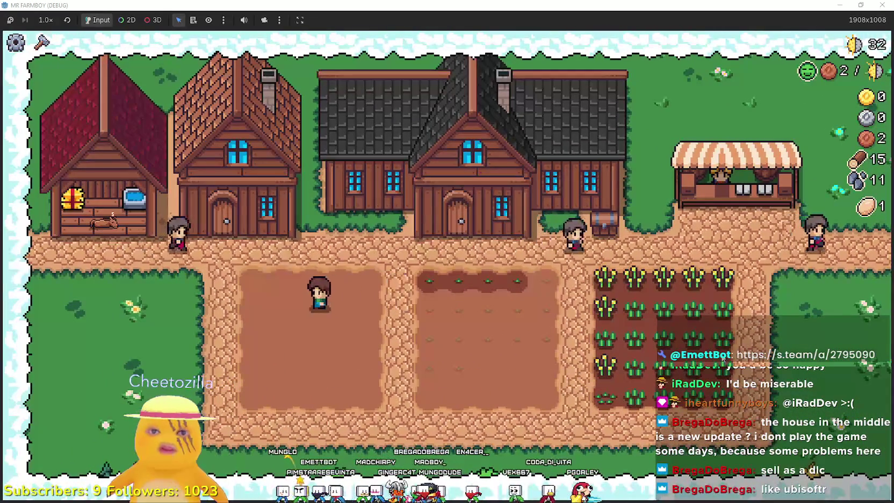
pyautogui.press('w')
pyautogui.press('a')
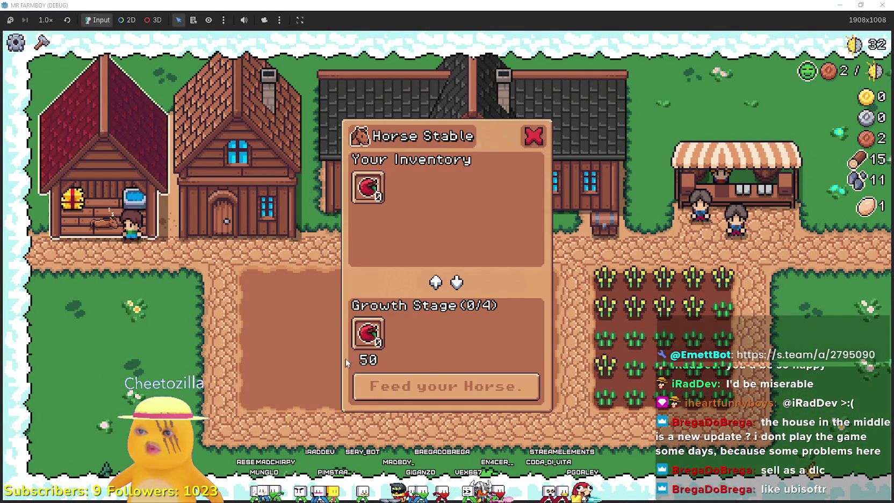
pyautogui.press('Escape')
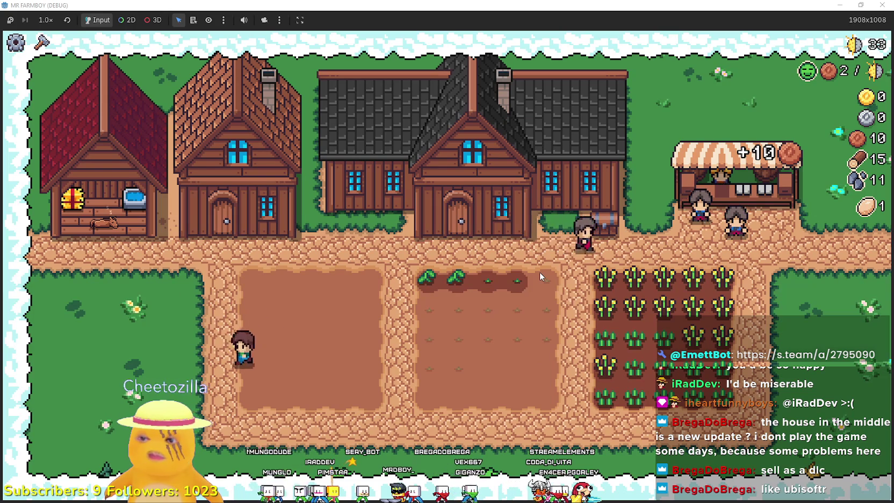
# Harvest four ripe wheat plants along the row, then head left along the bottom path
pyautogui.press('d')
pyautogui.press('w')
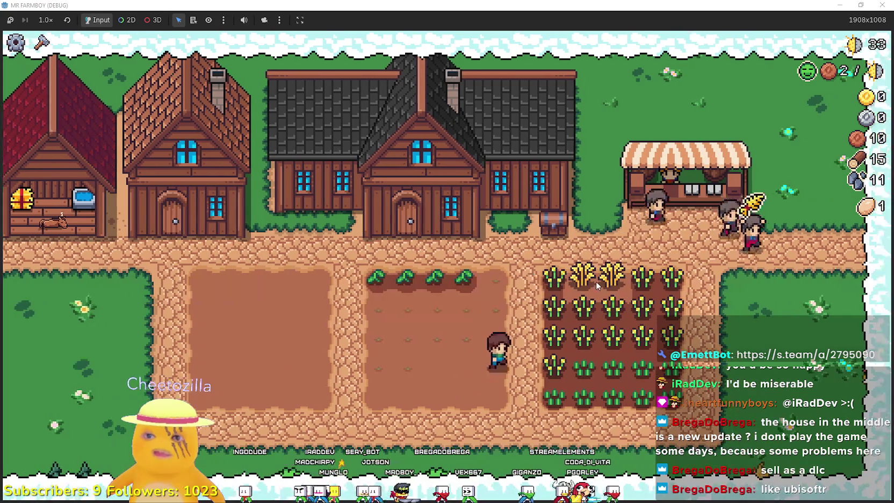
pyautogui.click(596, 284)
pyautogui.click(598, 283)
pyautogui.press('d')
pyautogui.click(777, 323)
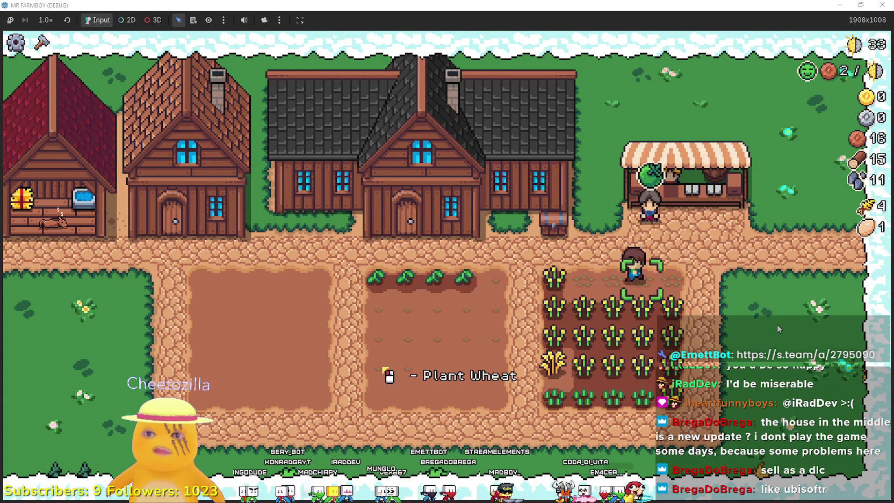
pyautogui.press('a')
pyautogui.press('s')
pyautogui.click(777, 324)
pyautogui.press('s')
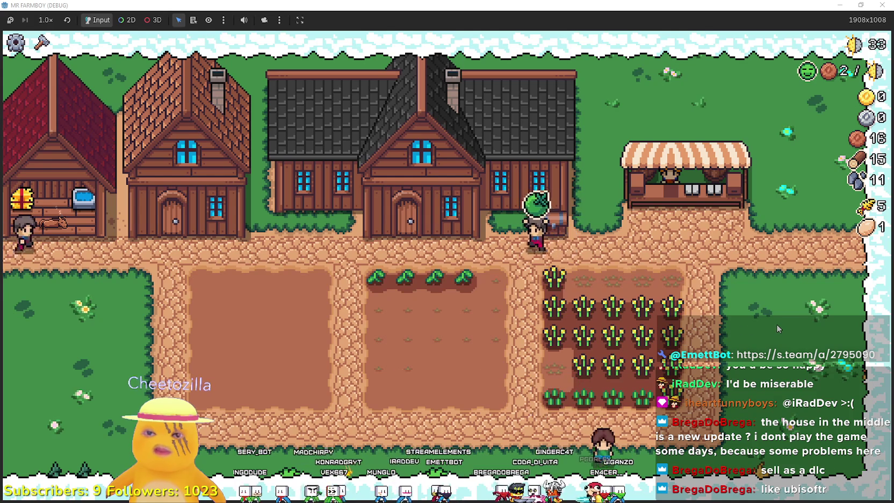
pyautogui.press('a')
pyautogui.press('a')
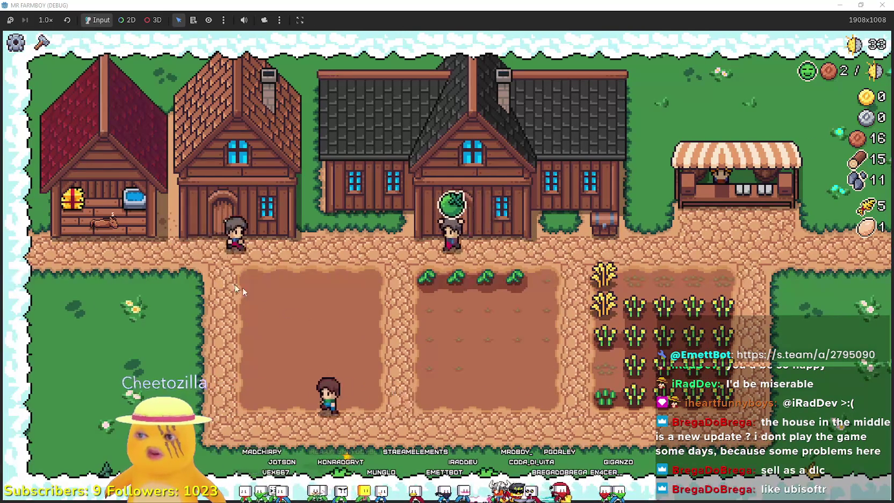
# Walk past the middle house and briefly open and close the horse stable
pyautogui.press('w')
pyautogui.press('d')
pyautogui.press('w')
pyautogui.press('d')
pyautogui.press('s')
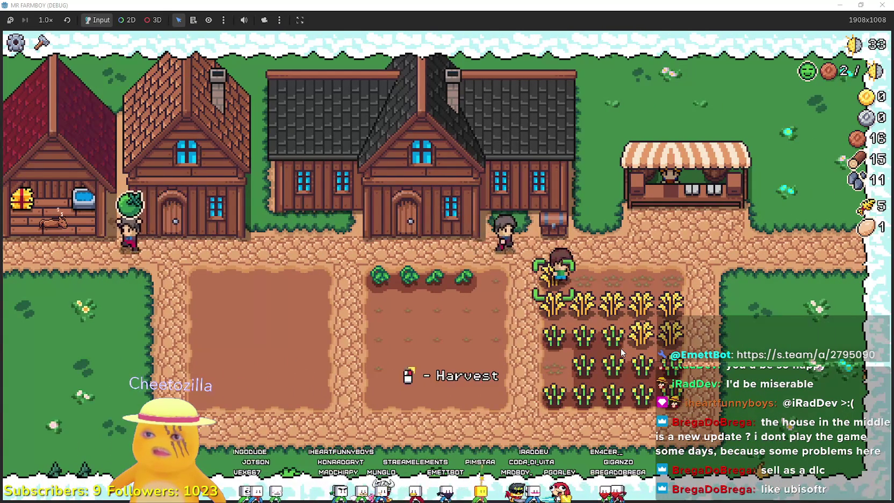
pyautogui.press('a')
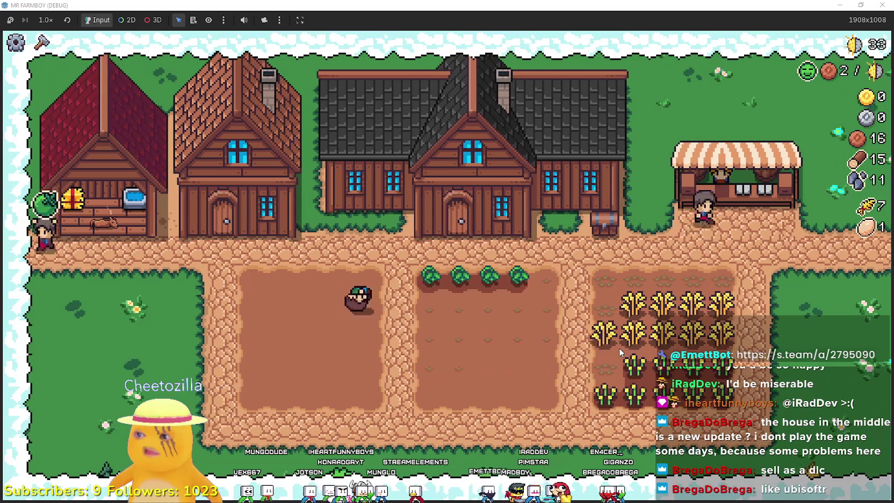
pyautogui.press('w')
pyautogui.press('a')
pyautogui.press('e')
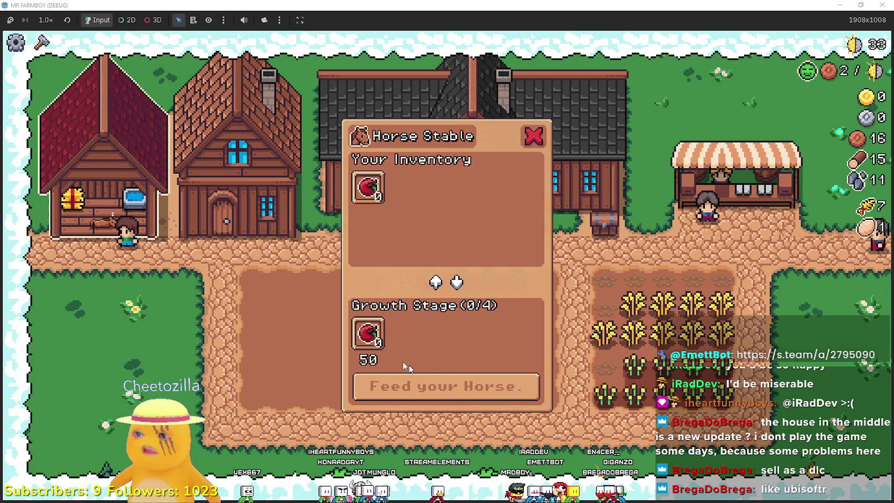
pyautogui.press('s')
# Harvest the remaining wheat along the top and bottom rows of the wheat field
pyautogui.press('d')
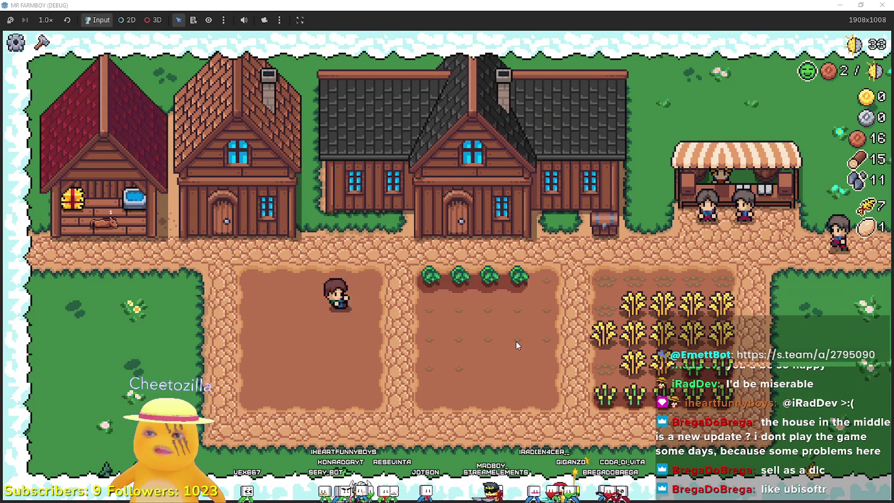
pyautogui.press('d')
pyautogui.press('e')
pyautogui.press('e')
pyautogui.press('e')
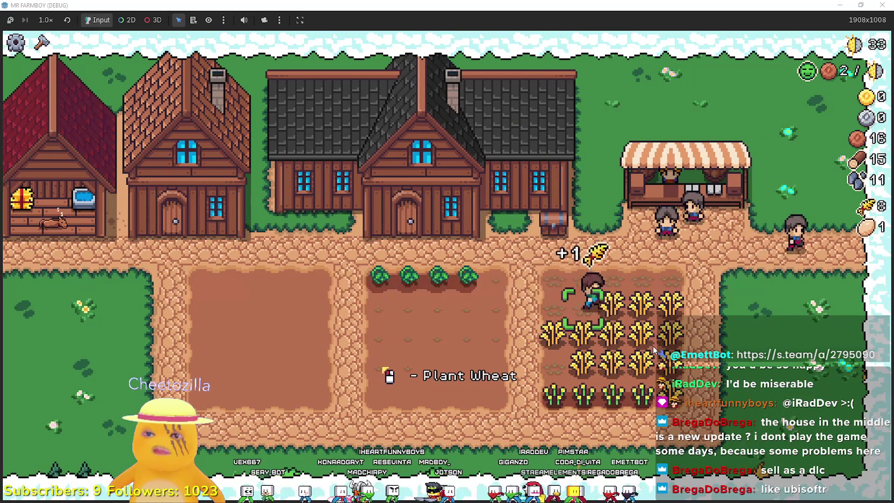
pyautogui.press('d')
pyautogui.press('e')
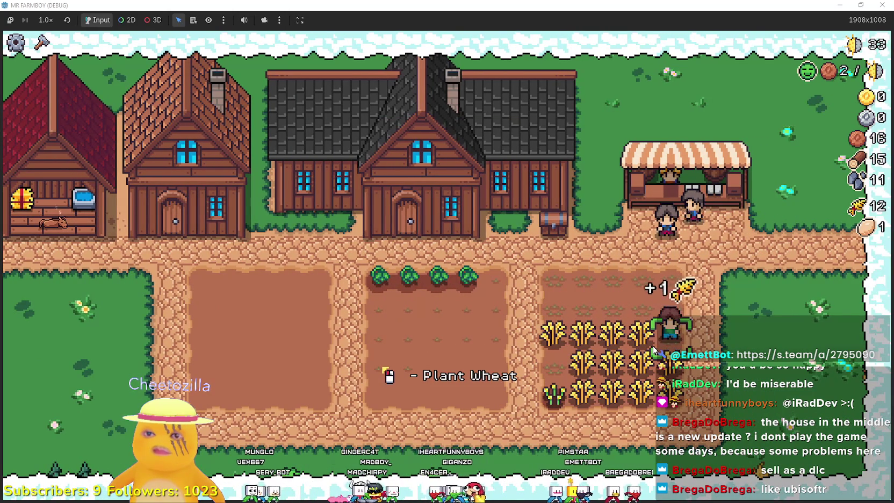
pyautogui.press('a')
pyautogui.press('e')
pyautogui.press('e')
pyautogui.press('e')
pyautogui.press('s')
pyautogui.press('e')
pyautogui.press('d')
pyautogui.press('e')
pyautogui.press('e')
pyautogui.press('e')
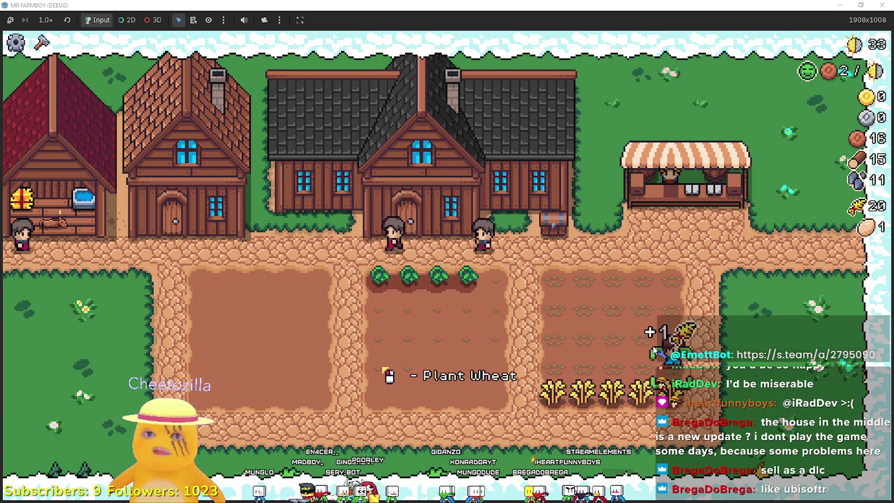
pyautogui.press('s')
pyautogui.press('a')
pyautogui.press('e')
pyautogui.press('e')
pyautogui.press('e')
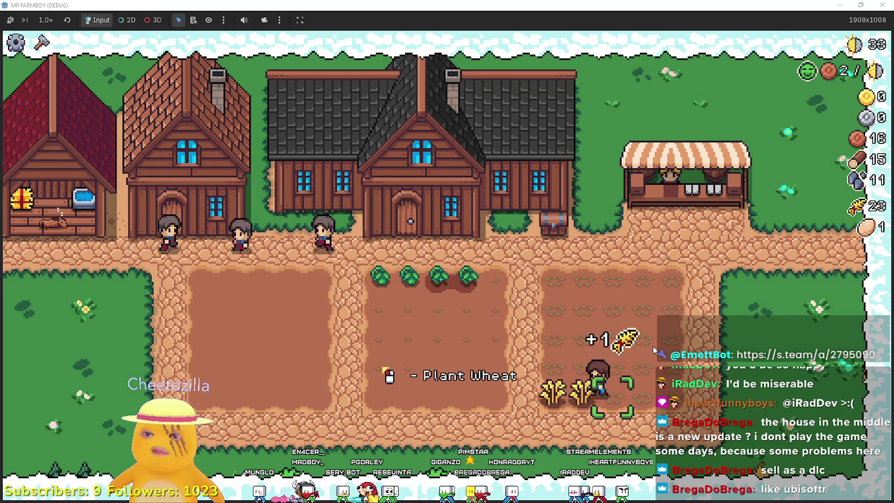
pyautogui.press('e')
# Harvest the ripe Green Tomatoes along the tomato row
pyautogui.press('w')
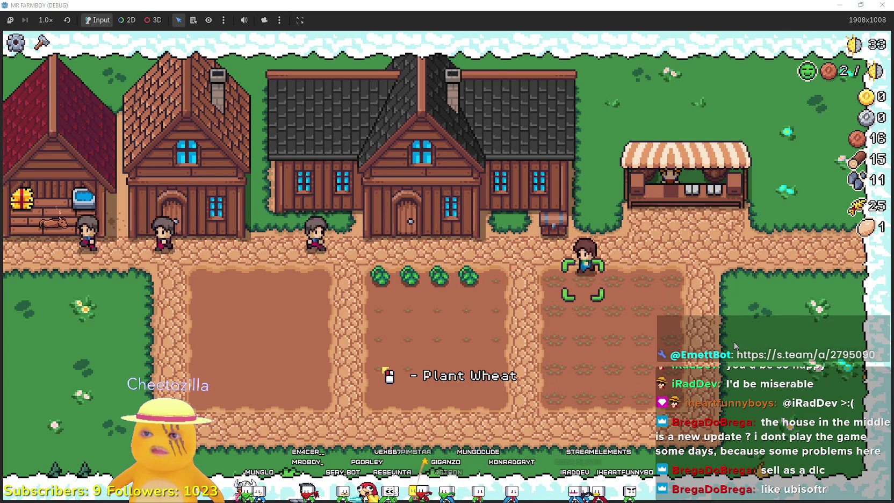
pyautogui.press('a')
pyautogui.press('e')
pyautogui.press('a')
pyautogui.press('e')
pyautogui.press('e')
pyautogui.press('e')
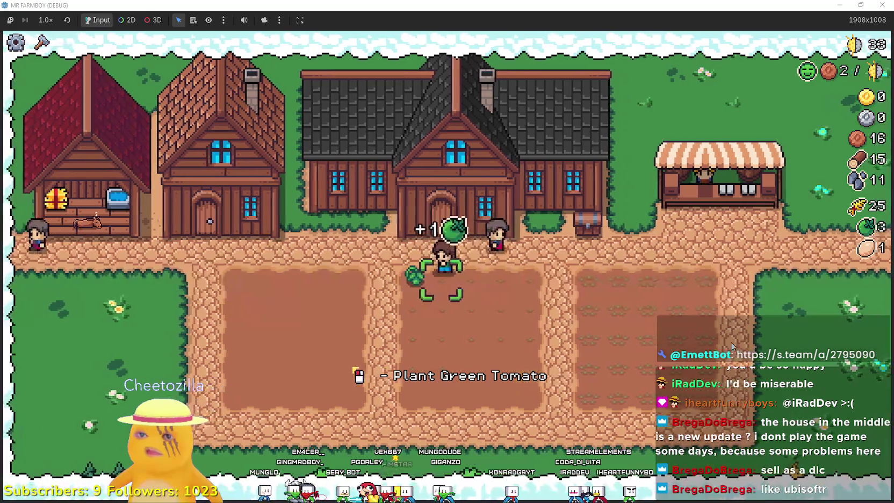
# Walk to the market stall and sell the wheat and Green Tomatoes
pyautogui.press('d')
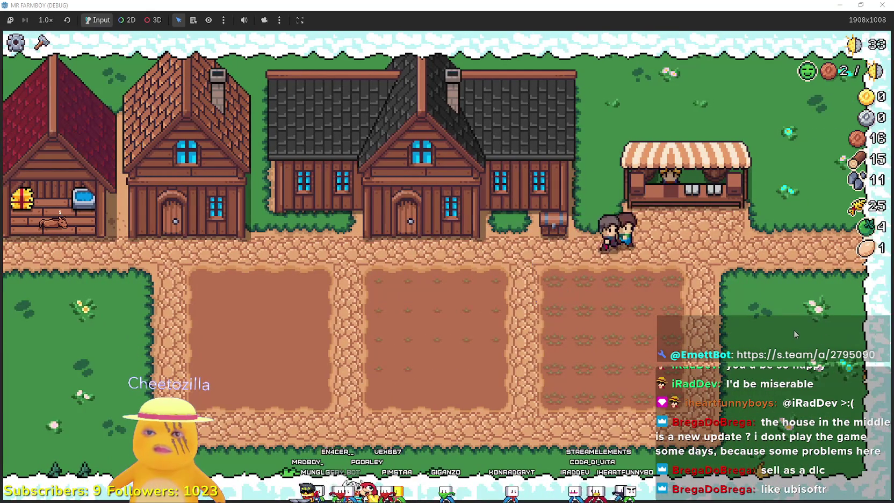
pyautogui.press('w')
pyautogui.press('e')
pyautogui.press('e')
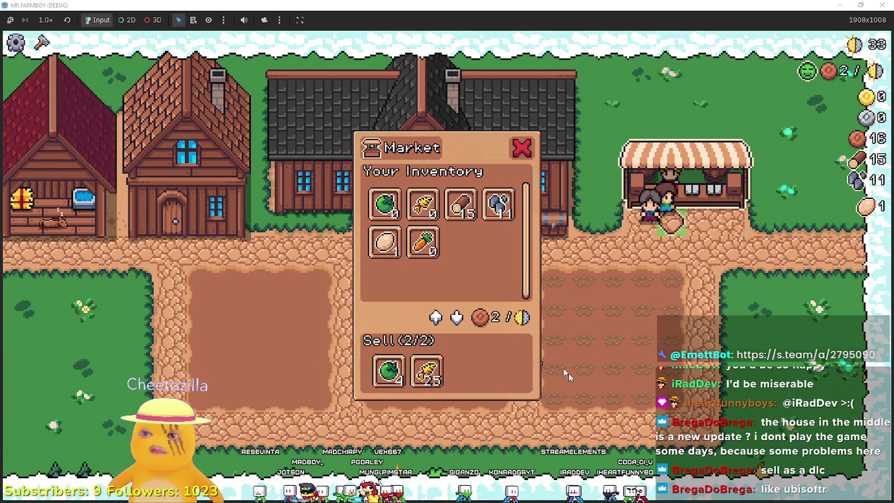
pyautogui.press('a')
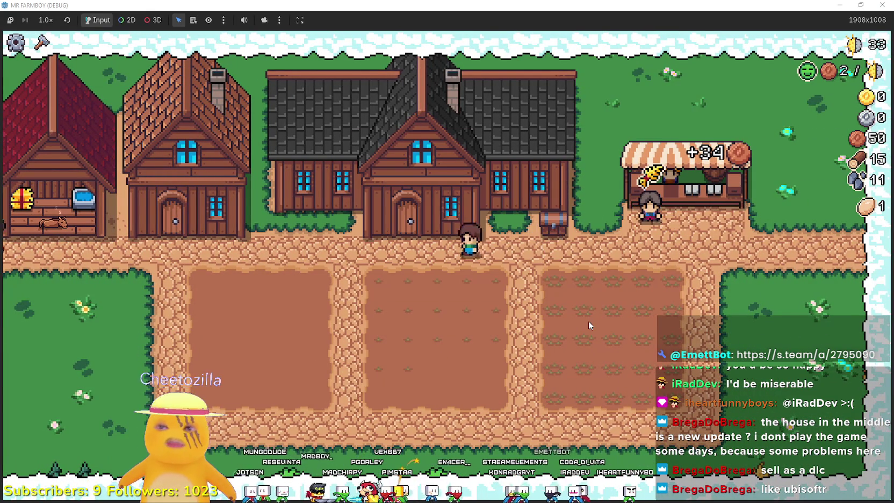
# Walk along the path past the middle house and back down into the middle field
pyautogui.press('s')
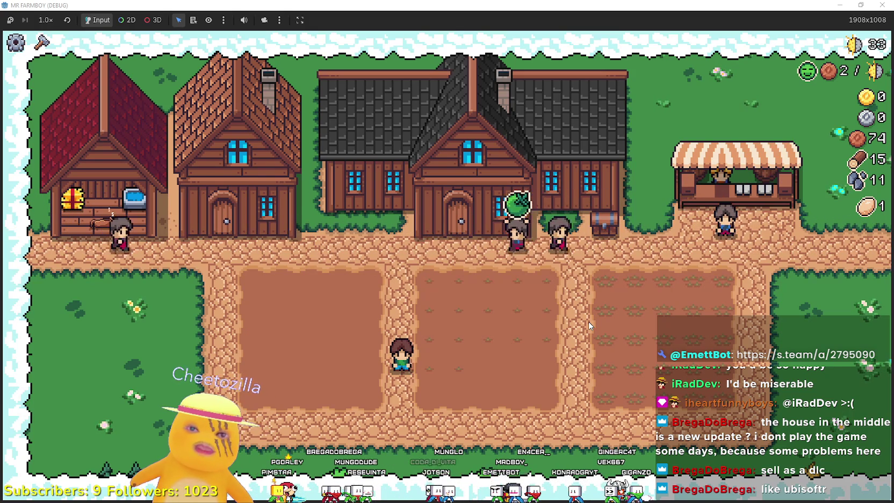
pyautogui.press('d')
pyautogui.press('w')
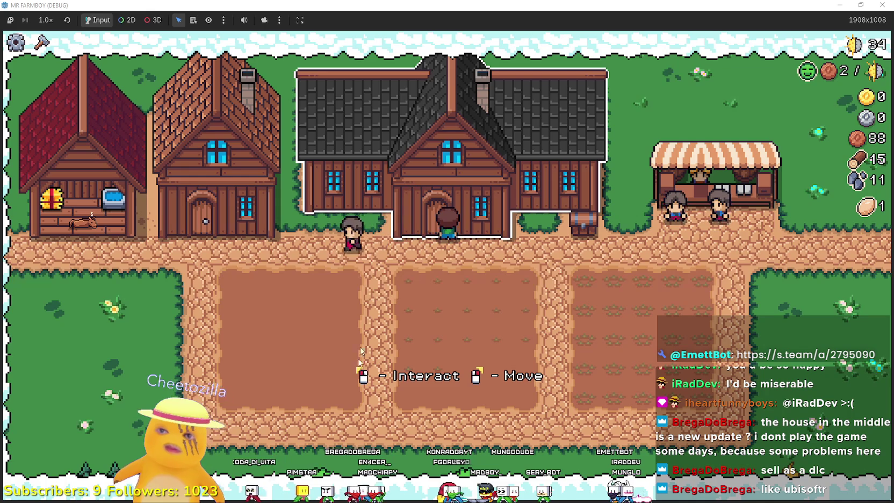
pyautogui.press('s')
pyautogui.press('d')
pyautogui.press('a')
pyautogui.press('a')
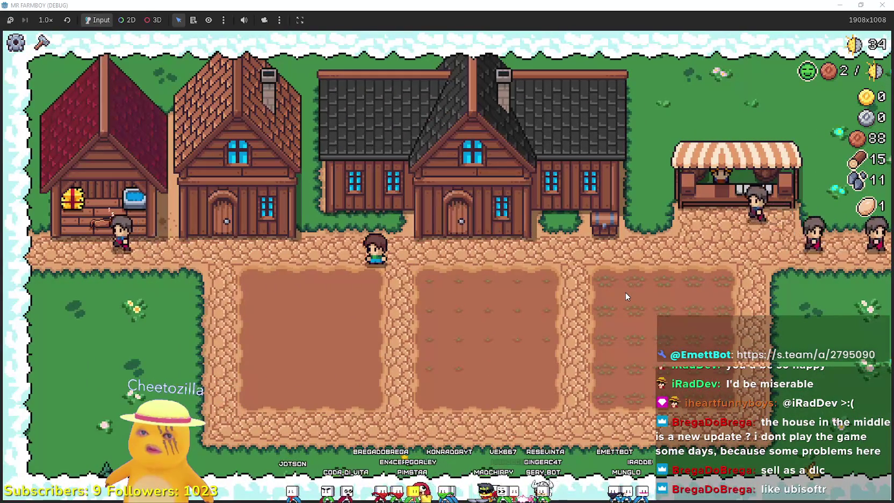
pyautogui.press('a')
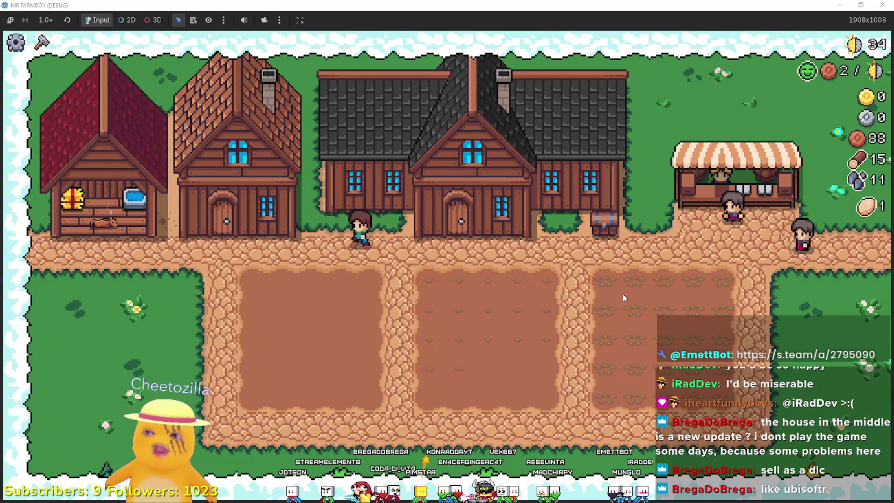
pyautogui.press('d')
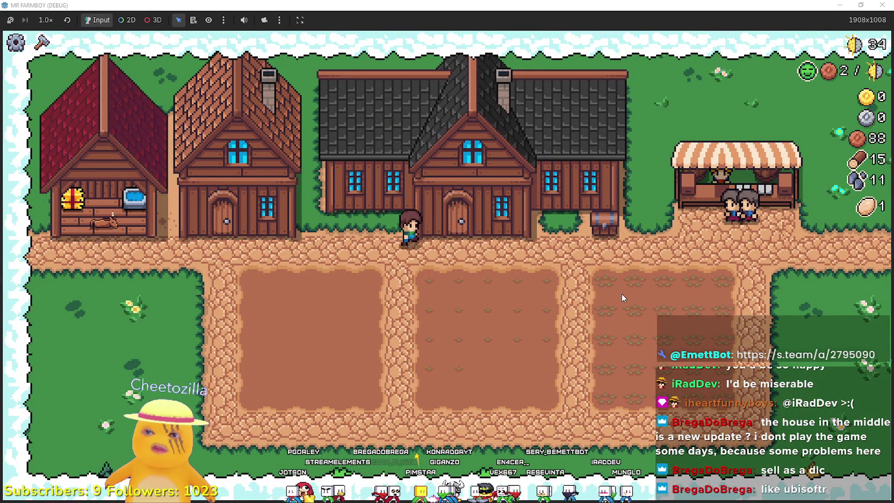
pyautogui.press('s')
pyautogui.press('s')
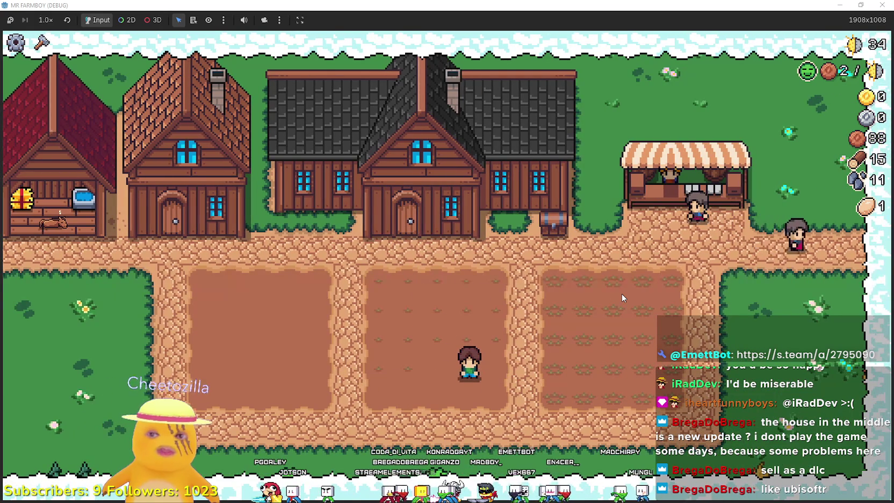
# Choose Green Tomato seeds in Crafting and plant the first tomatoes in the middle field
pyautogui.press('c')
pyautogui.click(775, 322)
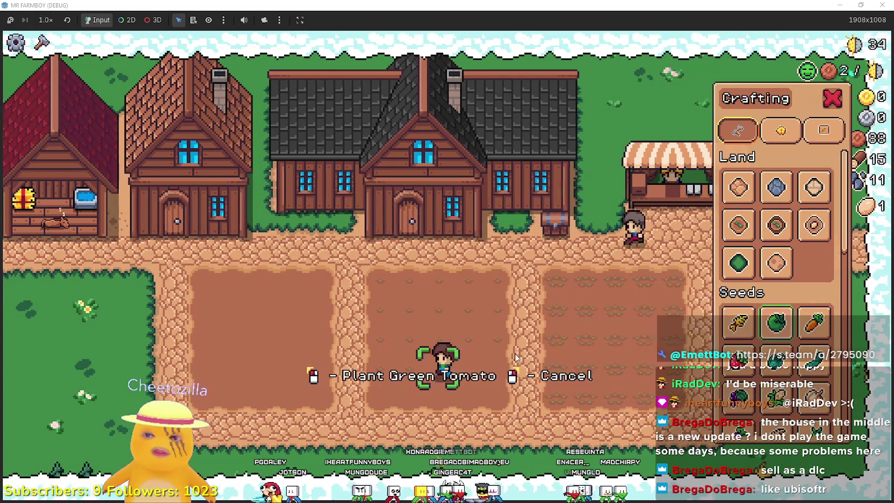
pyautogui.click(532, 380)
pyautogui.press('d')
pyautogui.click(555, 346)
pyautogui.click(557, 350)
# Walk up to the player house and close its skill tree popup
pyautogui.press('c')
pyautogui.press('a')
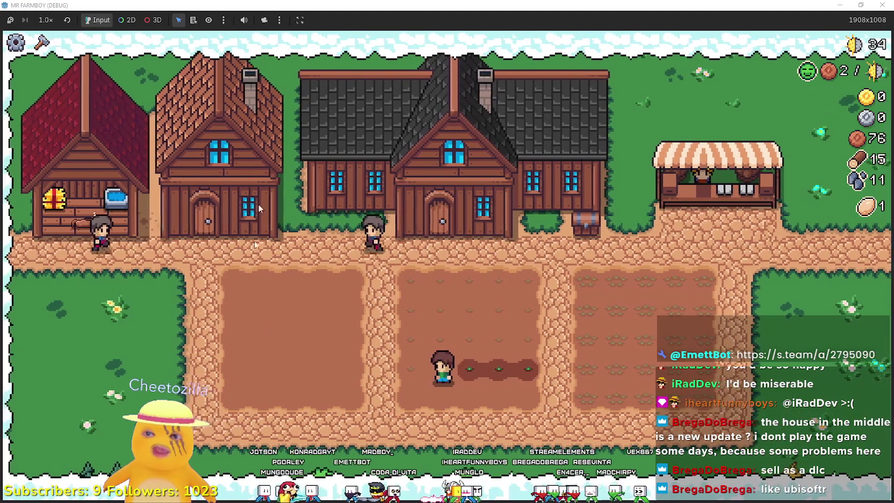
pyautogui.press('w')
pyautogui.press('w')
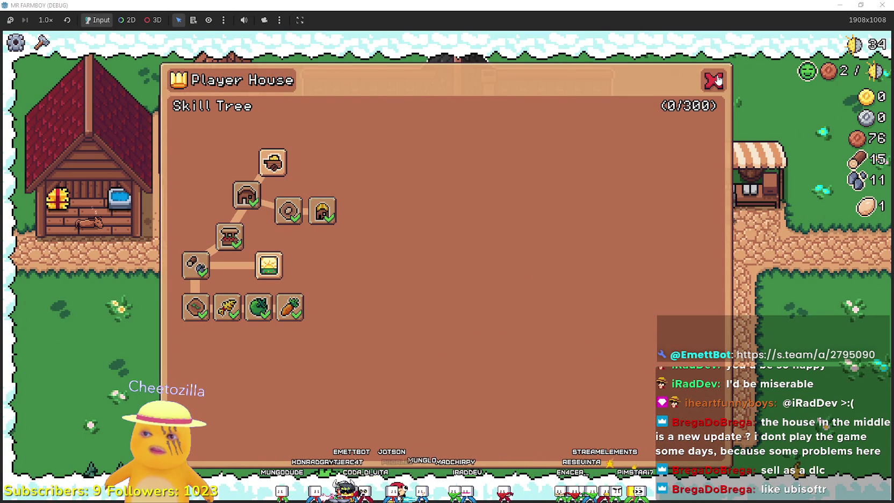
pyautogui.click(717, 80)
# Plant Green Tomatoes along the top rows of the middle field
pyautogui.press('a')
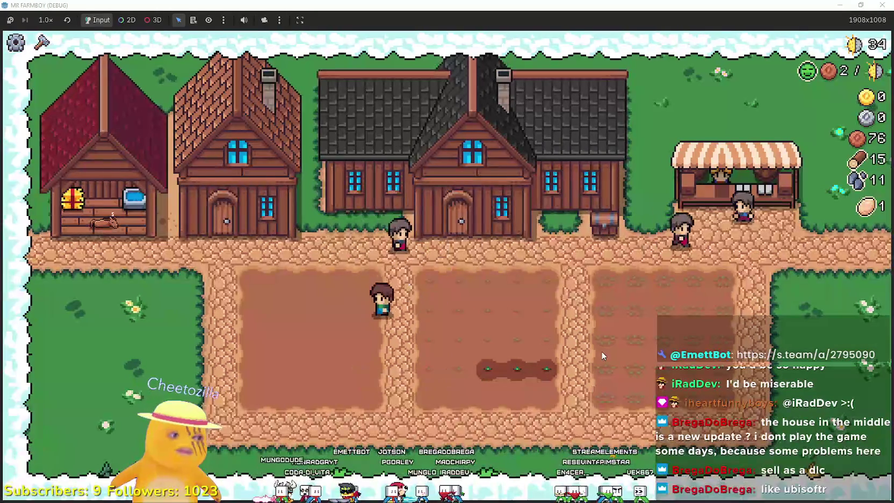
pyautogui.press('w')
pyautogui.press('e')
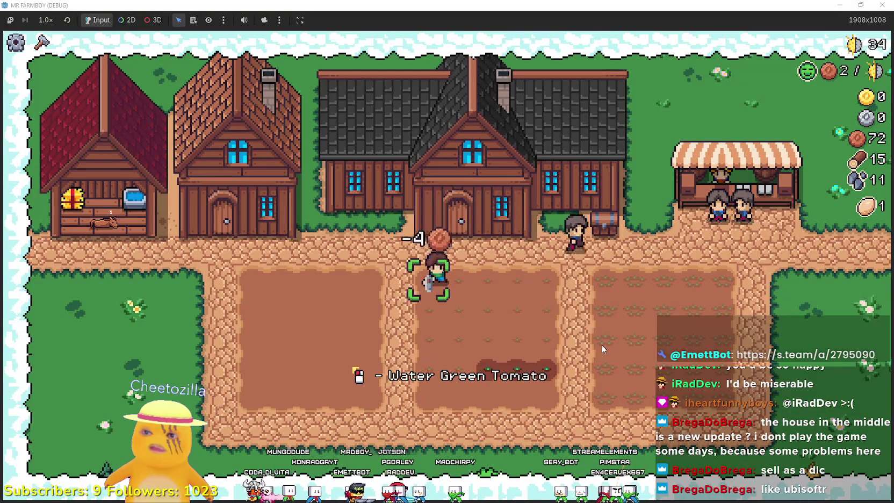
pyautogui.press('d')
pyautogui.press('e')
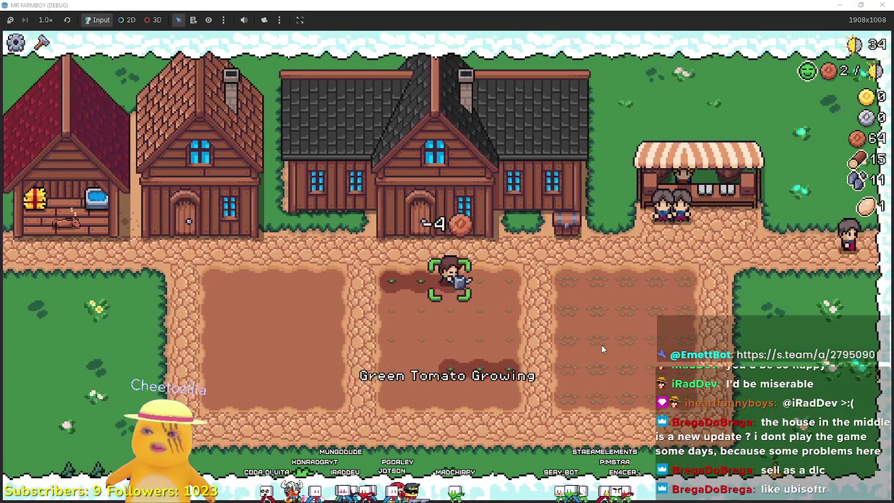
pyautogui.press('d')
pyautogui.press('e')
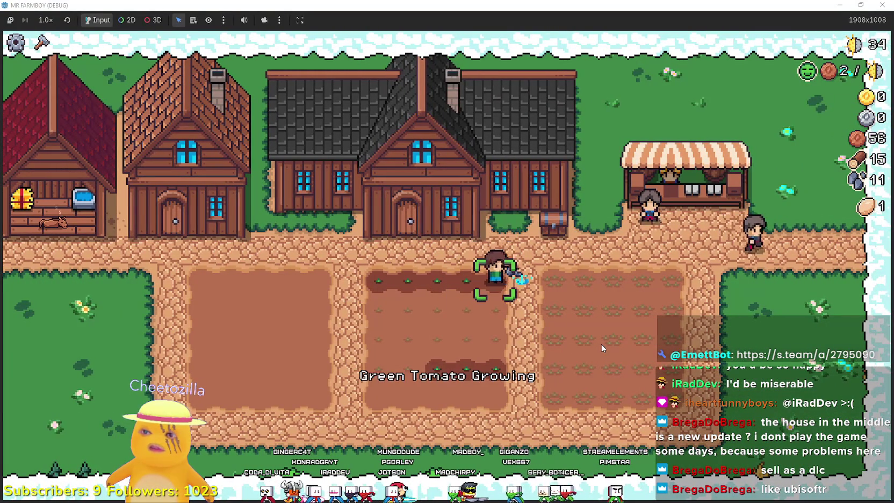
pyautogui.press('s')
pyautogui.press('e')
pyautogui.press('a')
pyautogui.press('e')
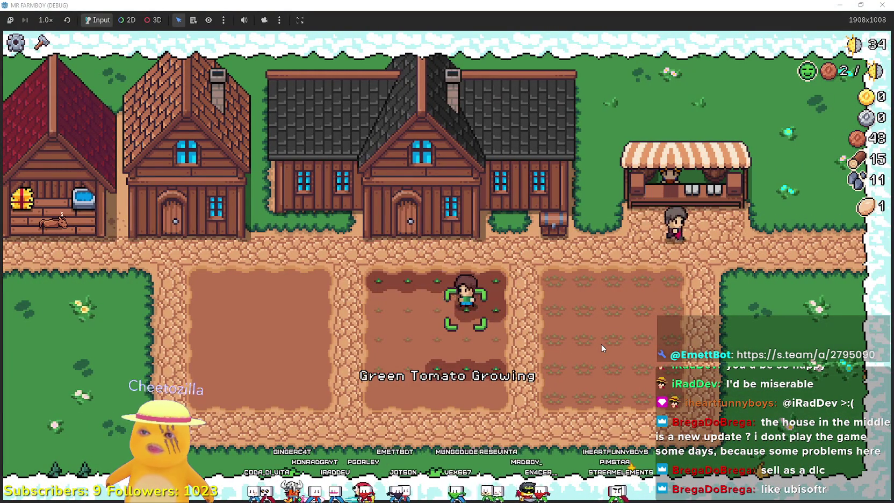
# Keep planting Green Tomatoes tile by tile across the lower rows
pyautogui.press('a')
pyautogui.press('e')
pyautogui.press('d')
pyautogui.press('e')
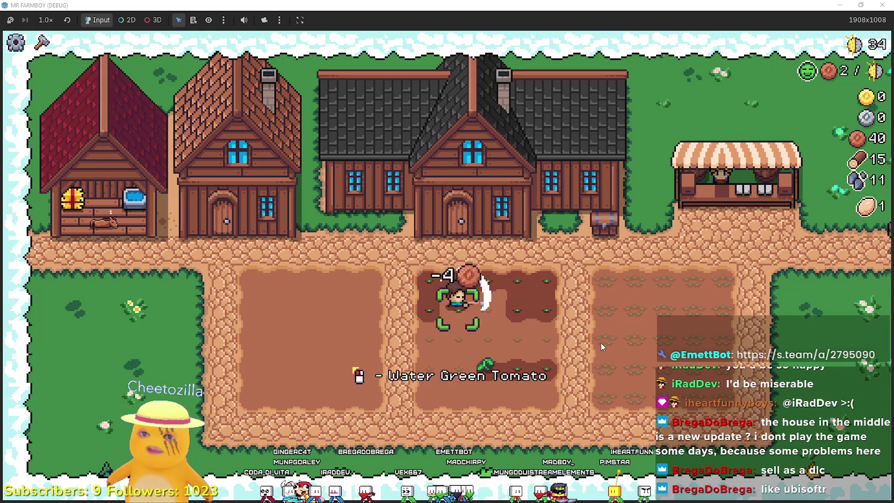
pyautogui.press('e')
pyautogui.press('a')
pyautogui.press('e')
pyautogui.press('e')
pyautogui.press('d')
pyautogui.press('e')
pyautogui.press('d')
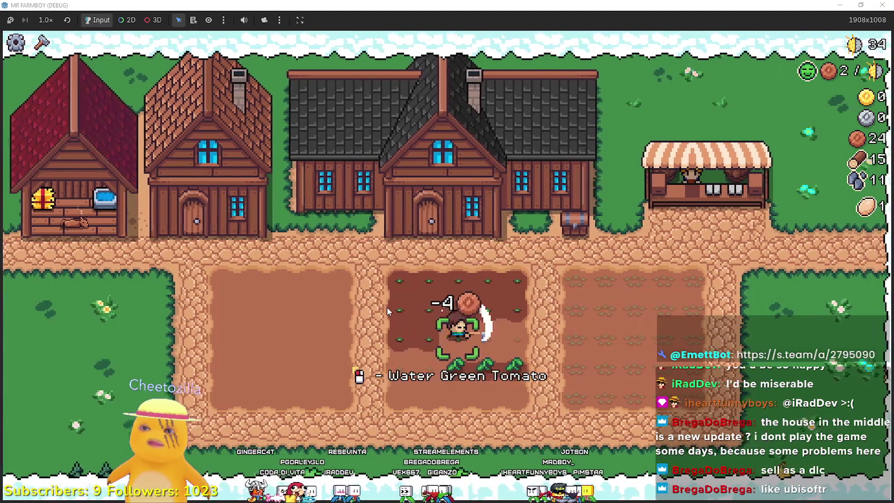
pyautogui.press('e')
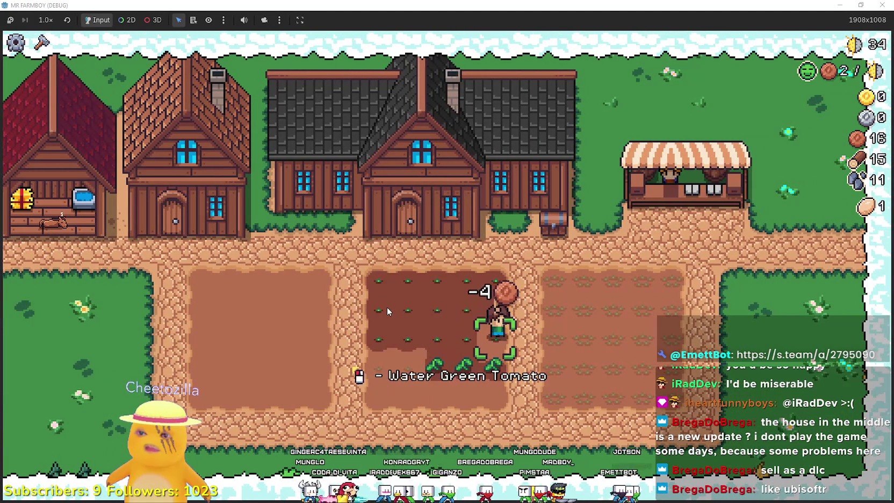
# Plant the last Green Tomatoes in the middle field and water the newest tile
pyautogui.press('a')
pyautogui.press('e')
pyautogui.press('a')
pyautogui.press('e')
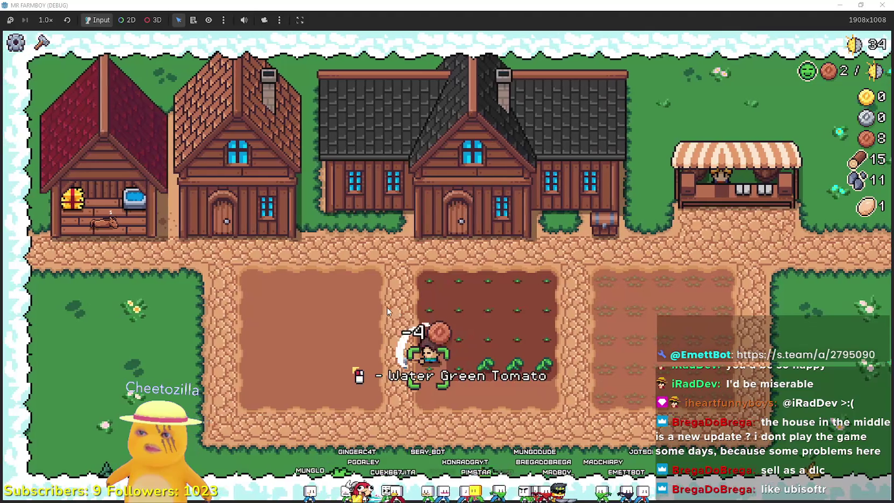
pyautogui.press('d')
pyautogui.press('c')
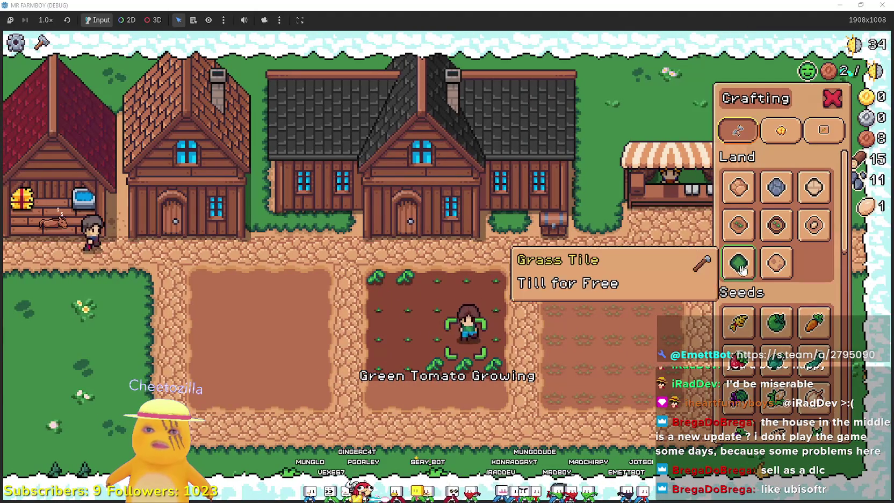
pyautogui.press('s')
pyautogui.click(395, 393)
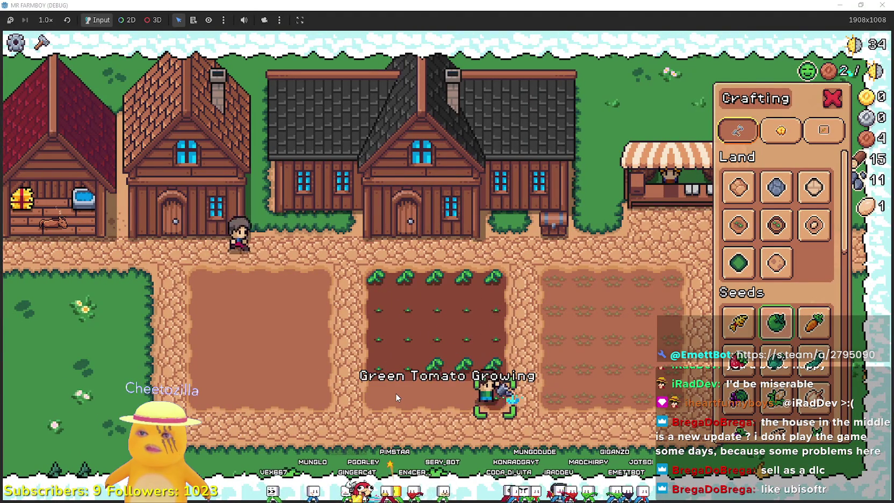
pyautogui.click(396, 393)
pyautogui.press('c')
# Plant wheat on the right field's top tiles and start watering them
pyautogui.press('d')
pyautogui.press('w')
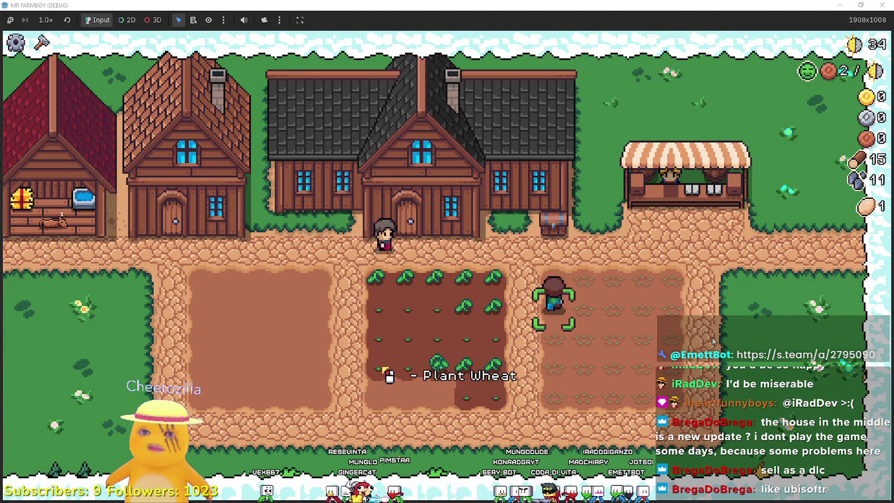
pyautogui.press('w')
pyautogui.press('d')
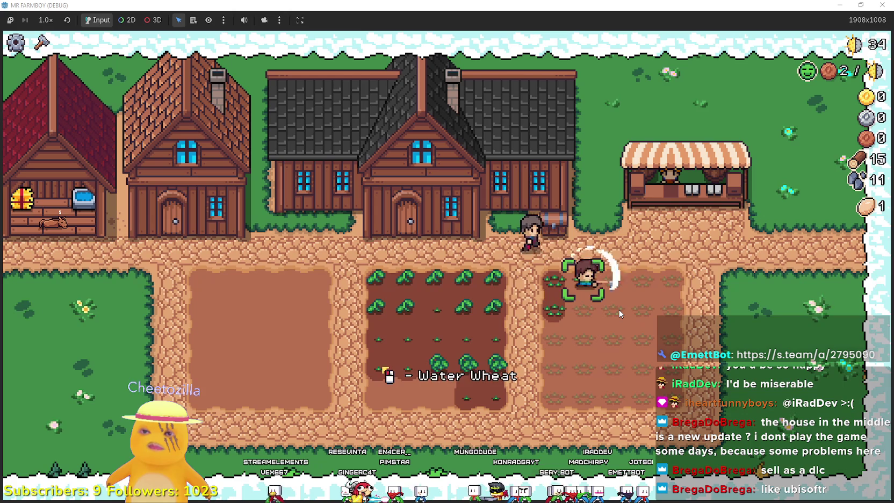
pyautogui.press('d')
pyautogui.click(618, 309)
pyautogui.click(618, 309)
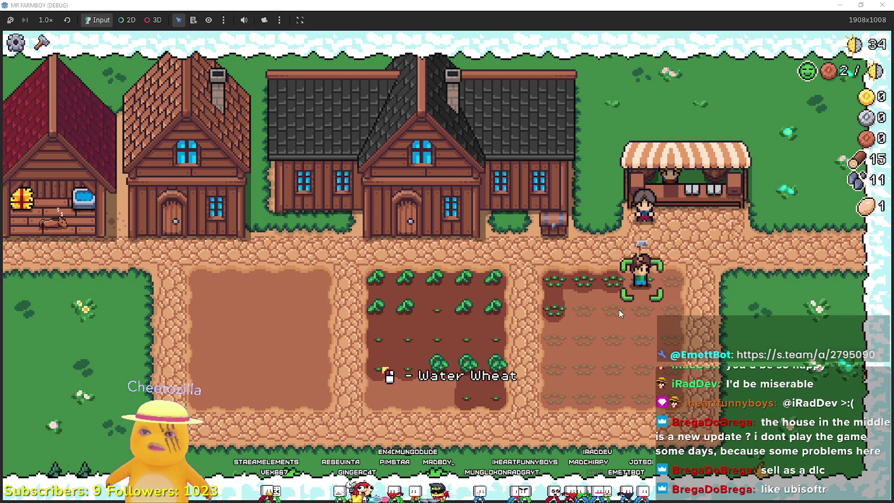
pyautogui.press('d')
pyautogui.click(618, 309)
pyautogui.press('s')
pyautogui.click(617, 309)
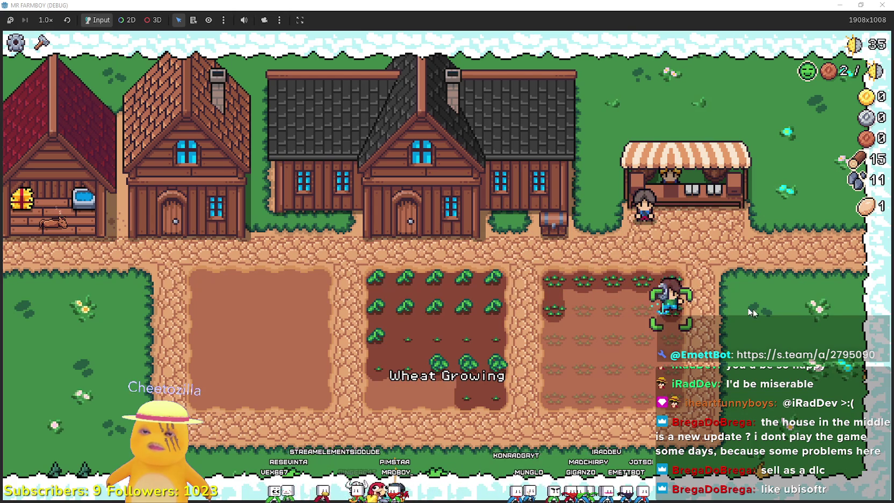
pyautogui.press('a')
pyautogui.click(759, 314)
# Water the remaining wheat tiles row by row, then head up to the market stall
pyautogui.press('a')
pyautogui.press('d')
pyautogui.press('s')
pyautogui.click(754, 310)
pyautogui.press('d')
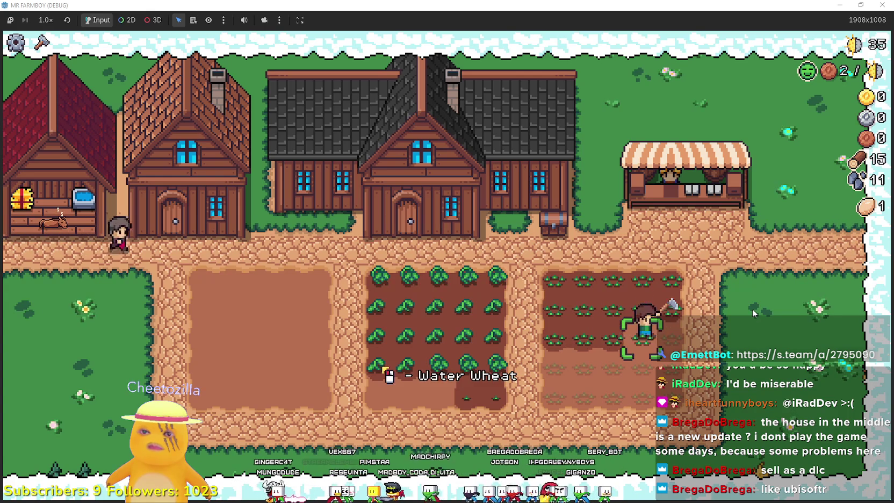
pyautogui.press('s')
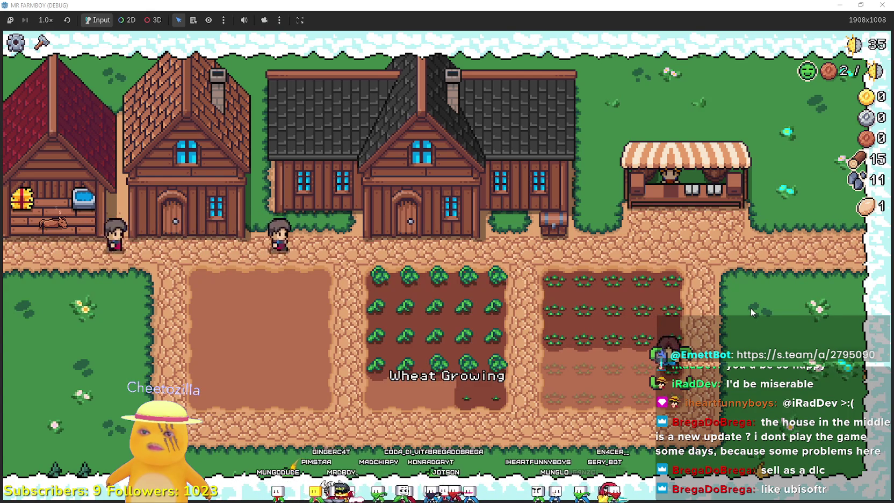
pyautogui.click(752, 312)
pyautogui.press('a')
pyautogui.press('a')
pyautogui.press('a')
pyautogui.press('s')
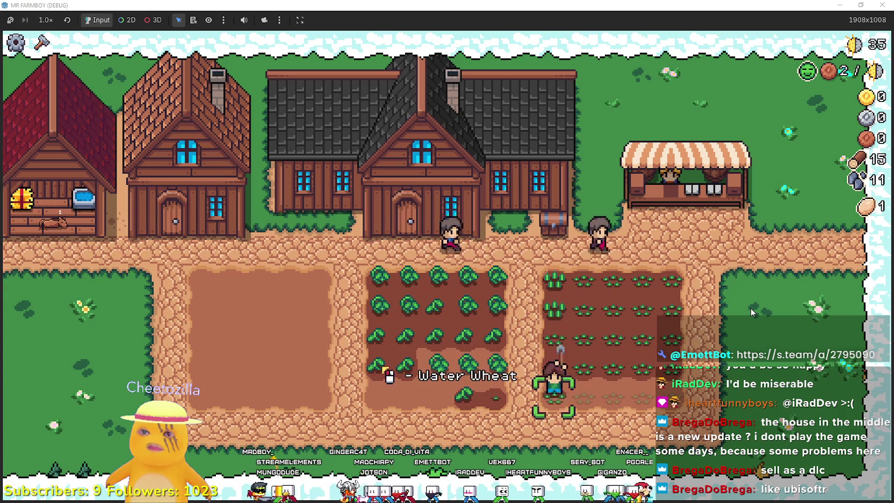
pyautogui.press('d')
pyautogui.press('d')
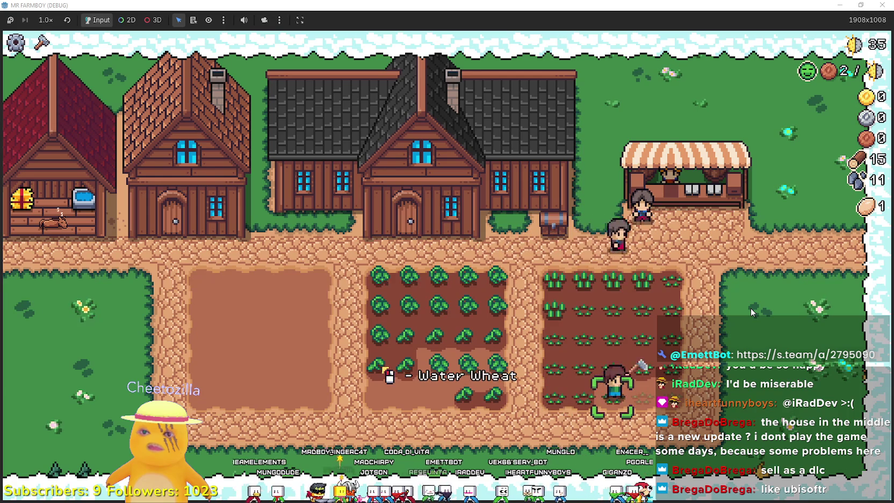
pyautogui.press('d')
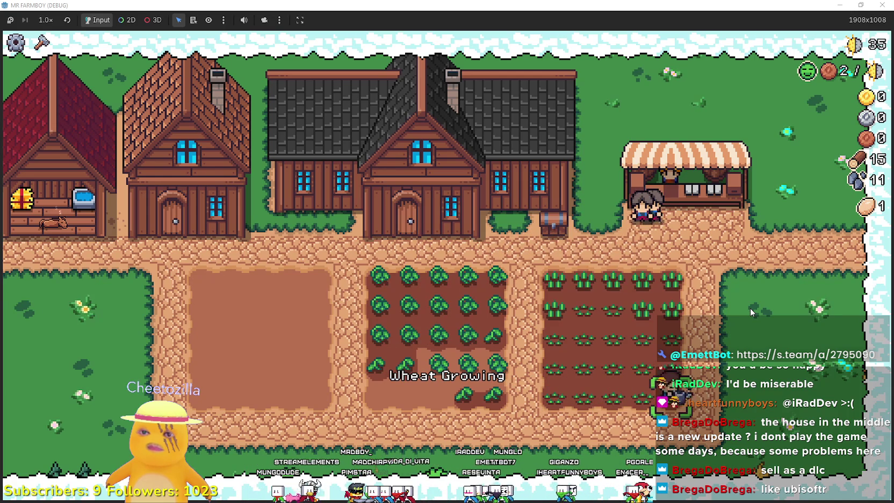
pyautogui.press('a')
pyautogui.press('a')
pyautogui.press('a')
pyautogui.press('w')
pyautogui.press('w')
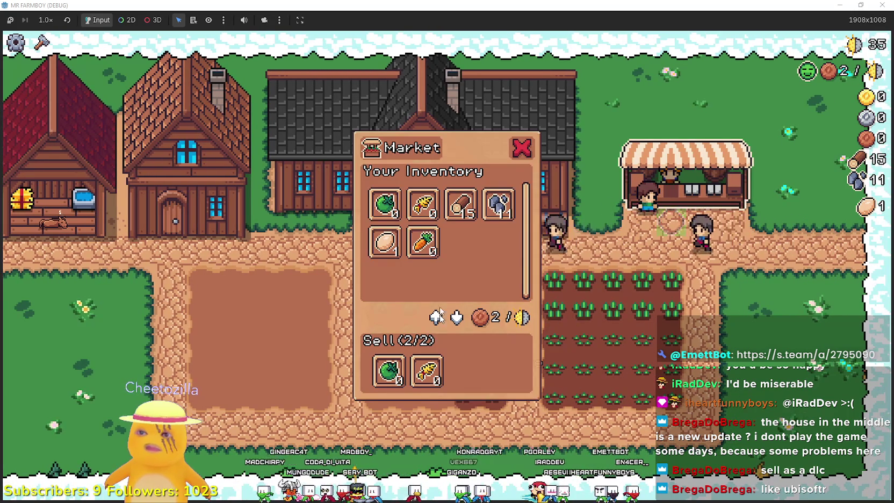
# Sell the Wild Egg at the market for 20 coins and leave the stall
pyautogui.click(427, 371)
pyautogui.click(388, 371)
pyautogui.click(385, 242)
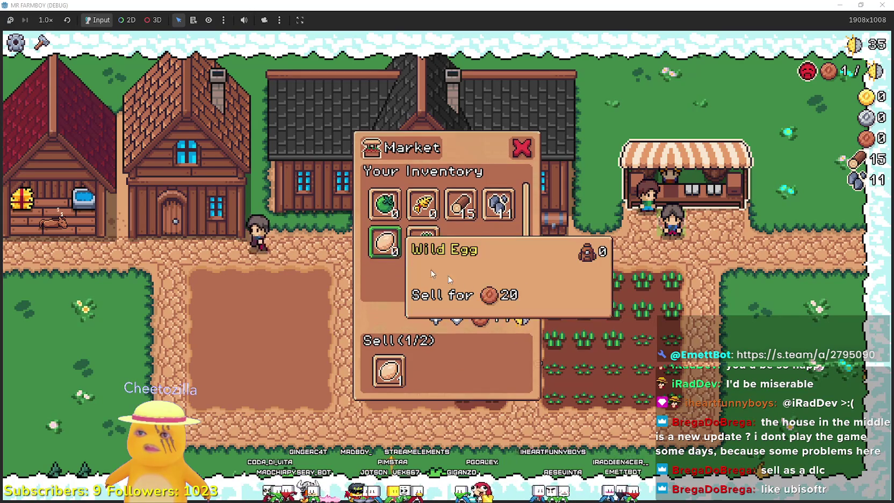
pyautogui.press('Escape')
# Choose Green Tomato seeds from crafting, plant one, then harvest the first ripe tomato
pyautogui.press('c')
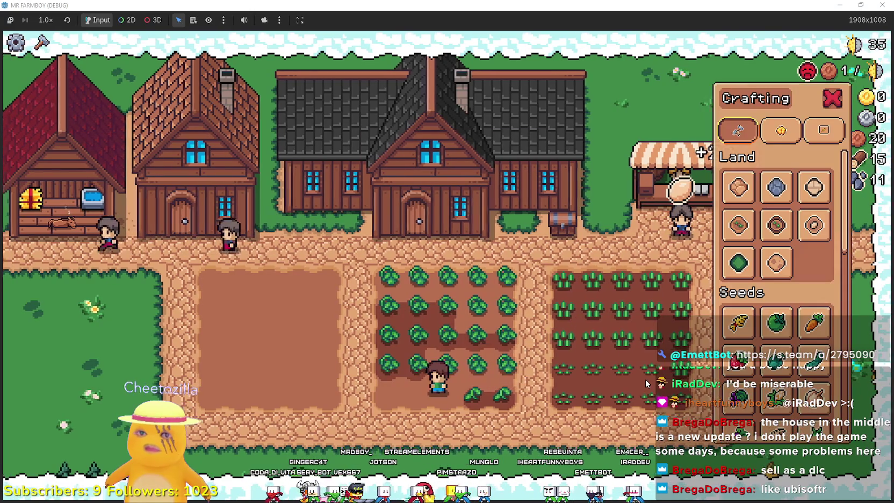
pyautogui.click(775, 323)
pyautogui.click(558, 395)
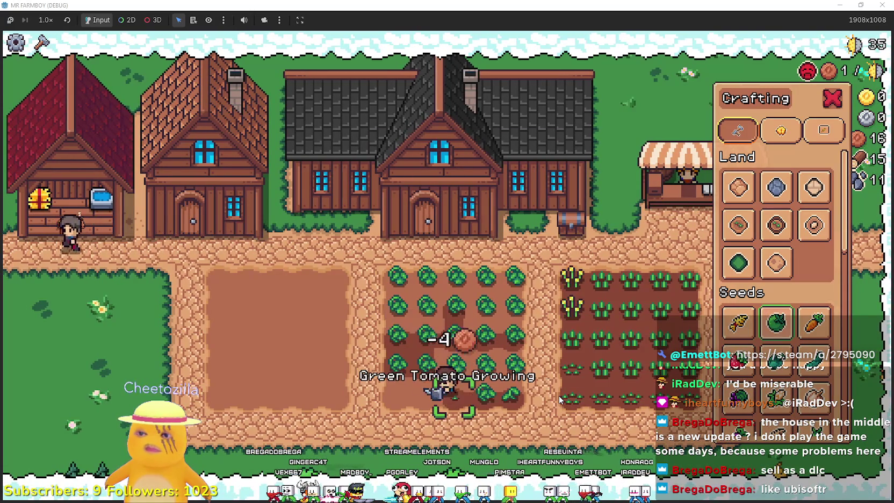
pyautogui.press('space')
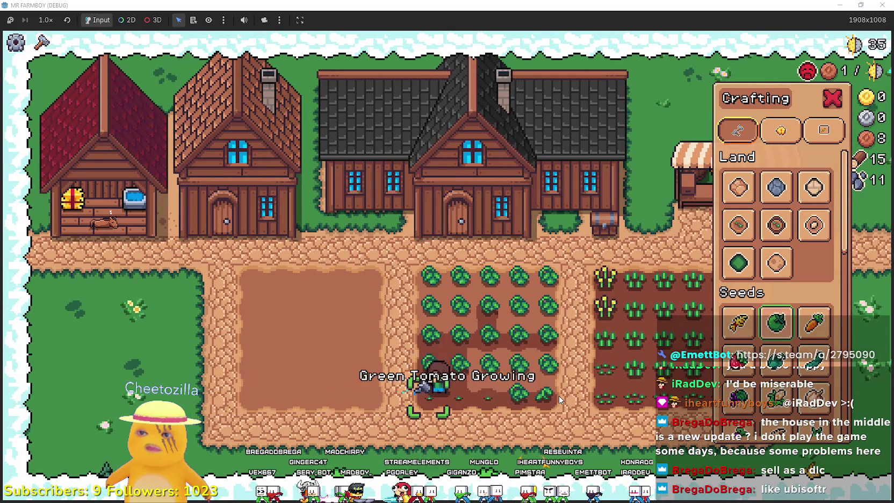
pyautogui.press('c')
pyautogui.press('w')
pyautogui.click(559, 395)
# Walk the upper and lower tomato rows, harvesting the whole green tomato patch
pyautogui.press('d')
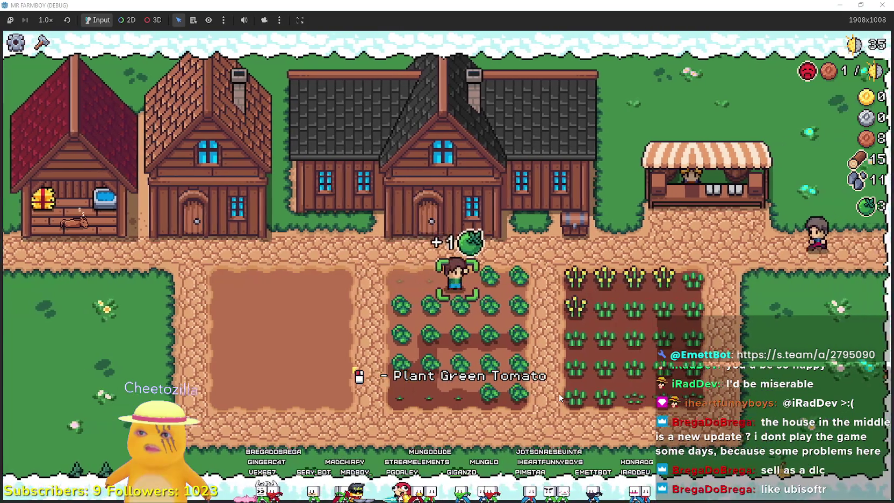
pyautogui.press('d')
pyautogui.press('s')
pyautogui.press('a')
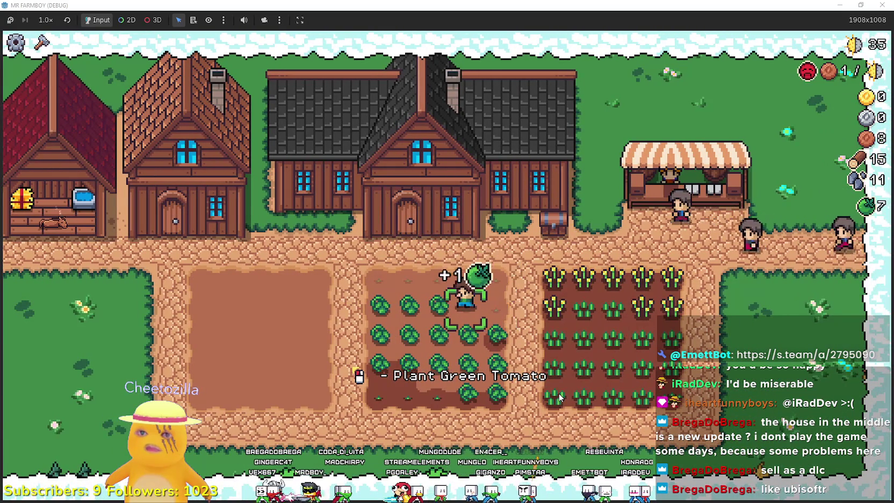
pyautogui.press('a')
pyautogui.press('s')
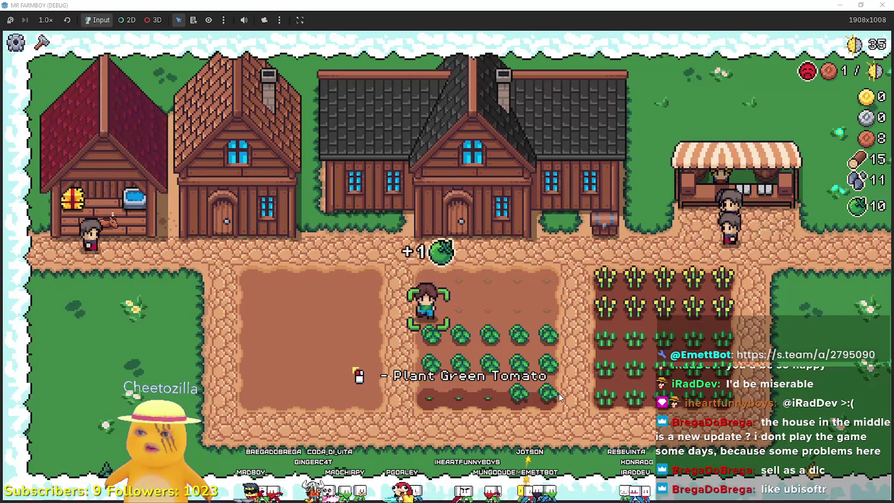
pyautogui.press('d')
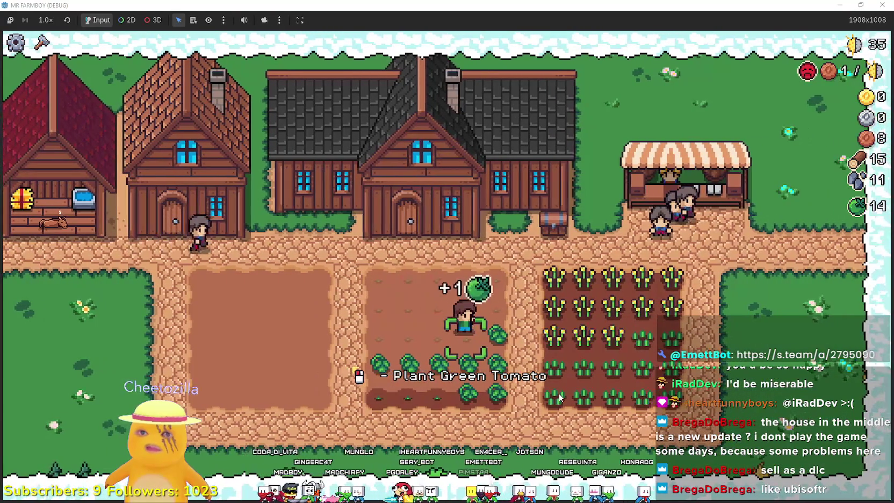
pyautogui.press('s')
pyautogui.press('a')
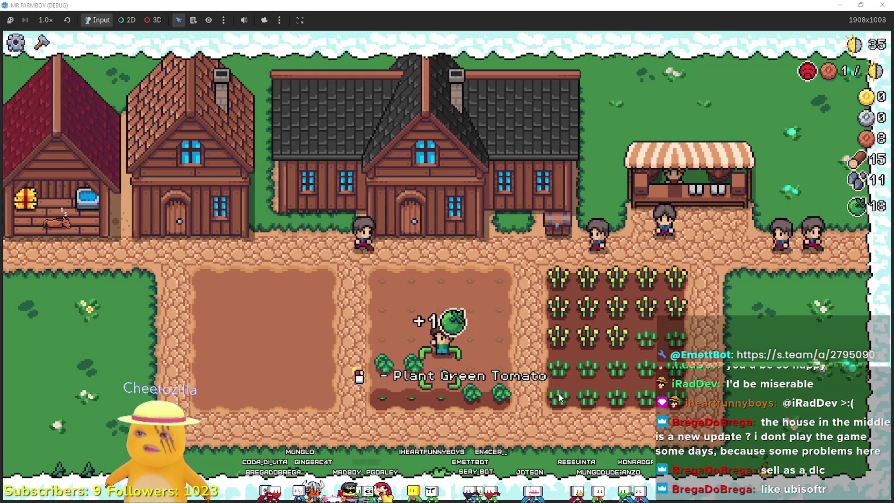
pyautogui.press('w')
pyautogui.press('d')
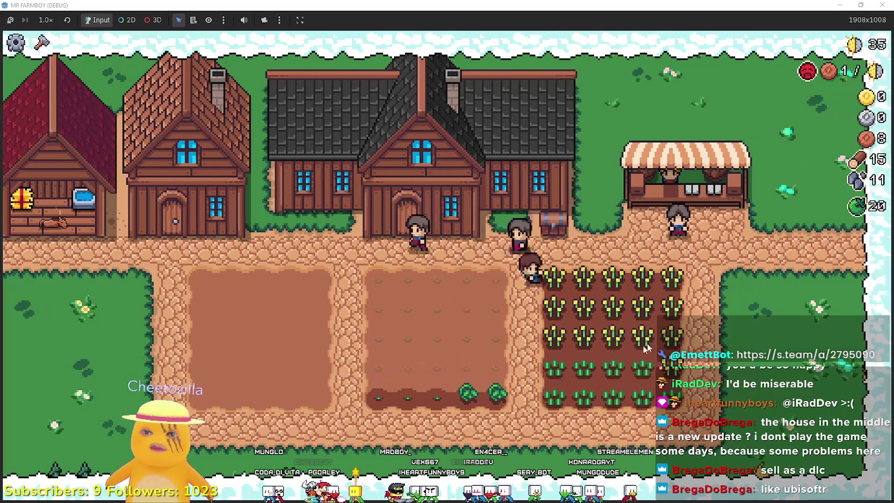
# Put all 20 green tomatoes up for sale at the stall and sell the stack
pyautogui.press('w')
pyautogui.press('e')
pyautogui.click(384, 241)
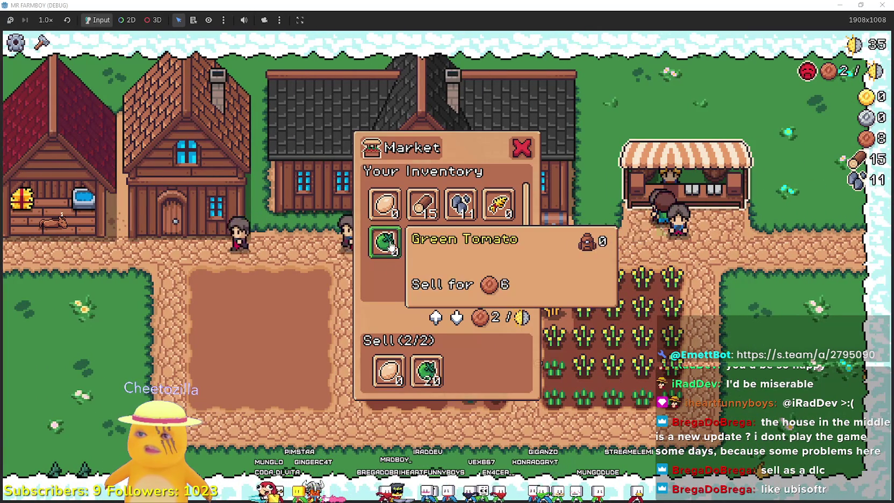
pyautogui.click(427, 371)
pyautogui.press('Escape')
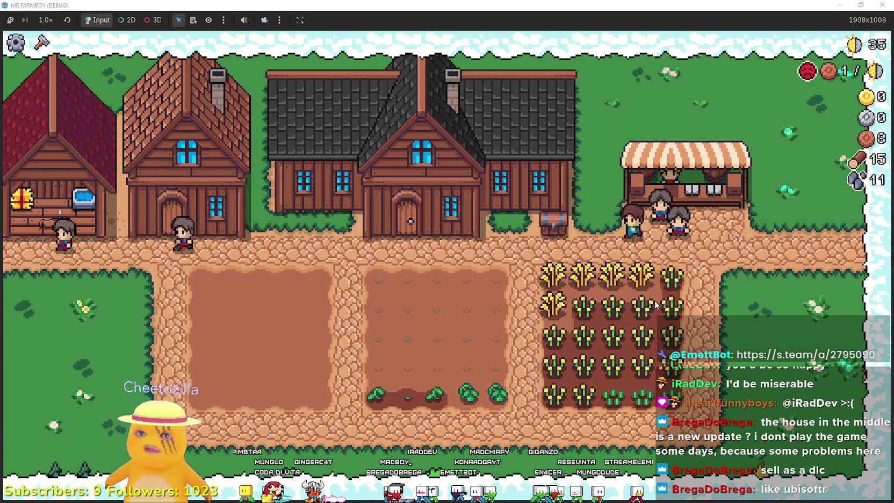
# Harvest a leftover tomato, then reap the top wheat row walking right and back left
pyautogui.press('a')
pyautogui.press('s')
pyautogui.press('e')
pyautogui.press('w')
pyautogui.press('d')
pyautogui.press('e')
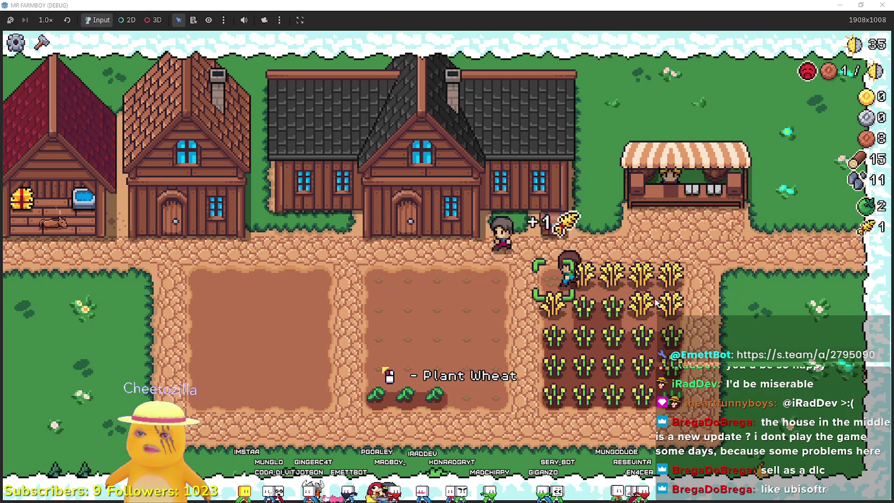
pyautogui.press('d')
pyautogui.press('e')
pyautogui.press('d')
pyautogui.press('e')
pyautogui.press('d')
pyautogui.press('e')
pyautogui.press('s')
pyautogui.press('e')
pyautogui.press('a')
pyautogui.press('e')
pyautogui.press('a')
pyautogui.press('e')
pyautogui.press('a')
pyautogui.press('e')
pyautogui.press('a')
pyautogui.press('e')
# Harvest the remaining wheat through the bottom row, bringing wheat stock to 25
pyautogui.press('e')
pyautogui.press('d')
pyautogui.press('e')
pyautogui.press('d')
pyautogui.press('e')
pyautogui.press('d')
pyautogui.press('e')
pyautogui.press('e')
pyautogui.press('a')
pyautogui.press('e')
pyautogui.press('a')
pyautogui.press('e')
pyautogui.press('a')
pyautogui.press('e')
pyautogui.press('a')
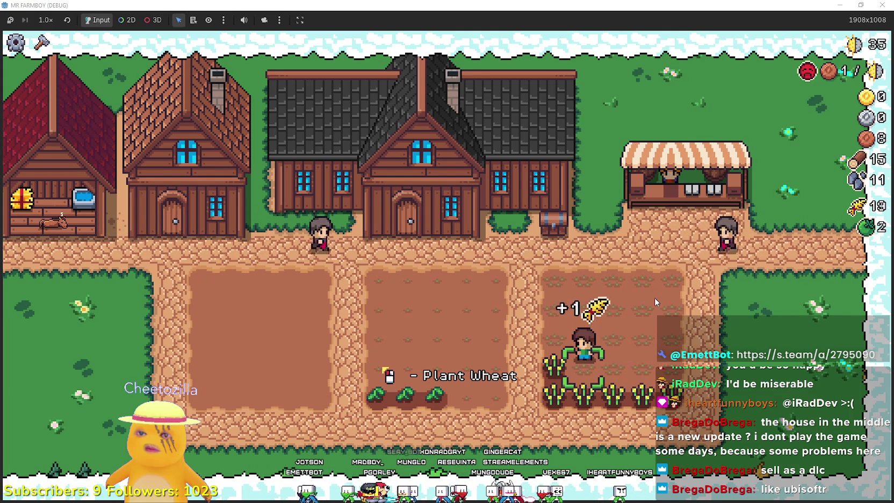
pyautogui.press('a')
pyautogui.press('e')
pyautogui.press('s')
pyautogui.press('e')
pyautogui.press('d')
pyautogui.press('e')
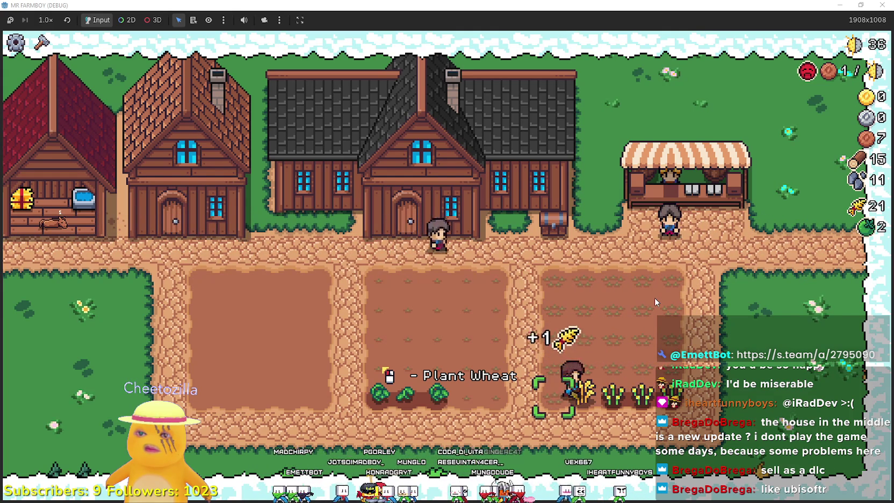
pyautogui.press('e')
pyautogui.press('d')
pyautogui.press('e')
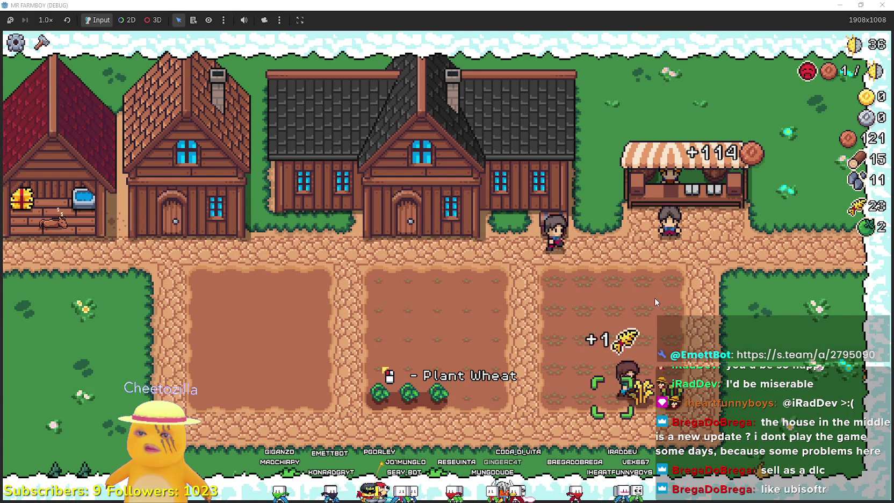
pyautogui.press('d')
pyautogui.press('e')
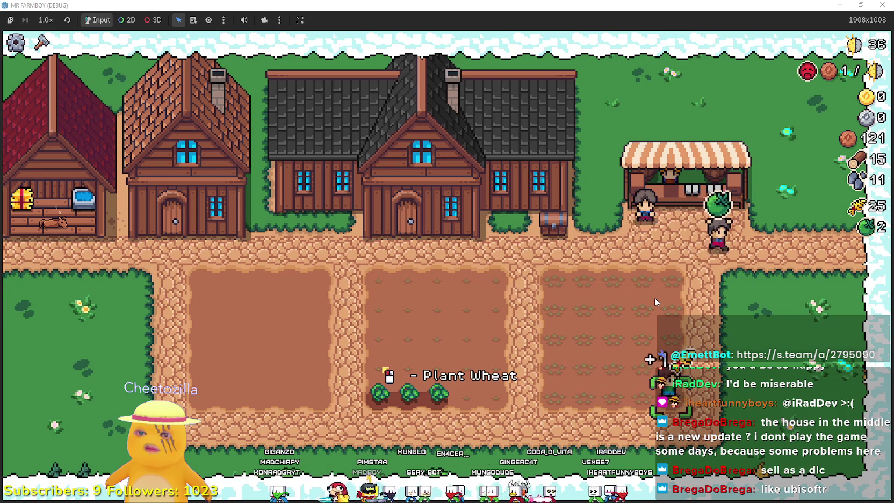
# Put the harvested wheat up for sale at the market and head back out
pyautogui.press('a')
pyautogui.press('m')
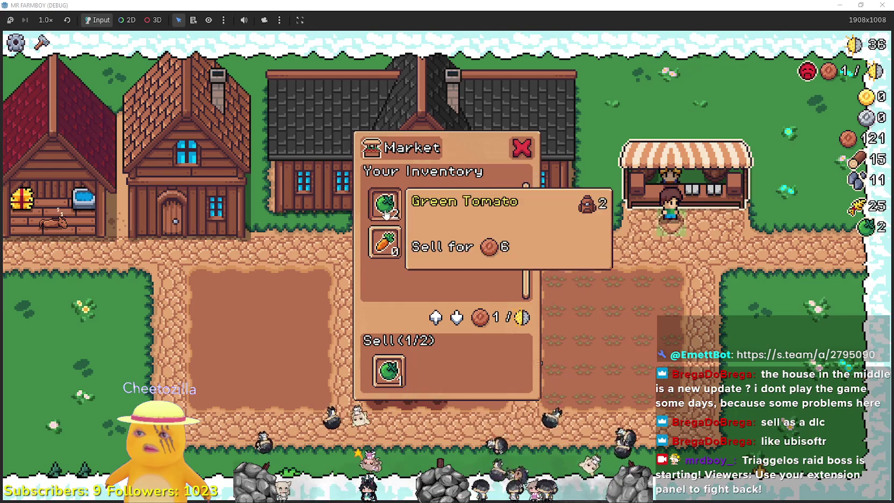
pyautogui.click(498, 204)
pyautogui.press('a')
pyautogui.press('s')
# Harvest the three remaining green tomato plants
pyautogui.press('a')
pyautogui.press('w')
pyautogui.press('d')
pyautogui.press('s')
pyautogui.press('d')
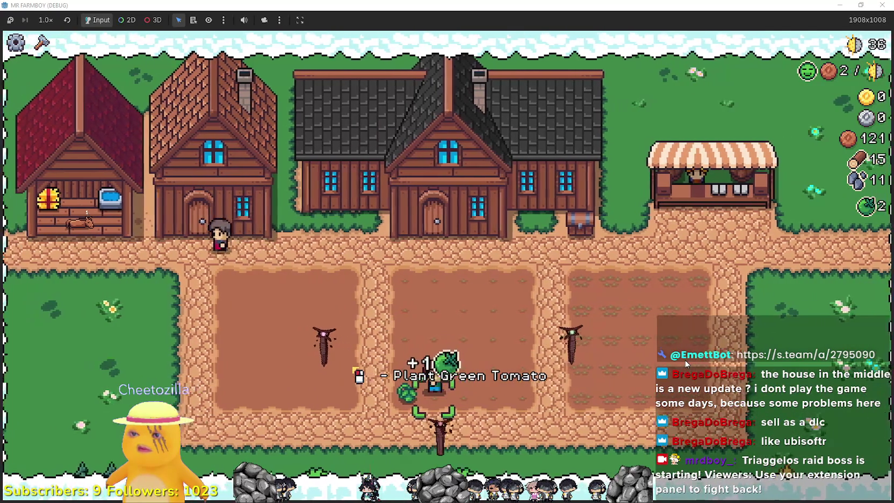
# Choose Carrot seeds and plant carrots along the left plot's top row
pyautogui.press('c')
pyautogui.press('a')
pyautogui.click(813, 322)
pyautogui.press('w')
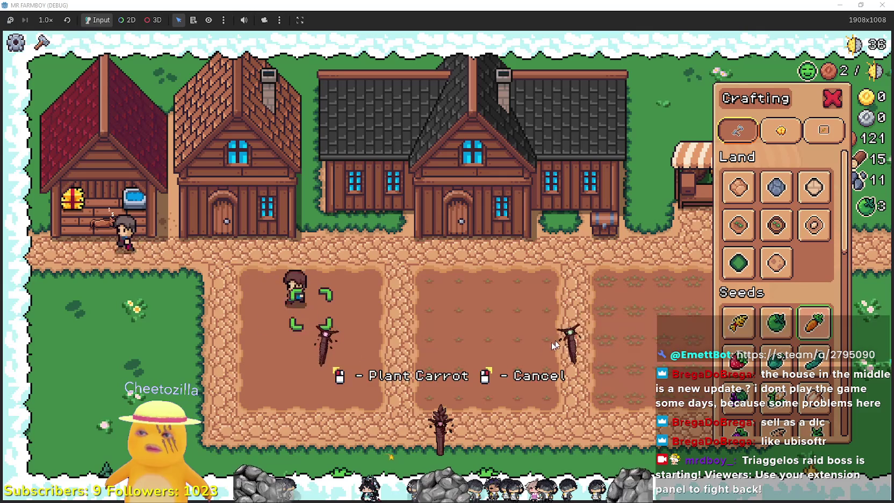
pyautogui.press('d')
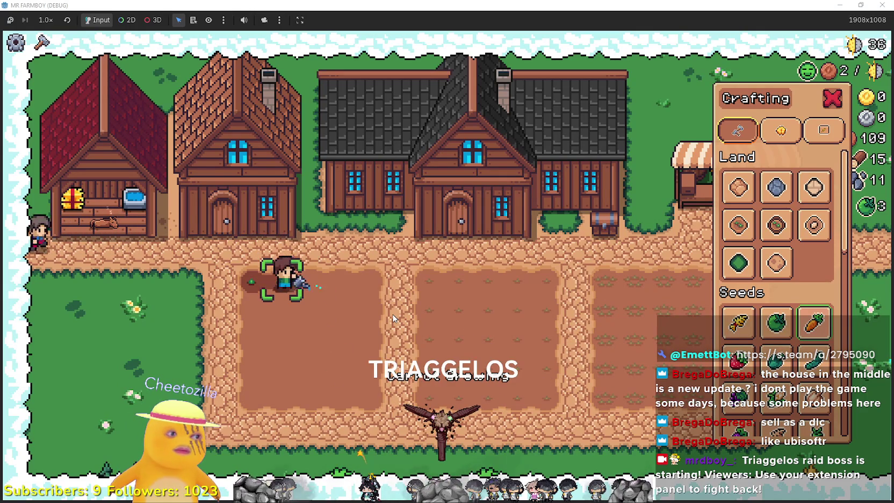
pyautogui.press('d')
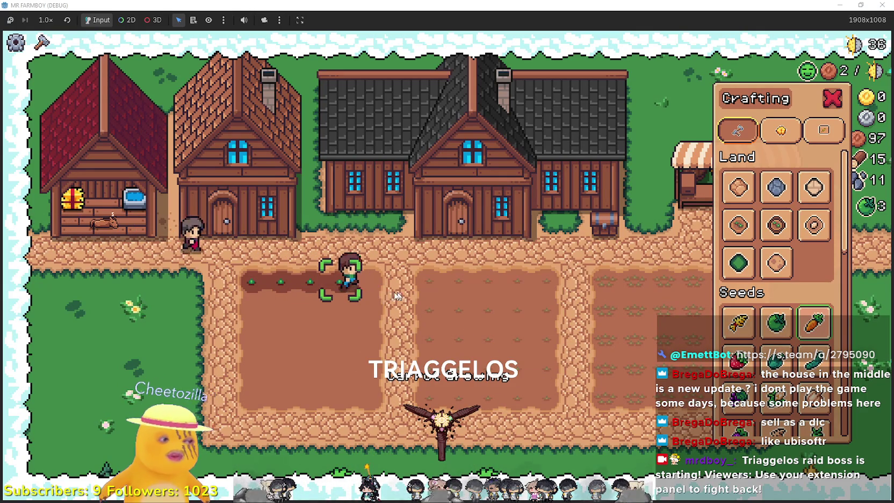
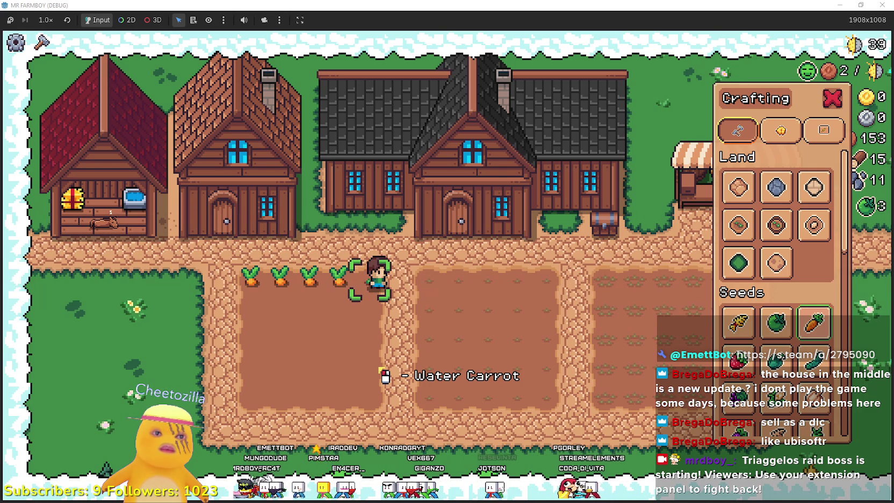
# Walk the farmer row by row and water every tile of the carrot plot
pyautogui.click(404, 302)
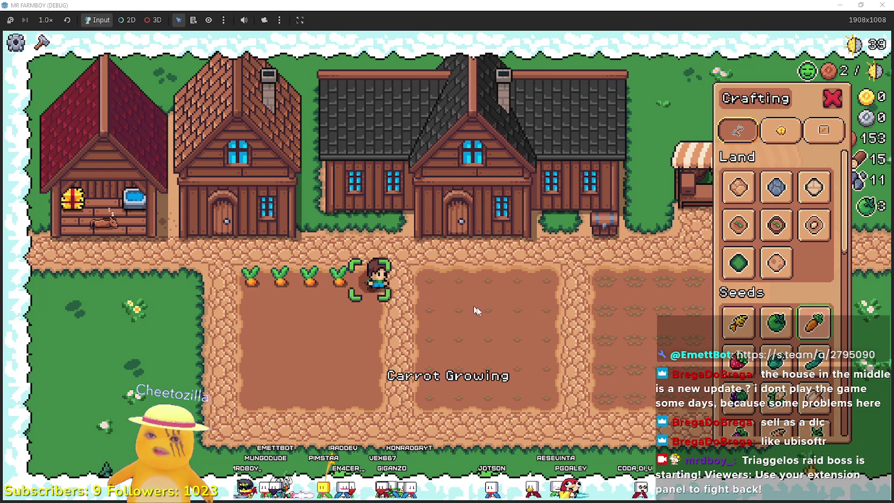
pyautogui.click(455, 269)
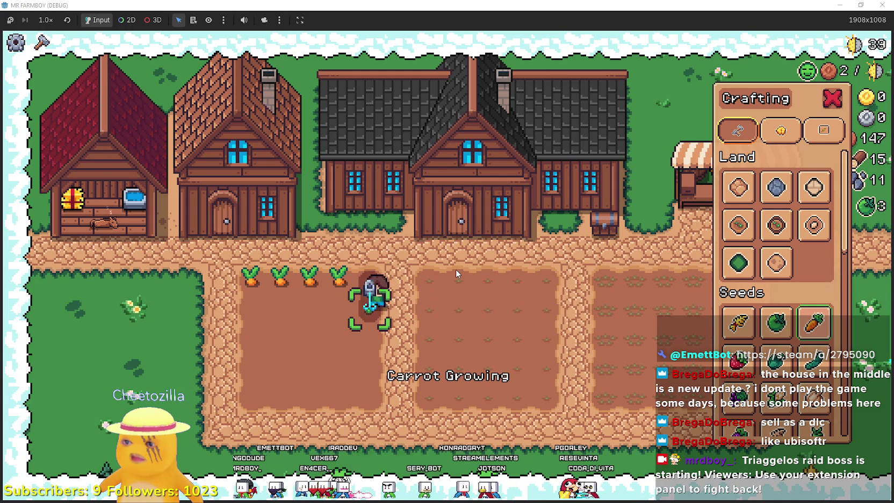
pyautogui.press('a')
pyautogui.click(456, 269)
pyautogui.press('a')
pyautogui.click(456, 268)
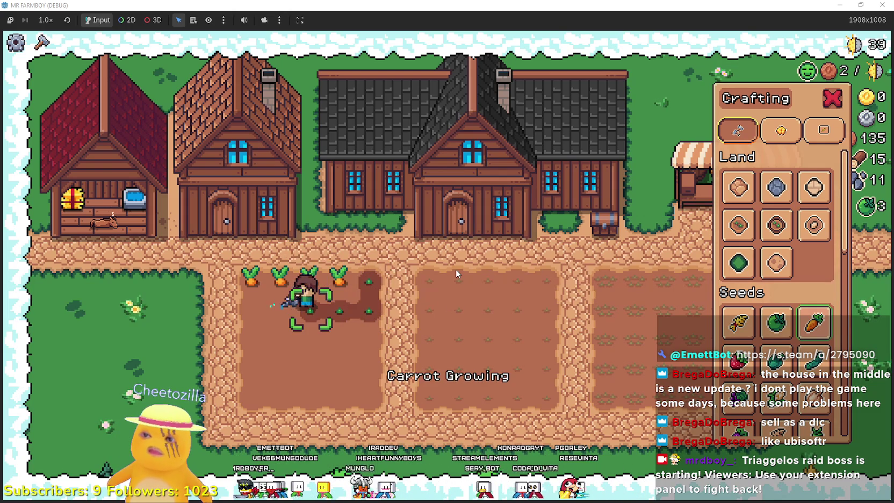
pyautogui.press('a')
pyautogui.click(455, 268)
pyautogui.press('a')
pyautogui.click(456, 269)
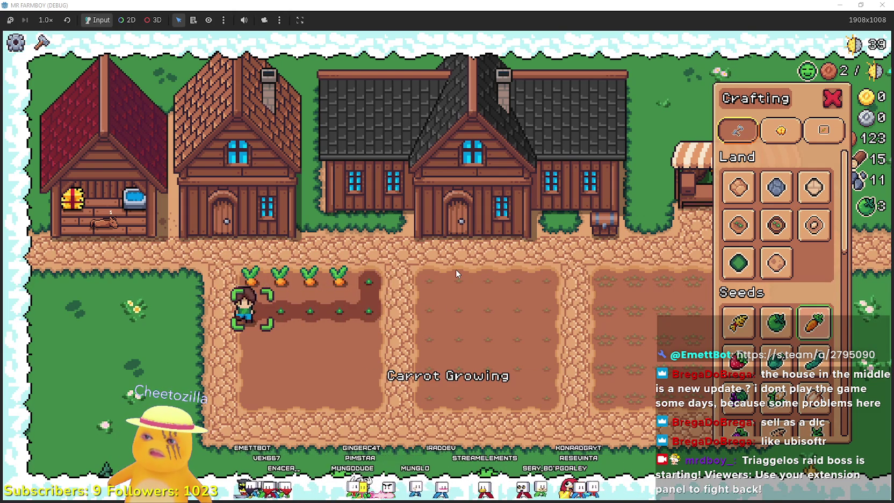
pyautogui.press('s')
pyautogui.click(455, 268)
pyautogui.press('s')
pyautogui.press('d')
pyautogui.click(455, 268)
pyautogui.press('d')
pyautogui.click(456, 269)
pyautogui.press('d')
pyautogui.click(455, 269)
pyautogui.press('d')
pyautogui.click(456, 269)
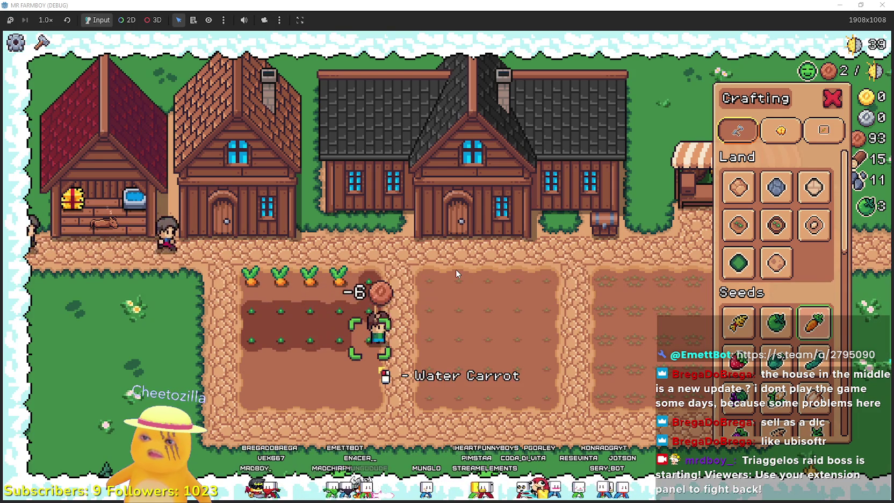
pyautogui.press('s')
pyautogui.click(456, 268)
pyautogui.press('a')
pyautogui.click(455, 268)
pyautogui.press('a')
pyautogui.click(456, 268)
pyautogui.press('a')
pyautogui.click(455, 269)
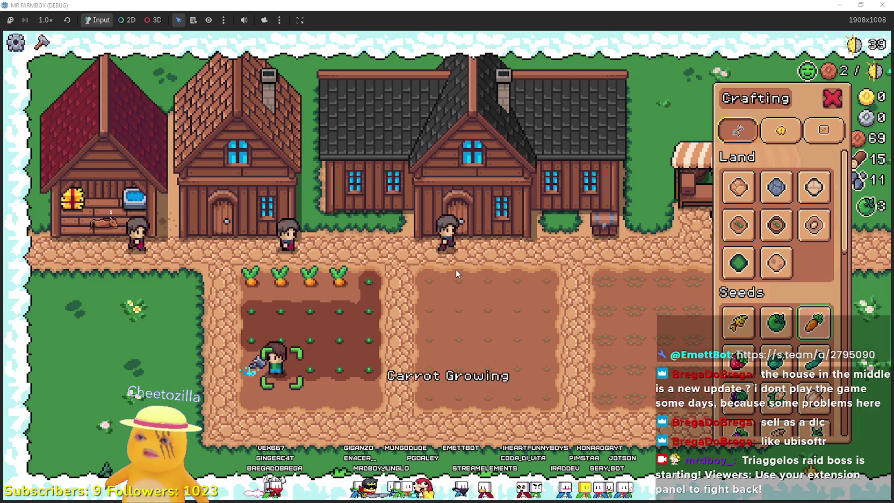
pyautogui.press('a')
pyautogui.click(455, 268)
pyautogui.press('s')
pyautogui.click(456, 269)
pyautogui.press('d')
pyautogui.click(456, 269)
pyautogui.press('d')
pyautogui.click(455, 269)
pyautogui.press('d')
pyautogui.click(456, 268)
pyautogui.press('d')
pyautogui.click(455, 269)
# Close the crafting panel and harvest the four ripe carrots along the top row
pyautogui.press('Escape')
pyautogui.press('w')
pyautogui.press('w')
pyautogui.press('w')
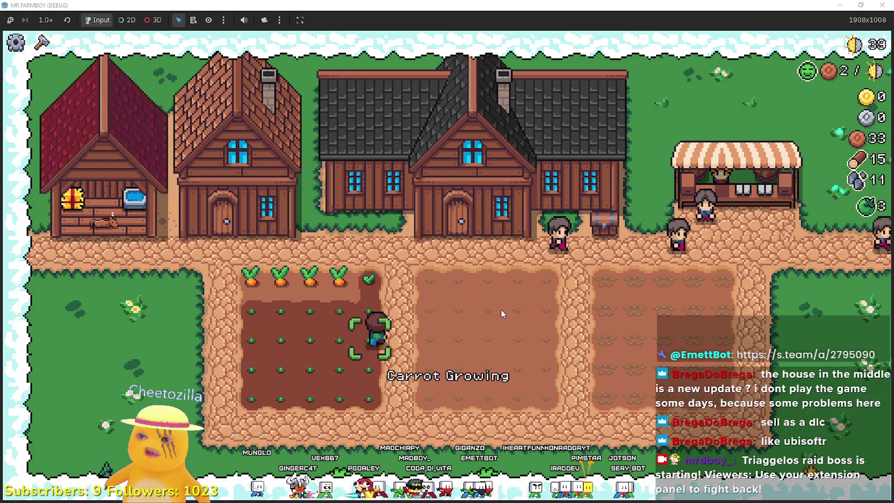
pyautogui.press('a')
pyautogui.click(506, 326)
pyautogui.press('a')
pyautogui.click(506, 323)
pyautogui.press('a')
pyautogui.click(502, 323)
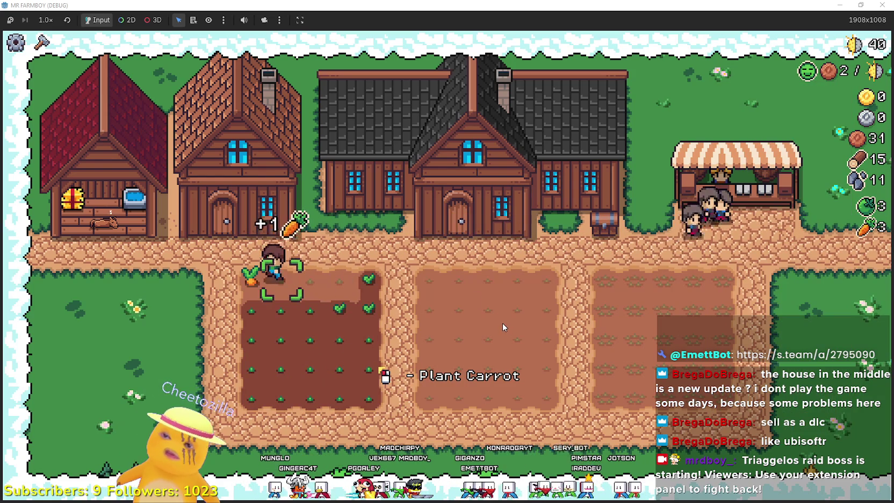
pyautogui.press('a')
pyautogui.click(492, 290)
# Replant carrots on the emptied top-row tiles and water each one
pyautogui.press('d')
pyautogui.press('d')
pyautogui.press('d')
pyautogui.click(492, 290)
pyautogui.click(456, 332)
pyautogui.press('a')
pyautogui.click(468, 330)
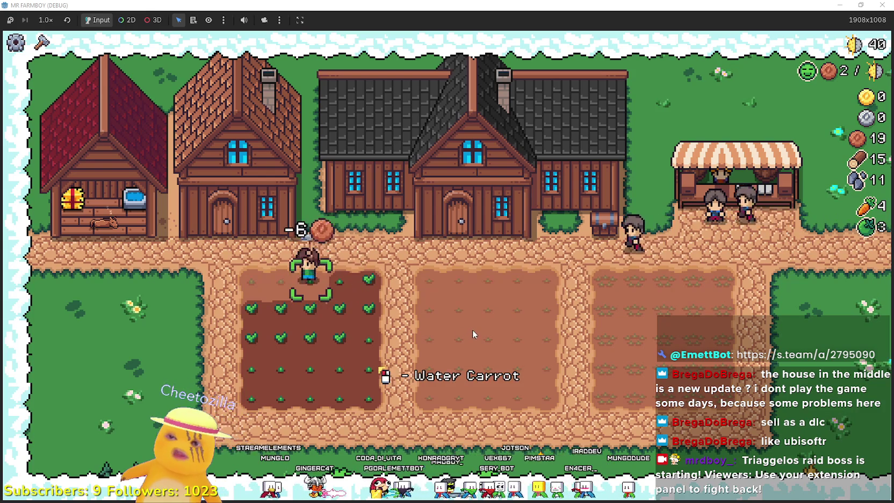
pyautogui.click(472, 330)
pyautogui.press('a')
pyautogui.click(474, 330)
pyautogui.click(518, 329)
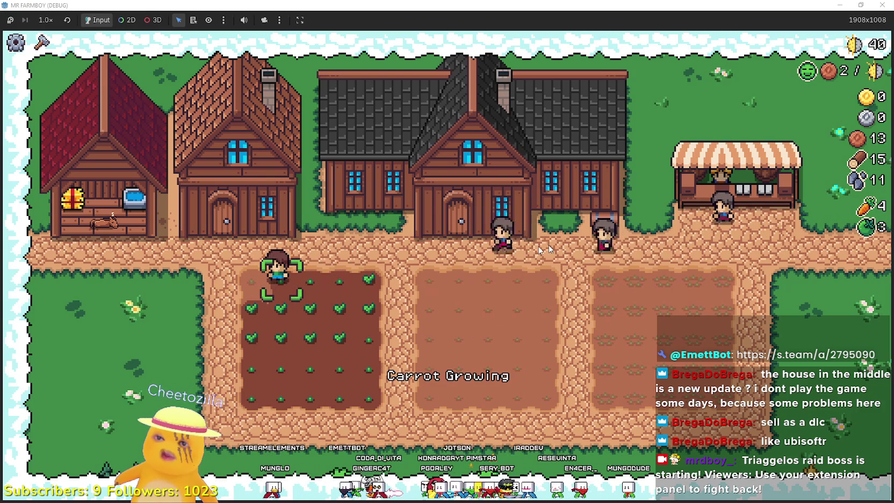
pyautogui.press('a')
pyautogui.click(494, 322)
# Select Green Tomato seeds and plant a green tomato in the middle plot
pyautogui.press('d')
pyautogui.rightClick(494, 320)
pyautogui.click(774, 319)
pyautogui.click(620, 291)
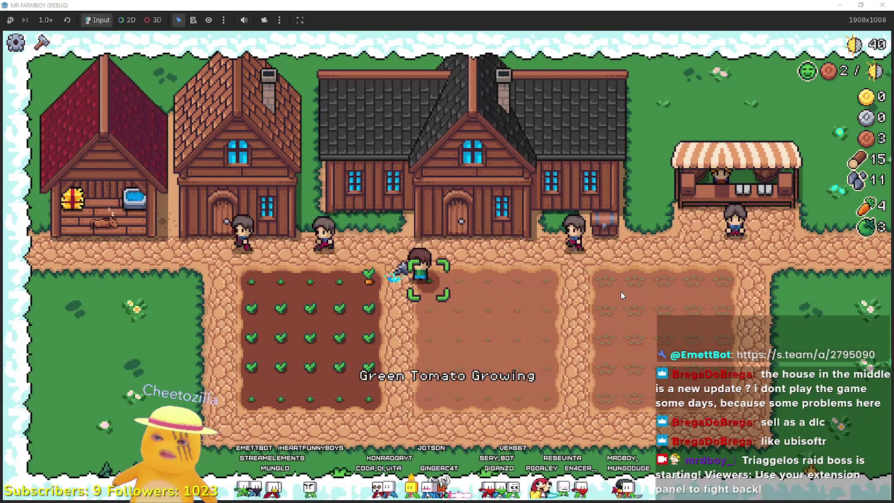
pyautogui.press('d')
pyautogui.click(620, 291)
pyautogui.rightClick(620, 291)
pyautogui.press('d')
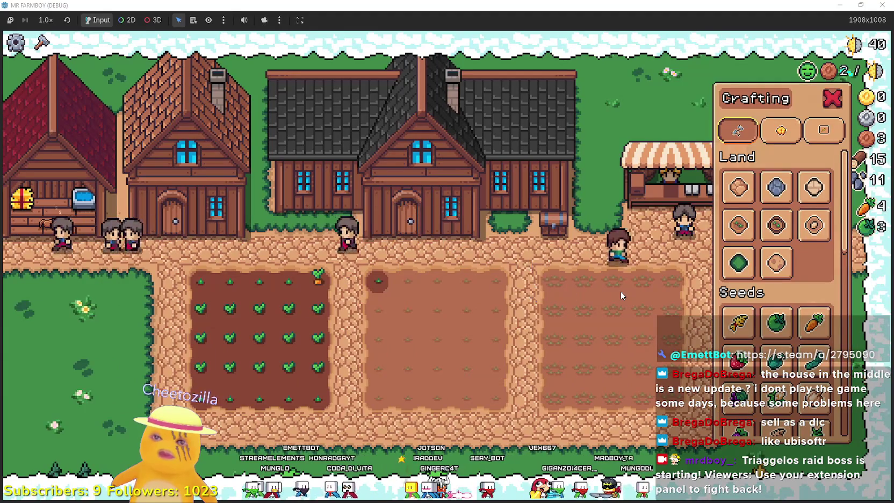
pyautogui.press('F11')
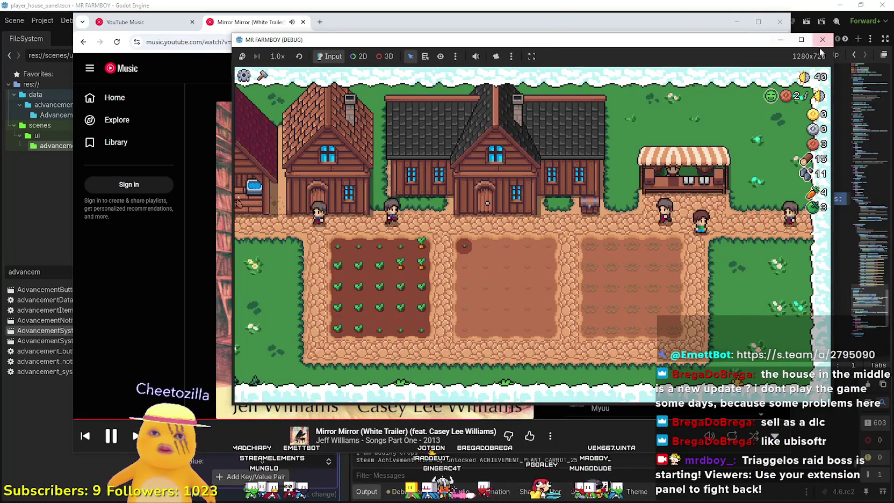
# Close the running game and save from the Godot script editor
pyautogui.click(821, 43)
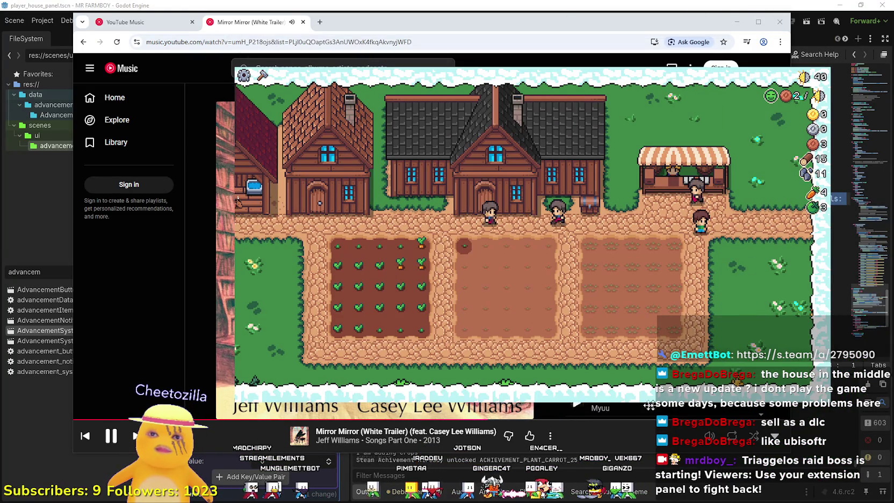
pyautogui.click(595, 5)
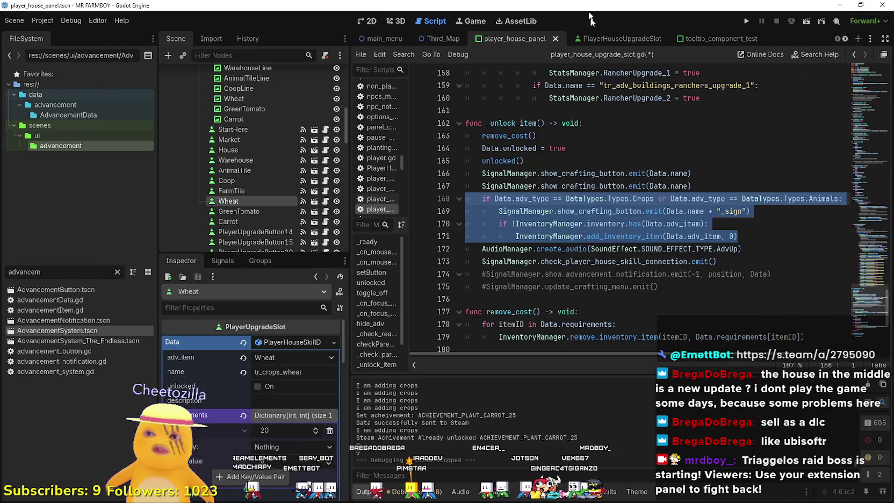
pyautogui.click(676, 185)
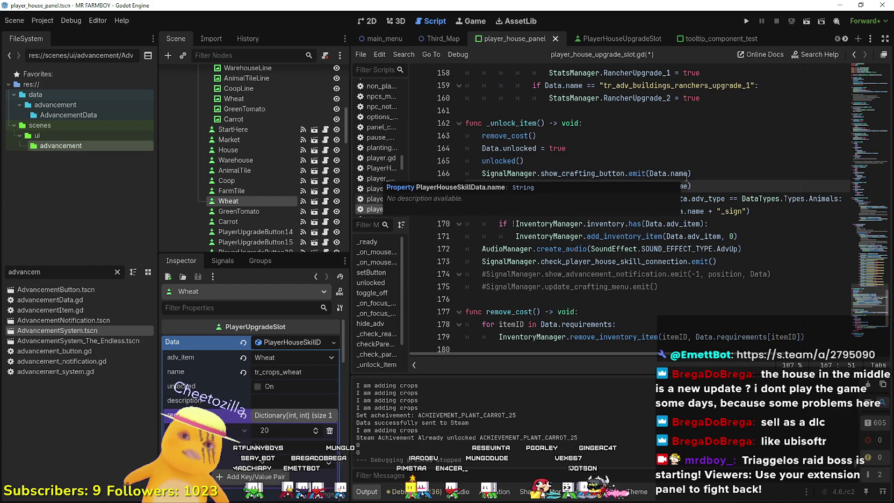
pyautogui.hotkey('ctrl', 's')
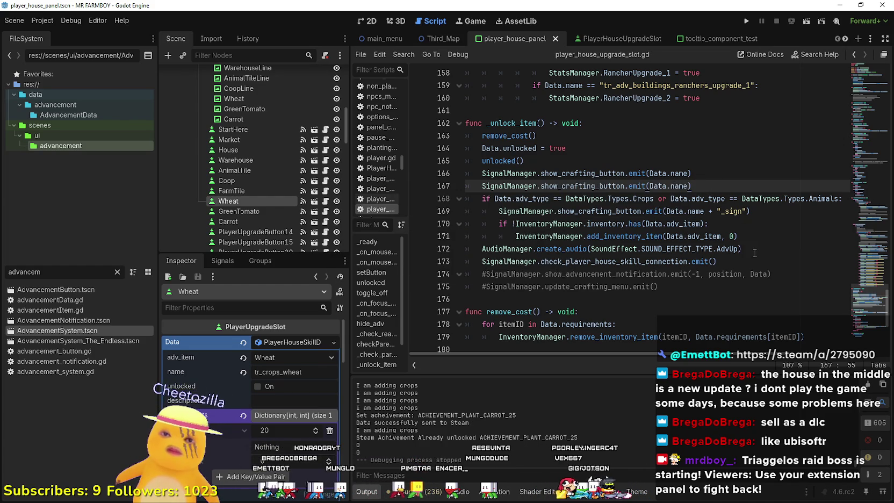
# Delete the duplicate crafting-button emit and crops/animals inventory block from _unlock_item, then save
pyautogui.moveTo(744, 236); pyautogui.dragTo(424, 187)
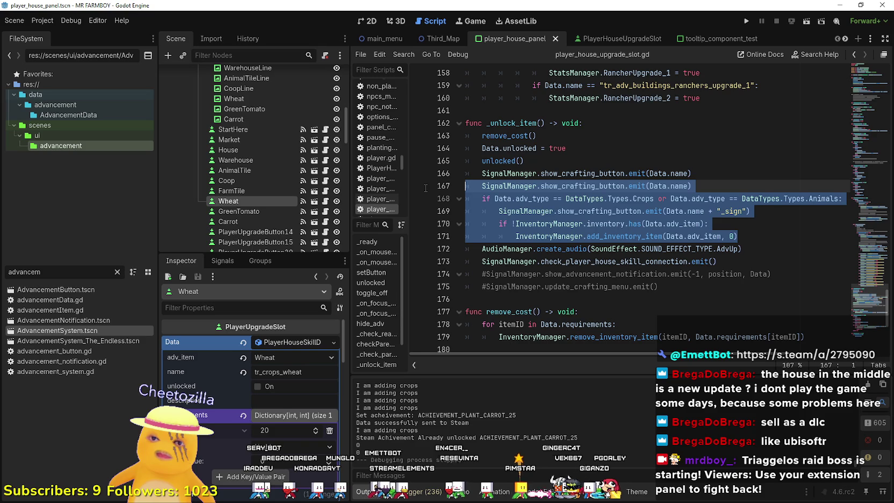
pyautogui.press('BackSpace')
pyautogui.press('BackSpace')
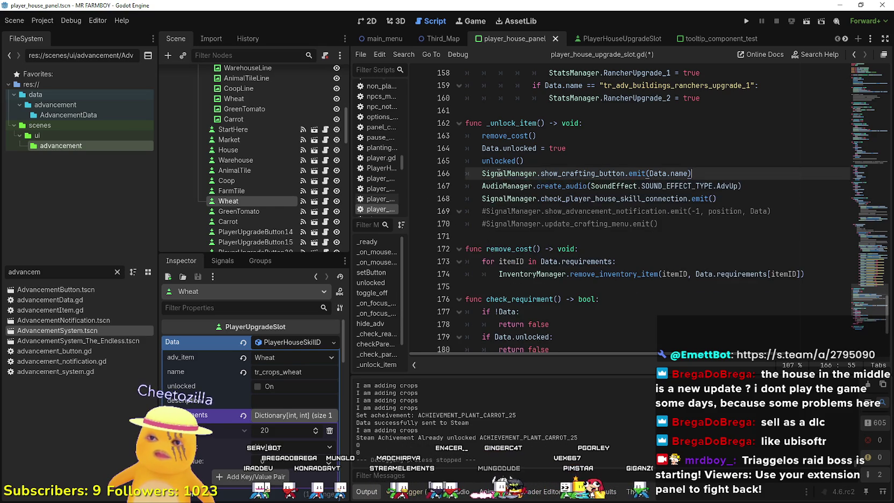
pyautogui.hotkey('ctrl', 's')
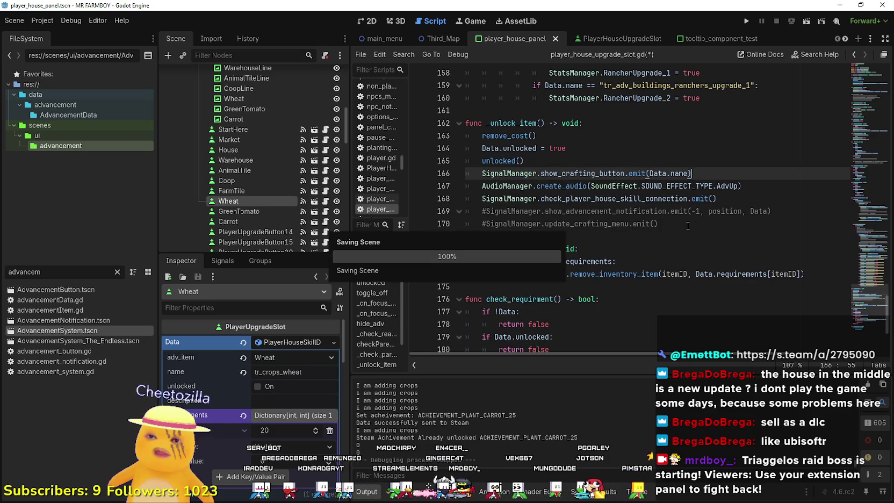
pyautogui.moveTo(784, 211); pyautogui.dragTo(482, 211)
pyautogui.doubleClick(491, 210)
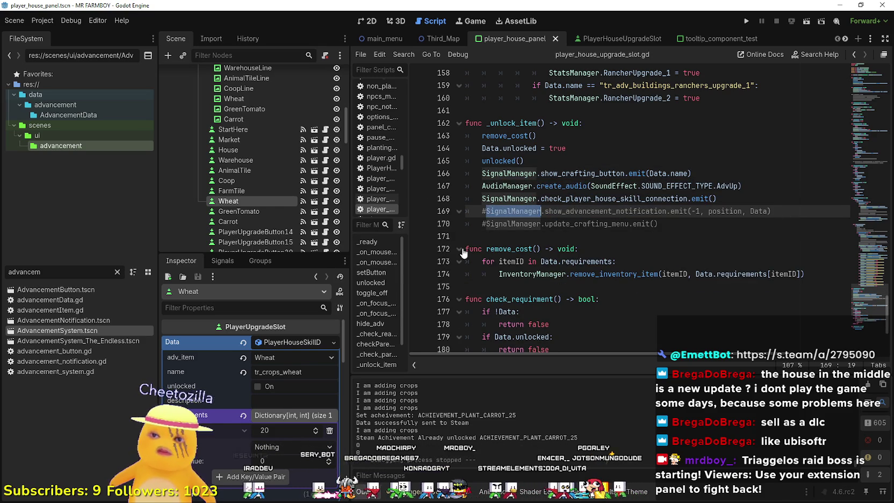
# Uncomment line 169's SignalManager.show_advancement_notification.emit(-1, position, Data) with Ctrl+K
pyautogui.scroll(-3)
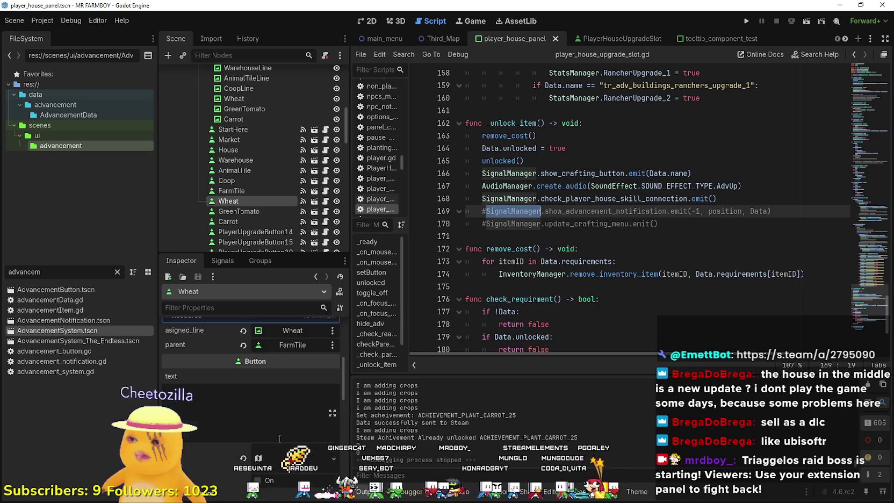
pyautogui.scroll(3)
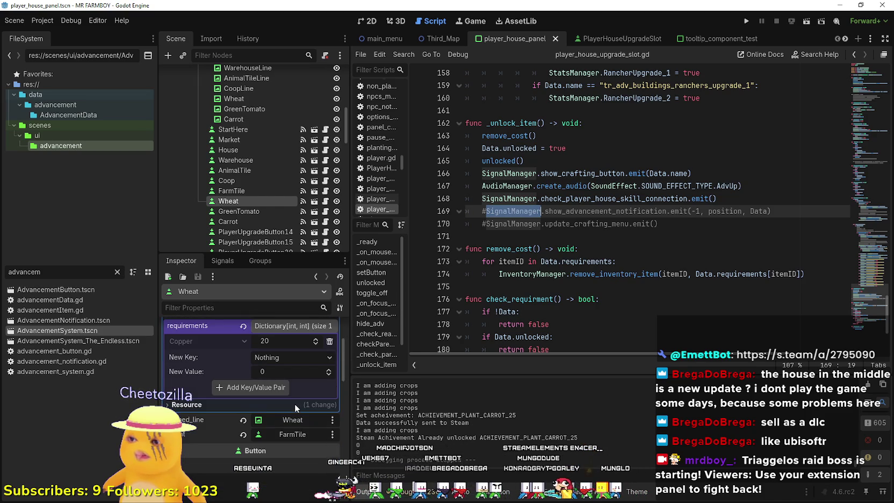
pyautogui.scroll(3)
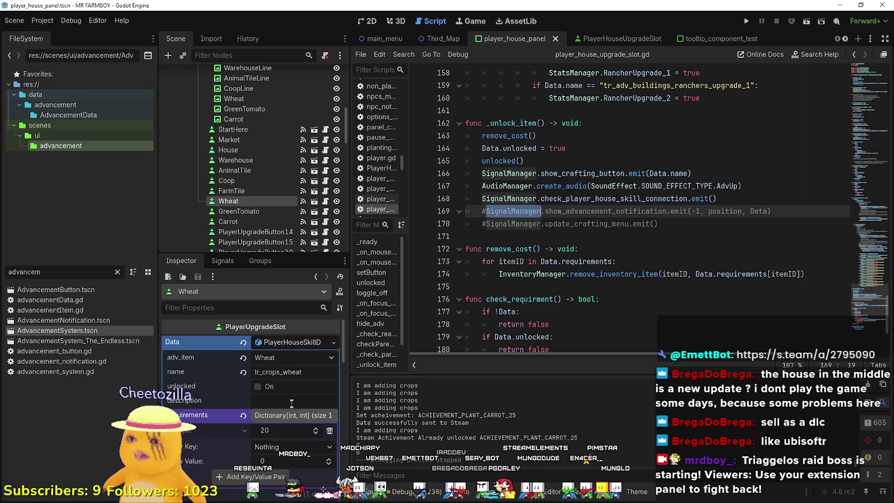
pyautogui.doubleClick(606, 210)
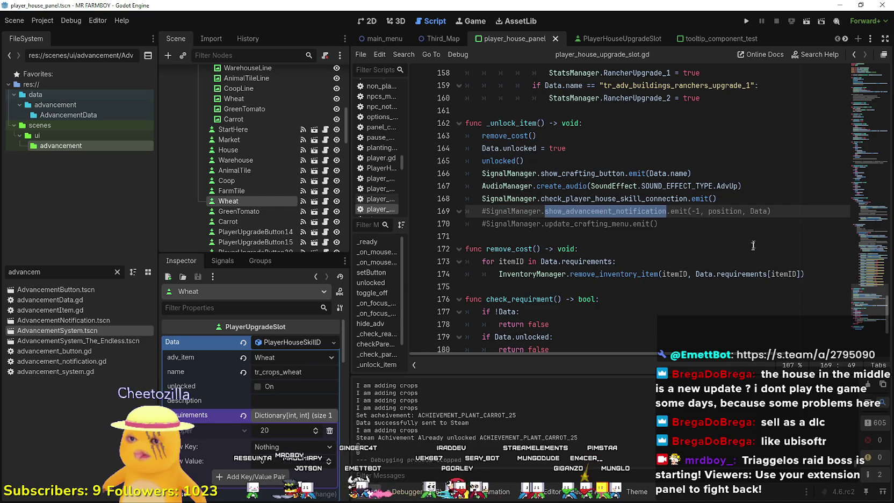
pyautogui.click(578, 223)
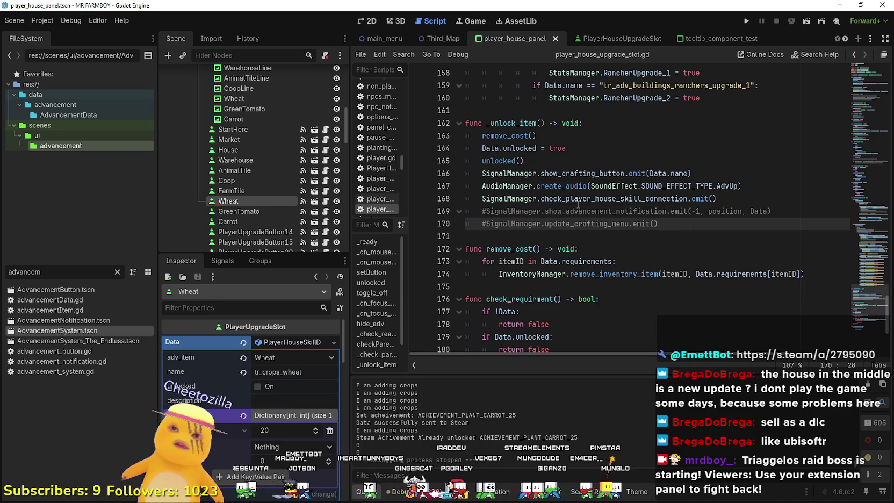
pyautogui.click(489, 214)
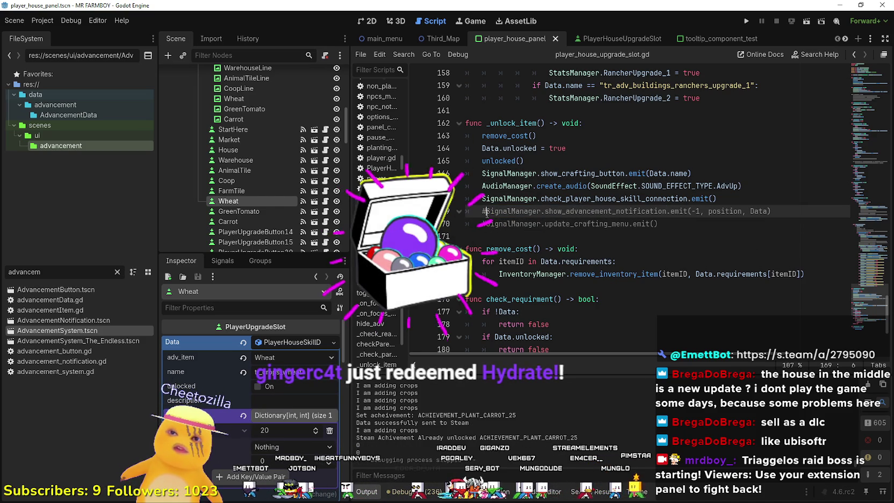
pyautogui.hotkey('ctrl', 'k')
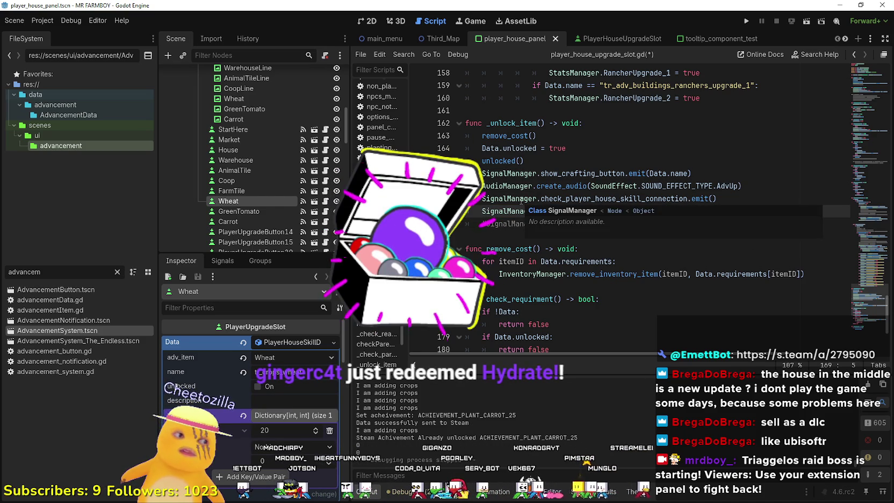
pyautogui.click(532, 198)
pyautogui.click(577, 212)
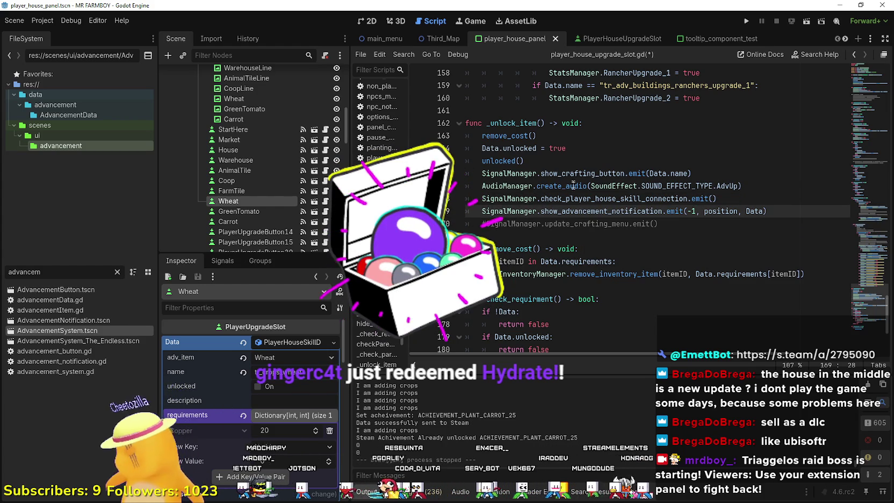
pyautogui.moveTo(582, 189)
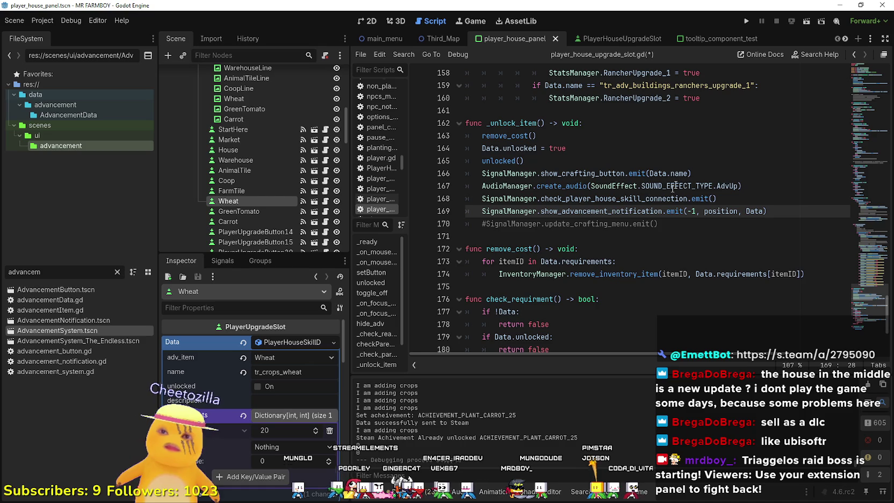
pyautogui.doubleClick(626, 211)
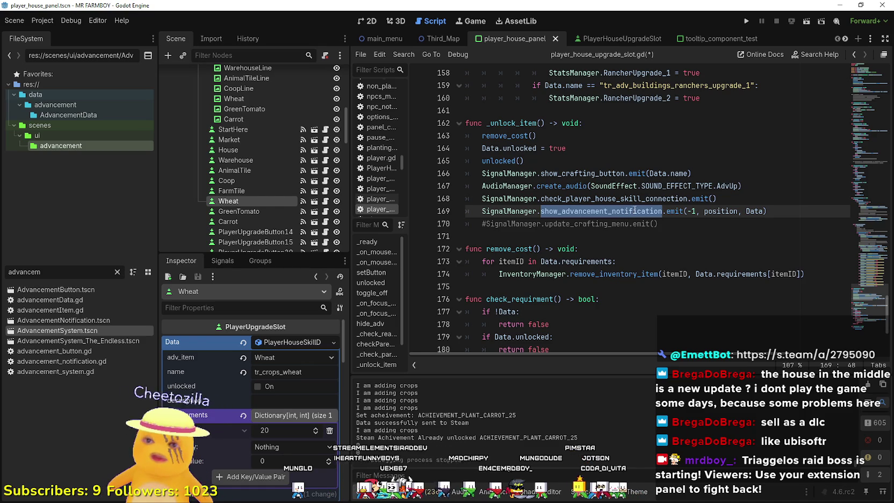
pyautogui.click(625, 211)
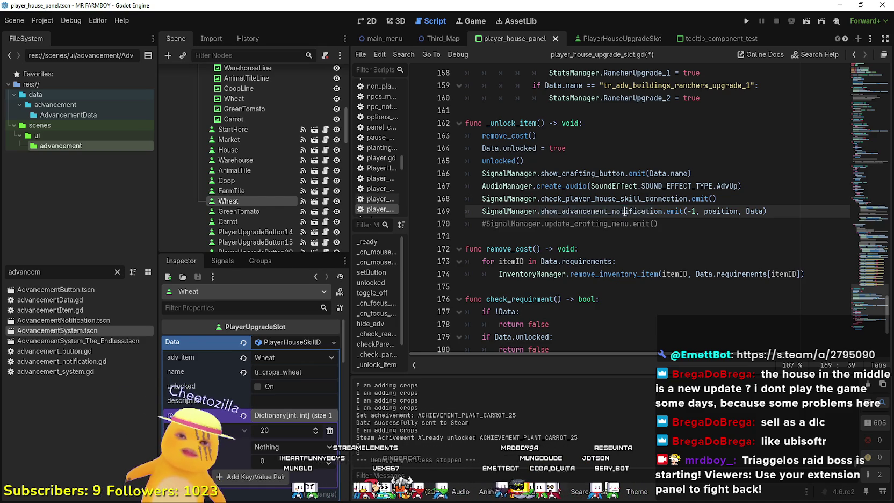
pyautogui.doubleClick(625, 211)
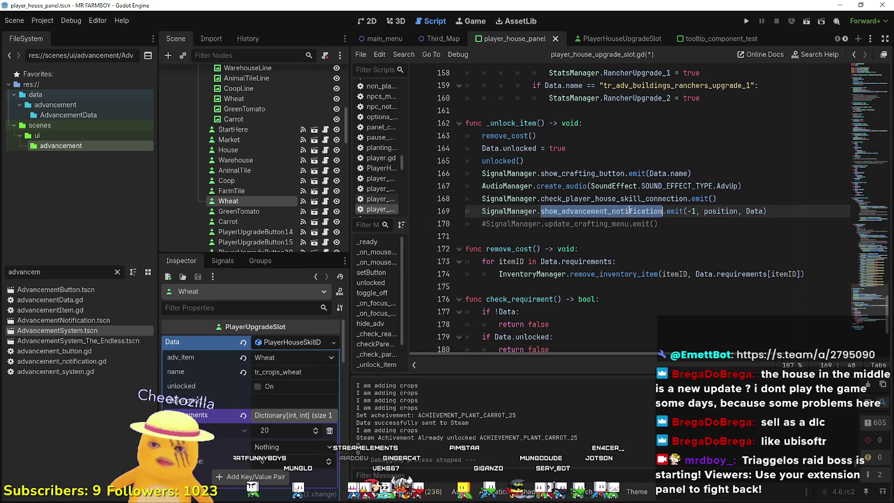
pyautogui.click(648, 199)
pyautogui.click(646, 211)
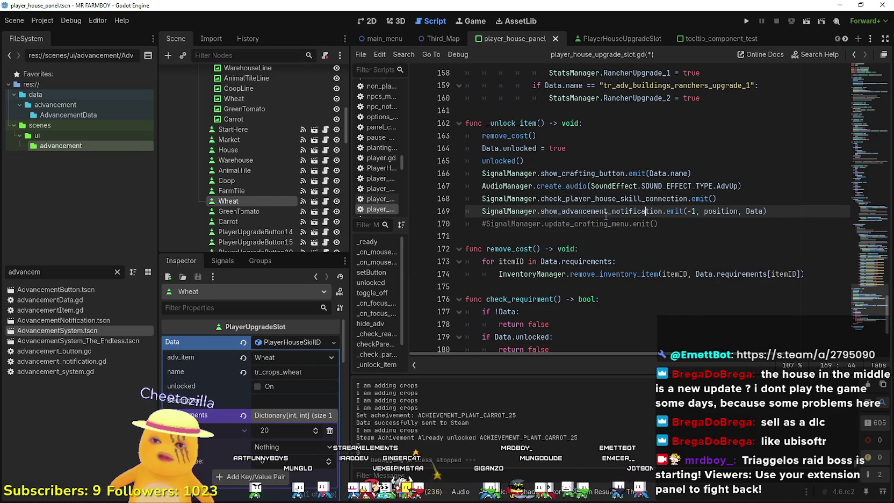
pyautogui.doubleClick(605, 211)
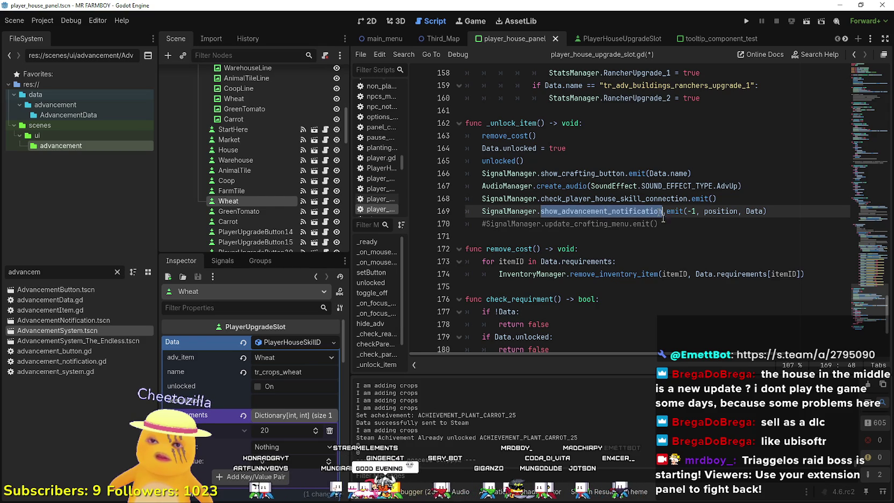
pyautogui.click(703, 213)
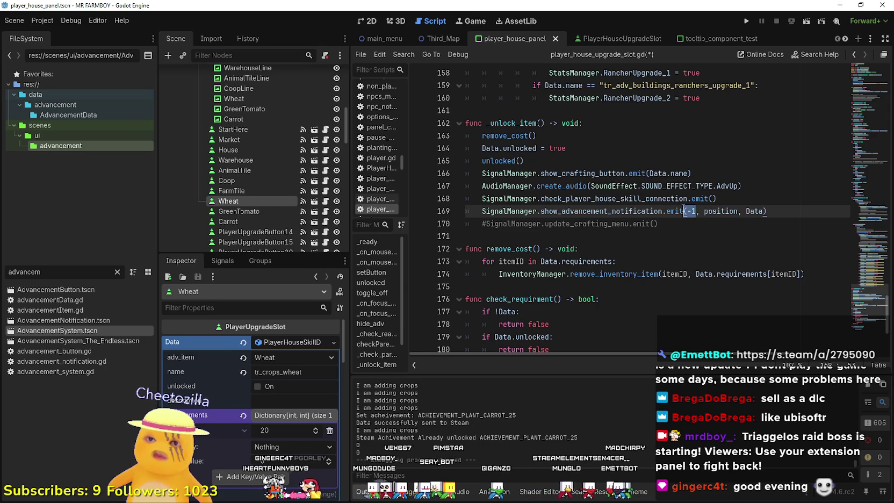
pyautogui.click(583, 211)
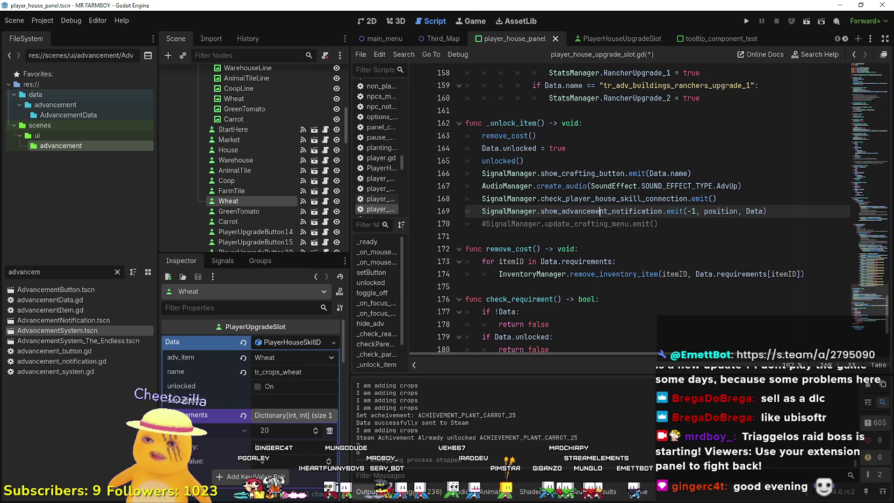
pyautogui.rightClick(584, 213)
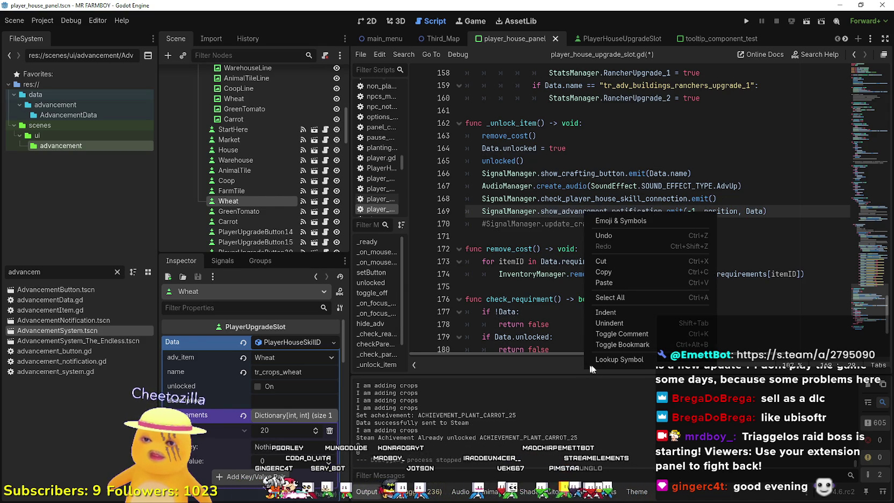
pyautogui.click(87, 319)
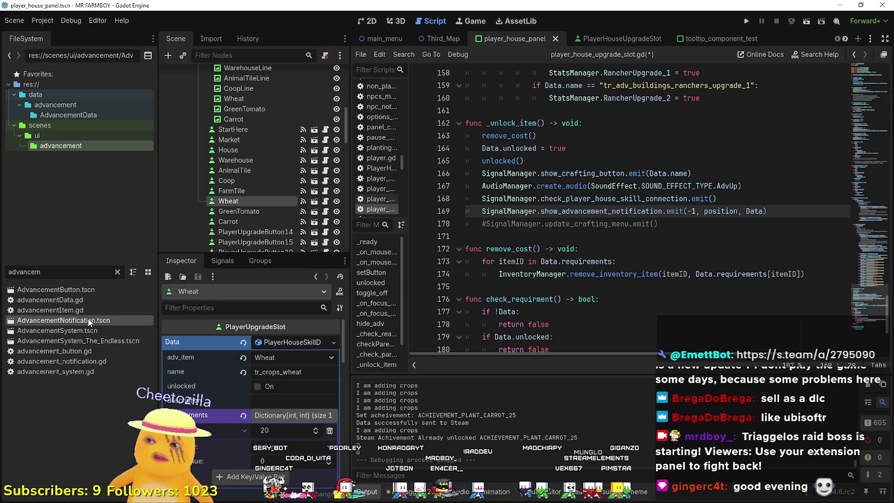
# Open AdvancementNotification's script and add an 'if tab == -1:' branch after showNotification's early return
pyautogui.doubleClick(114, 321)
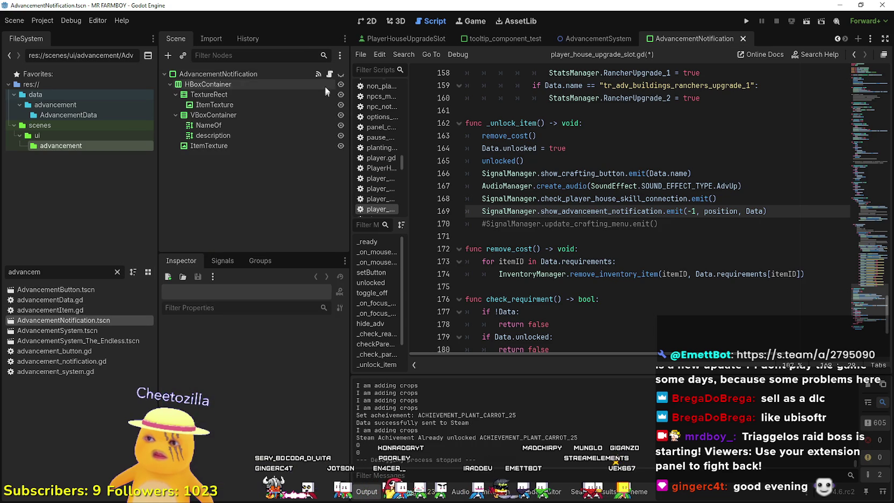
pyautogui.click(331, 72)
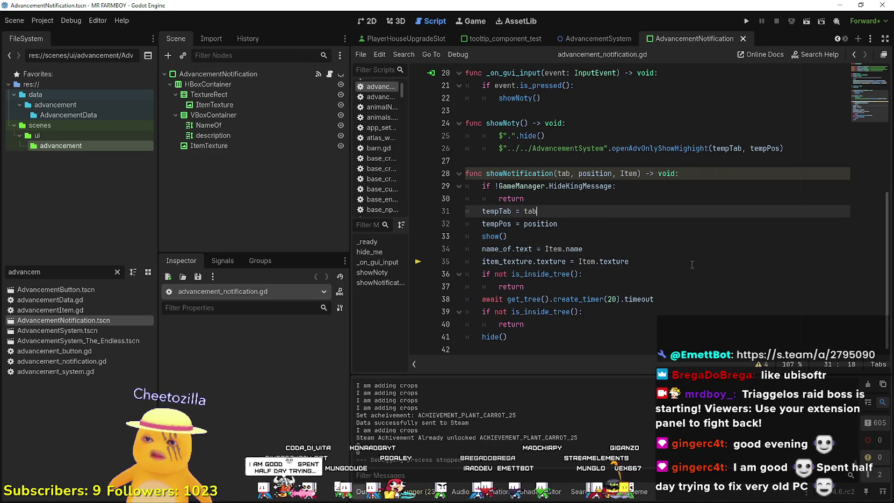
pyautogui.click(679, 195)
pyautogui.press('Return')
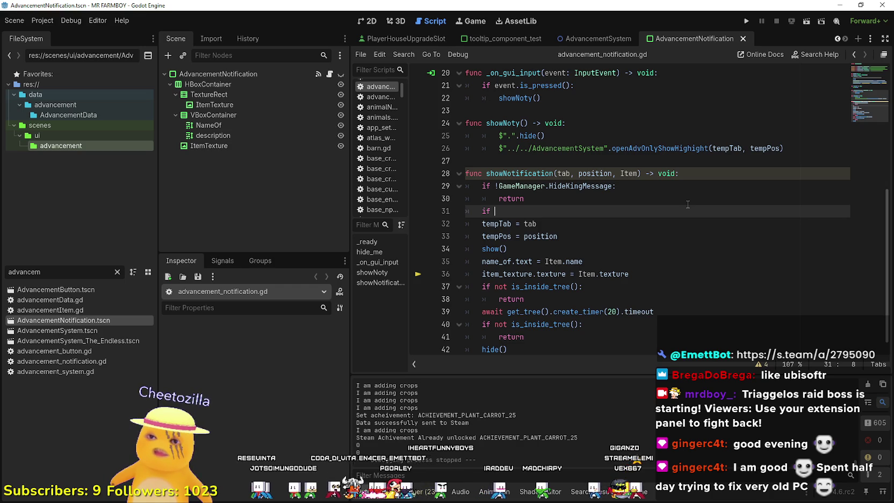
pyautogui.write('tab')
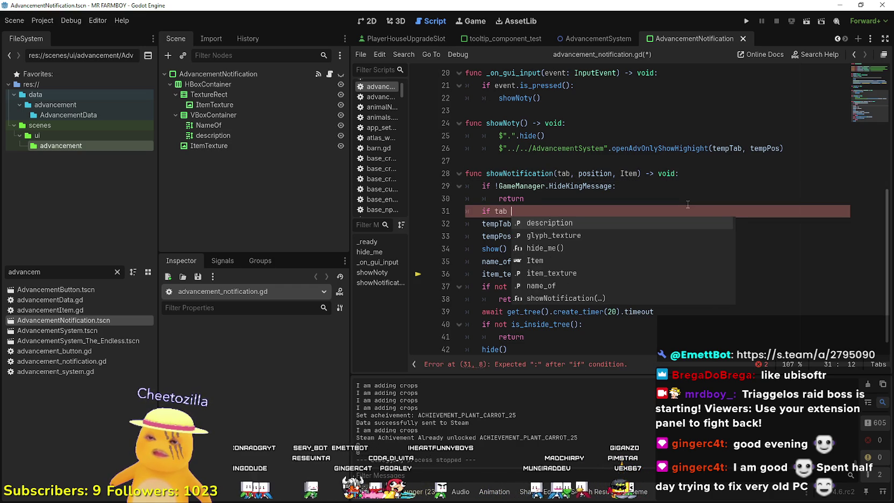
pyautogui.write(' == ')
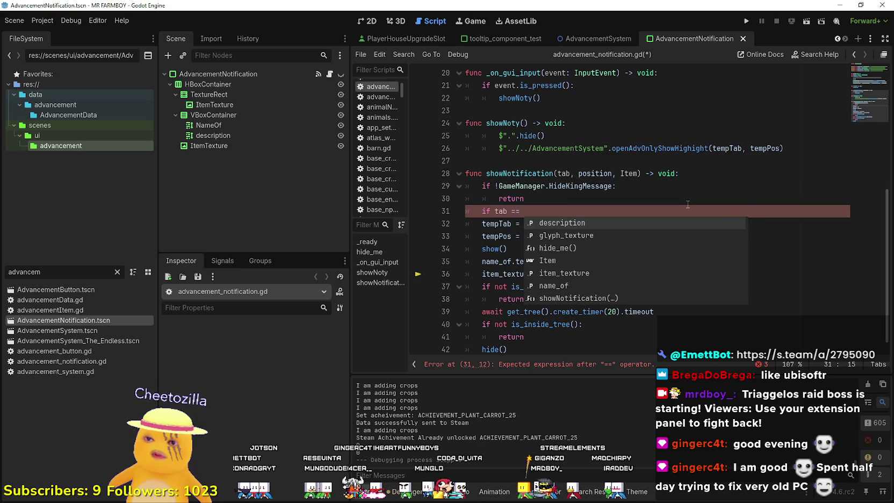
pyautogui.write('-1:')
pyautogui.press('Return')
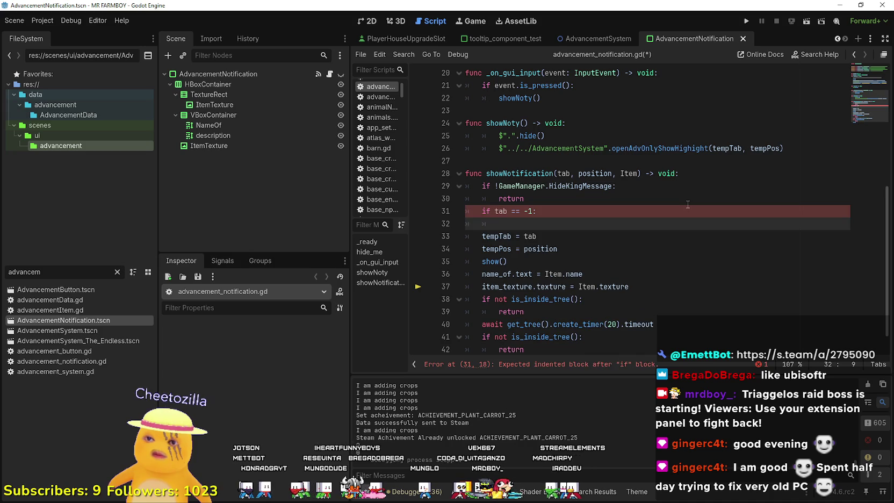
pyautogui.write('return')
pyautogui.click(621, 209)
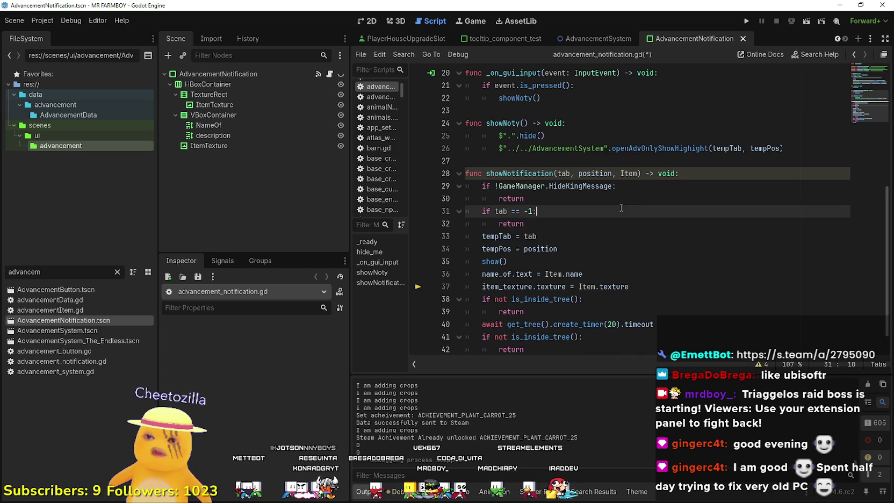
pyautogui.press('Return')
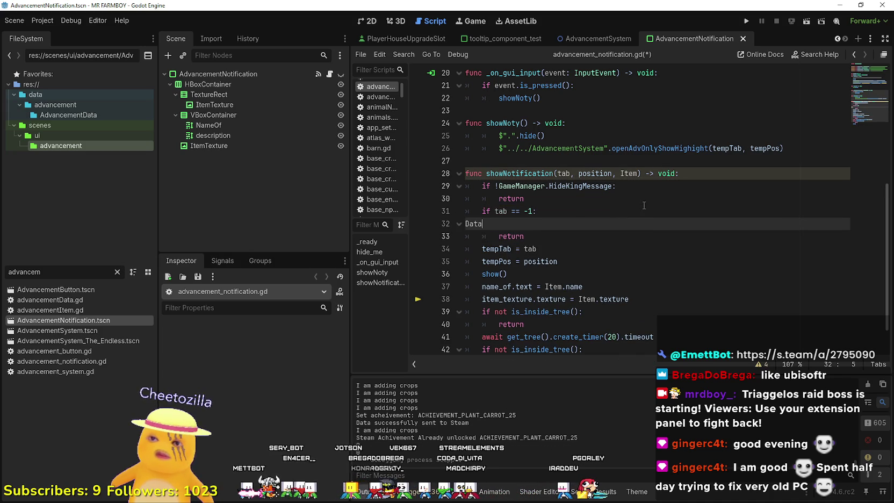
# Paste the notification display code into the tab == -1 branch and indent it
pyautogui.scroll(-3)
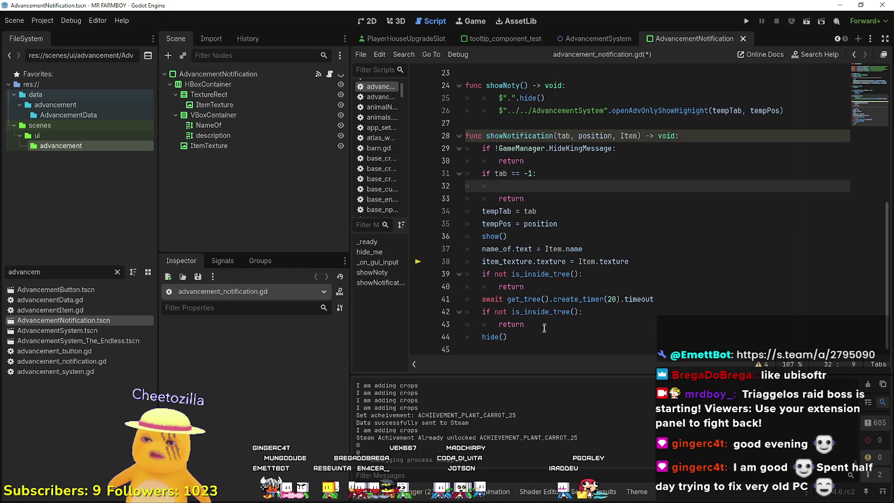
pyautogui.moveTo(525, 335); pyautogui.dragTo(466, 211)
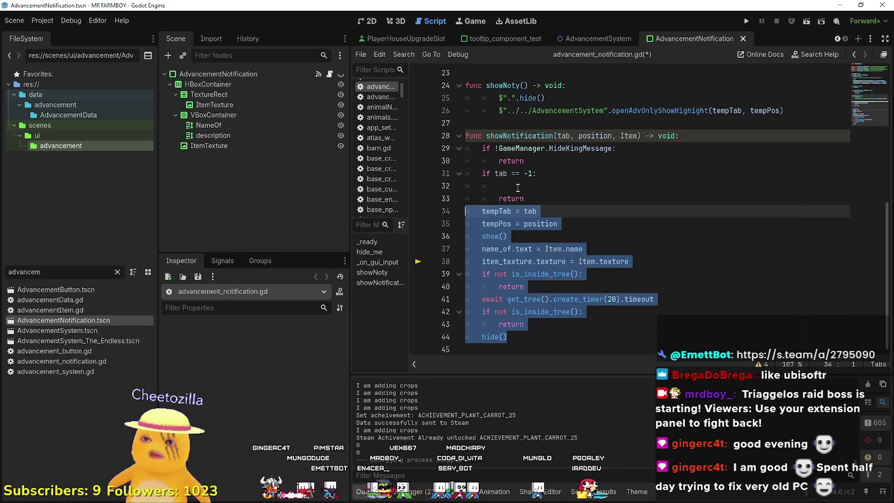
pyautogui.moveTo(499, 186); pyautogui.dragTo(415, 187)
pyautogui.write('tempTab = tab \ttempPos = position \tshow() \tname_of.text = Item.name \titem_texture.texture = Item.texture \tif not is_inside_tree(): \t\treturn \tawait get_tree().create_timer(20).timeout \tif not is_inside_tree(): \t\treturn \thide()')
pyautogui.moveTo(508, 312); pyautogui.dragTo(437, 186)
pyautogui.press('Tab')
pyautogui.click(580, 324)
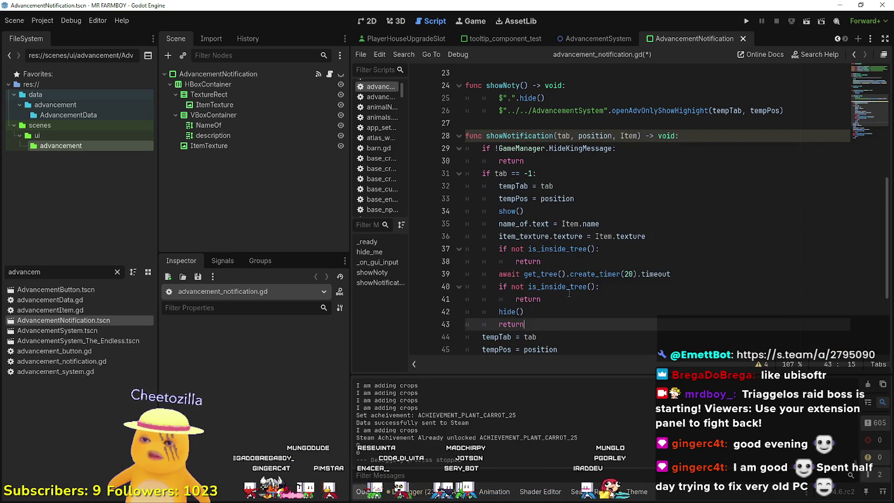
# Delete the tempTab = tab assignment from the tab == -1 branch
pyautogui.scroll(-3)
pyautogui.scroll(3)
pyautogui.click(551, 324)
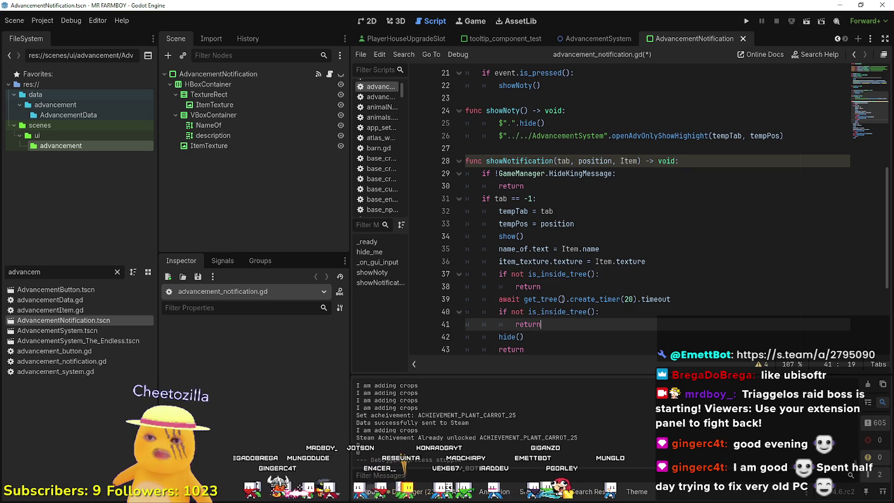
pyautogui.moveTo(554, 211); pyautogui.dragTo(469, 214)
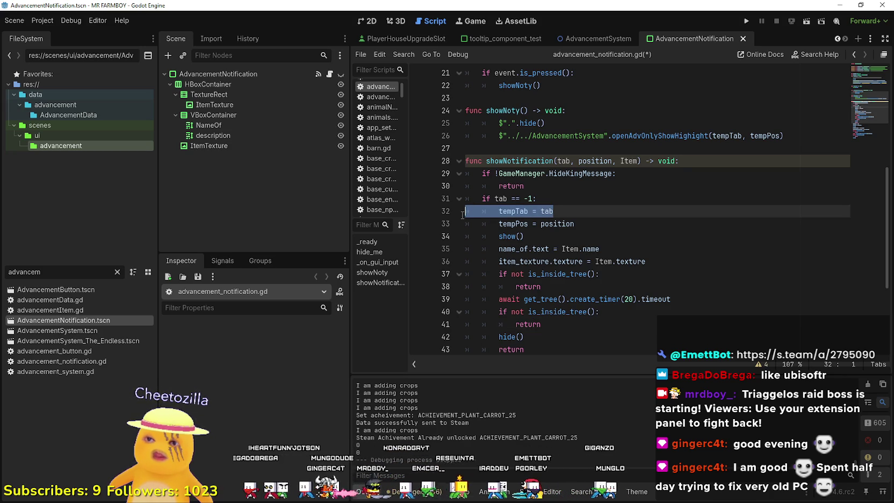
pyautogui.click(554, 212)
pyautogui.scroll(-3)
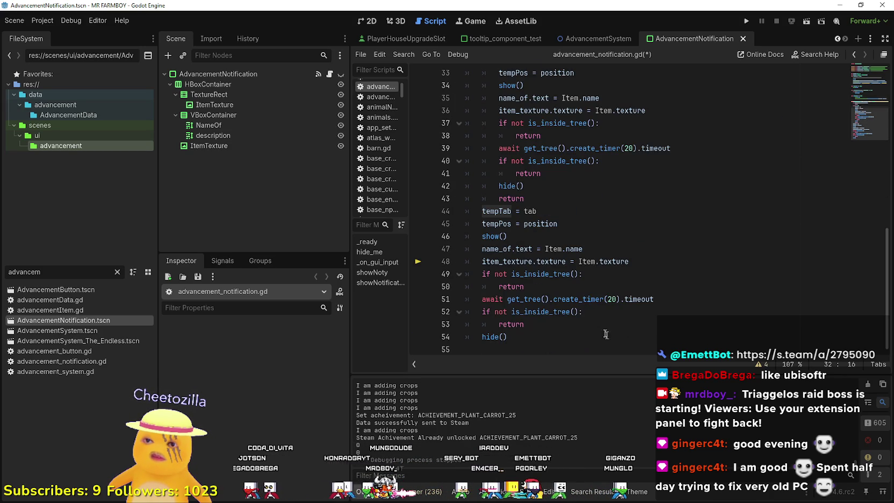
pyautogui.scroll(3)
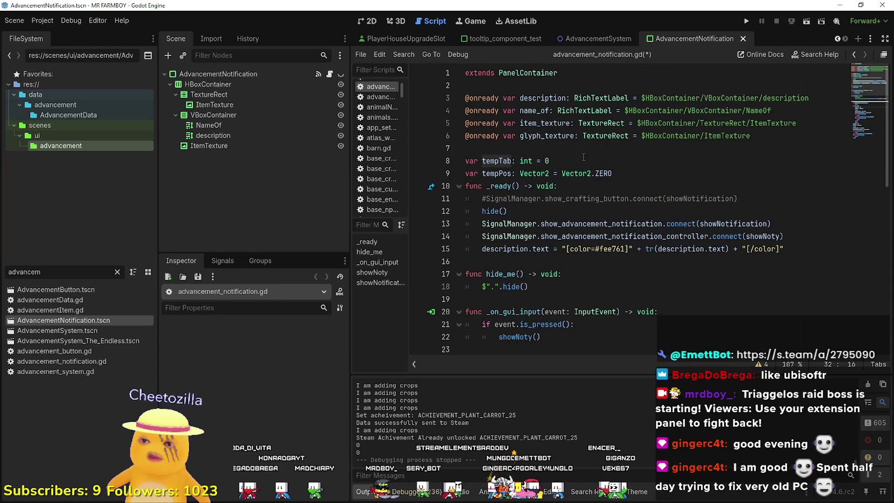
pyautogui.scroll(-3)
pyautogui.moveTo(554, 161); pyautogui.dragTo(479, 161)
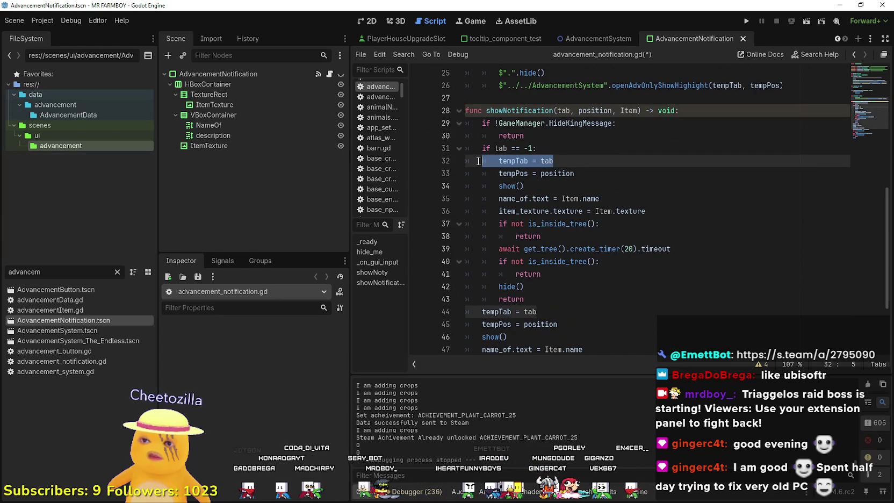
pyautogui.press('BackSpace')
pyautogui.press('BackSpace')
pyautogui.press('BackSpace')
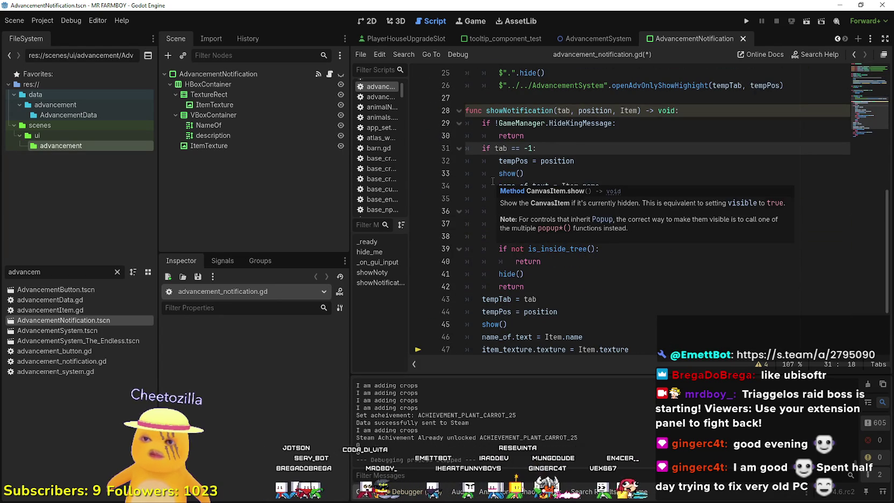
# Review the branch's name-text and Item.texture lines on lines 34–35
pyautogui.click(552, 171)
pyautogui.click(617, 188)
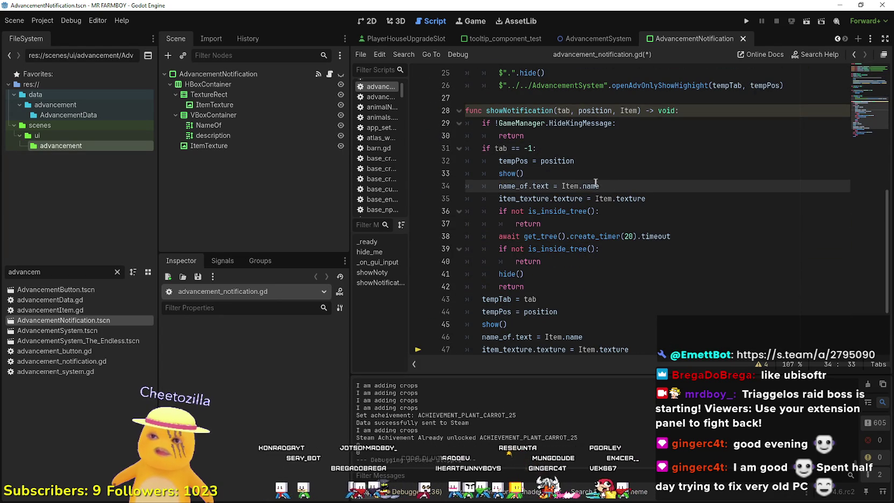
pyautogui.doubleClick(570, 186)
pyautogui.click(663, 199)
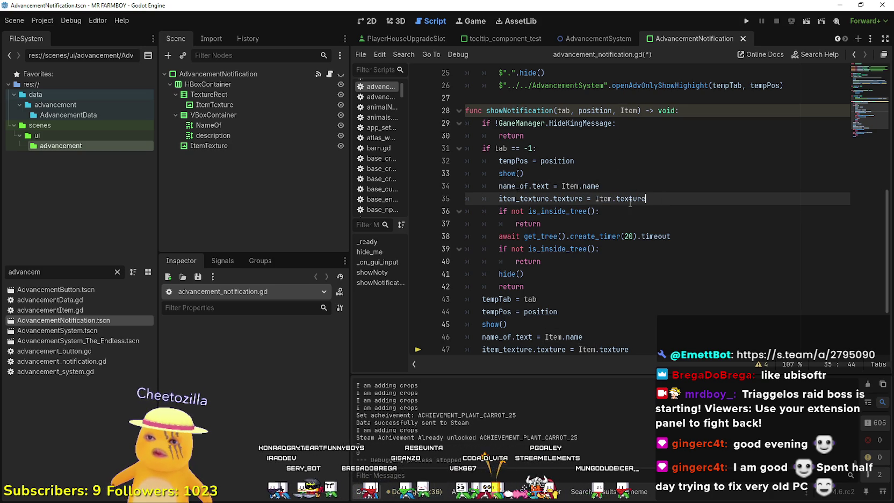
pyautogui.moveTo(612, 200); pyautogui.dragTo(658, 195)
pyautogui.scroll(-3)
pyautogui.scroll(3)
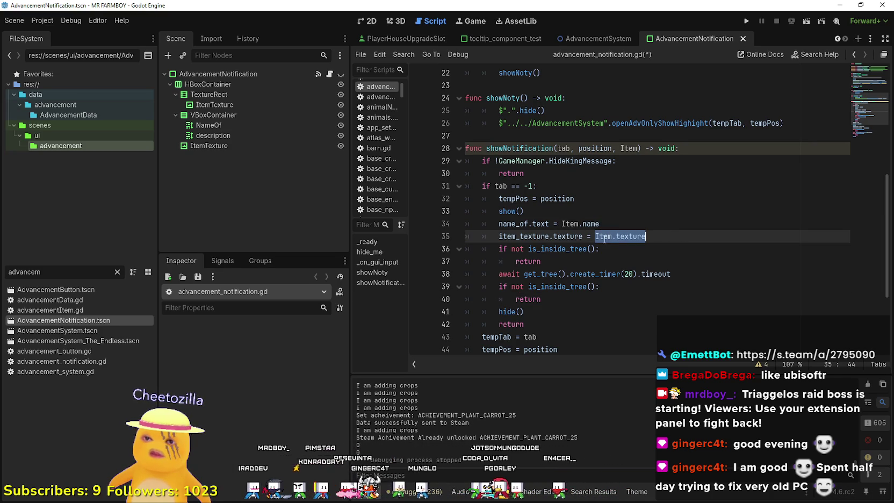
# On line 35, replace Item with PreloaderManager.item_preloader.get_resource() via autocomplete
pyautogui.doubleClick(604, 237)
pyautogui.write('Prel')
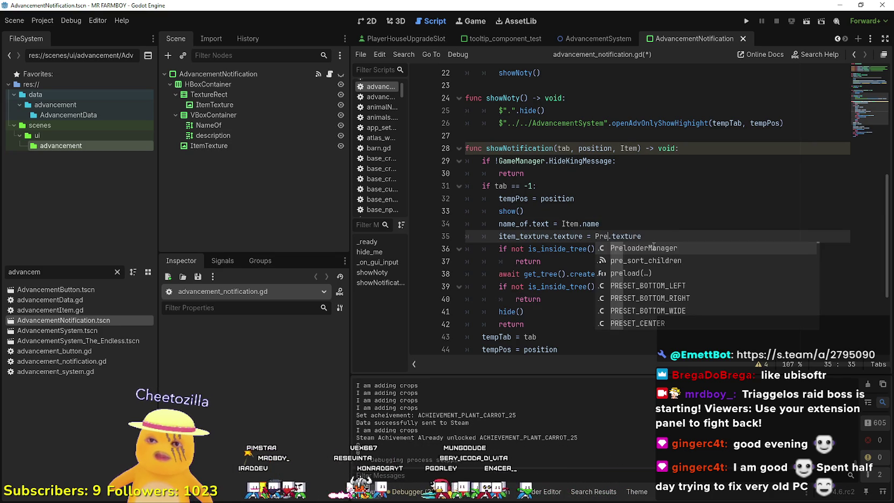
pyautogui.press('Return')
pyautogui.write('.')
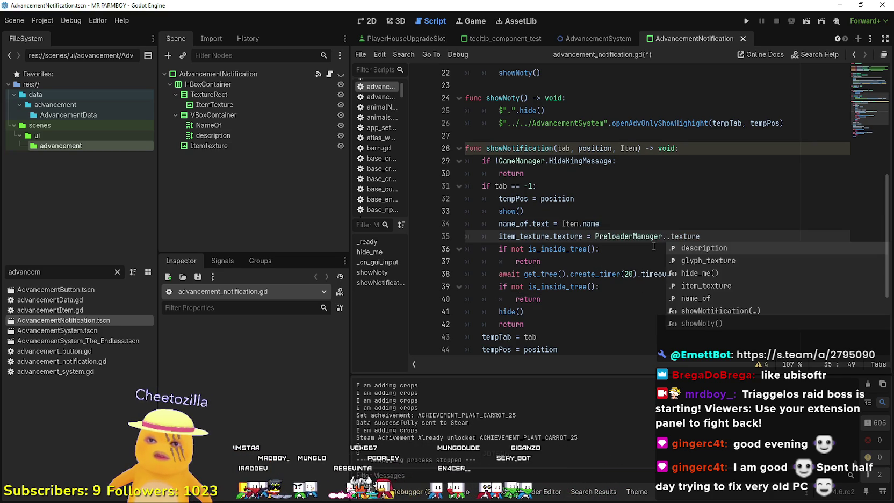
pyautogui.write('pre')
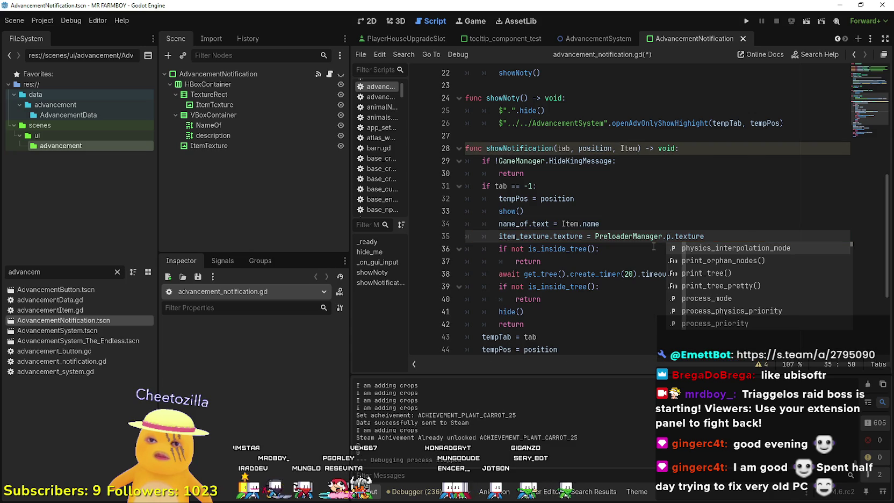
pyautogui.press('Down')
pyautogui.press('Return')
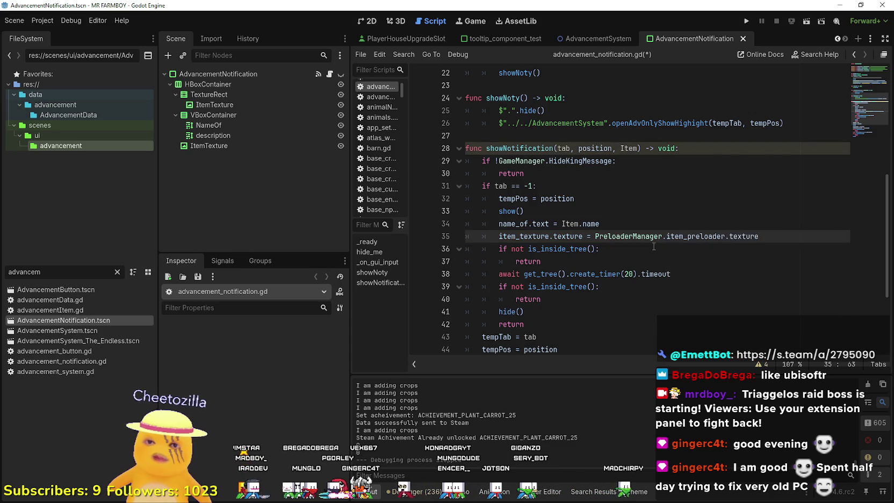
pyautogui.write('.get.')
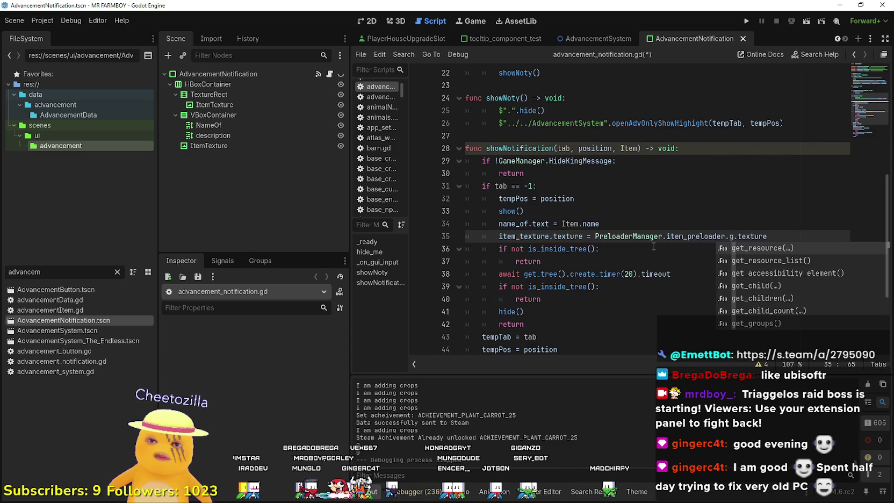
pyautogui.press('Return')
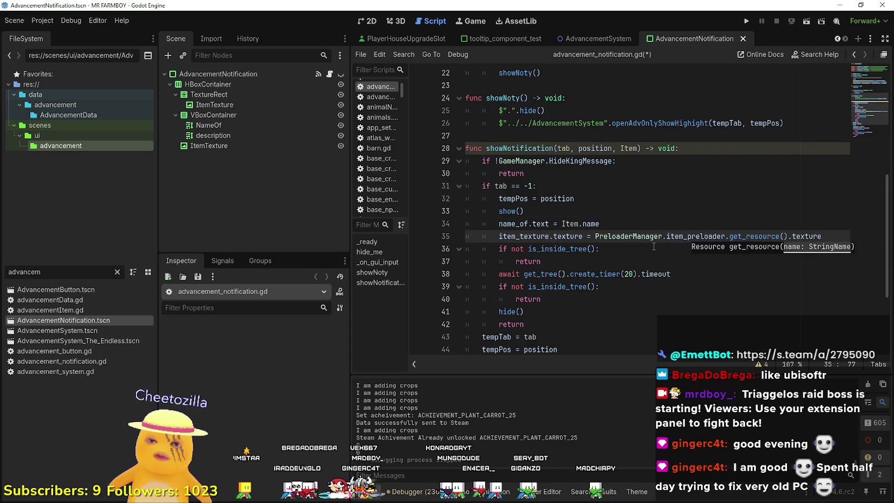
# Remove the item_preloader.get_resource() call and browse PreloaderManager's member suggestions
pyautogui.press('BackSpace')
pyautogui.press('BackSpace')
pyautogui.press('BackSpace')
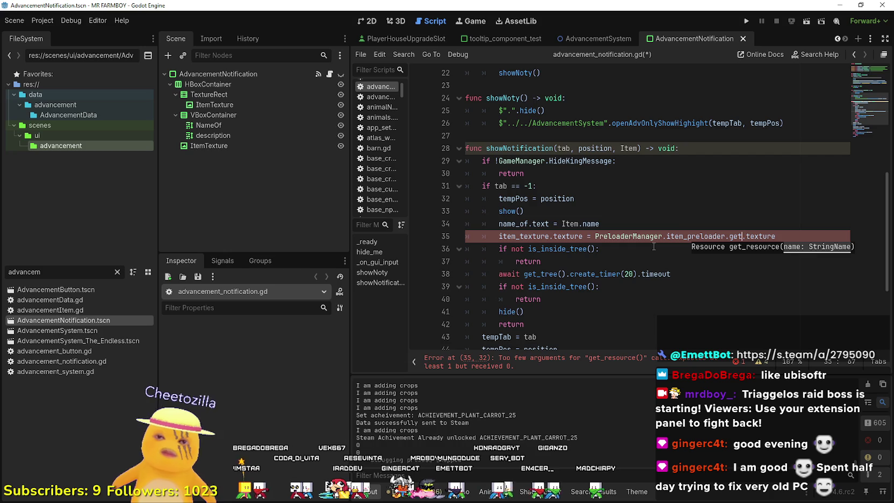
pyautogui.write('pr')
pyautogui.press('BackSpace')
pyautogui.press('BackSpace')
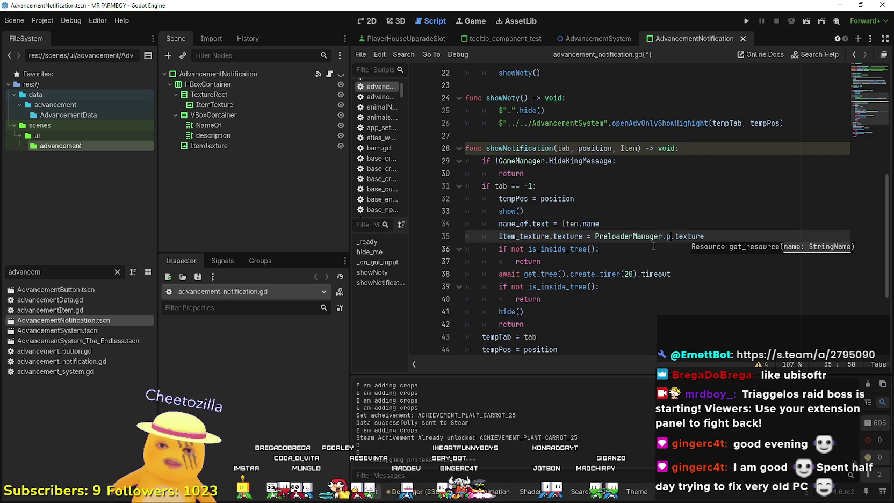
pyautogui.press('Down')
pyautogui.press('Down')
pyautogui.press('Down')
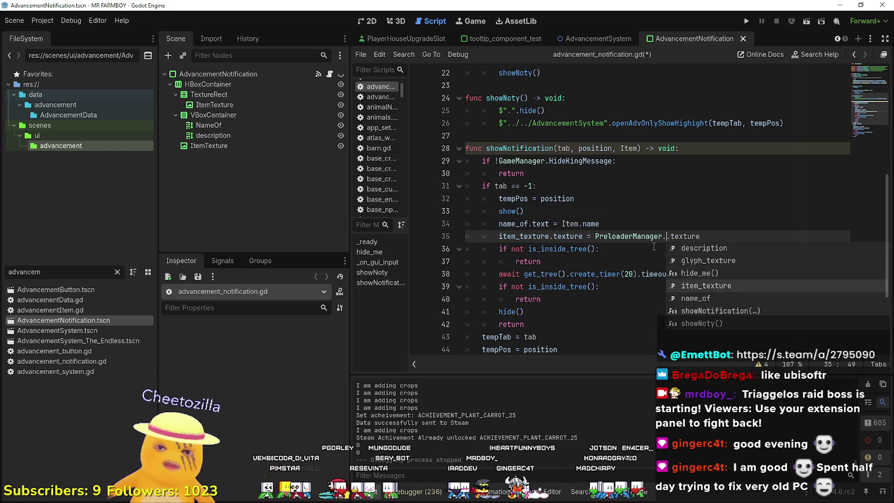
pyautogui.press('Up')
pyautogui.press('Up')
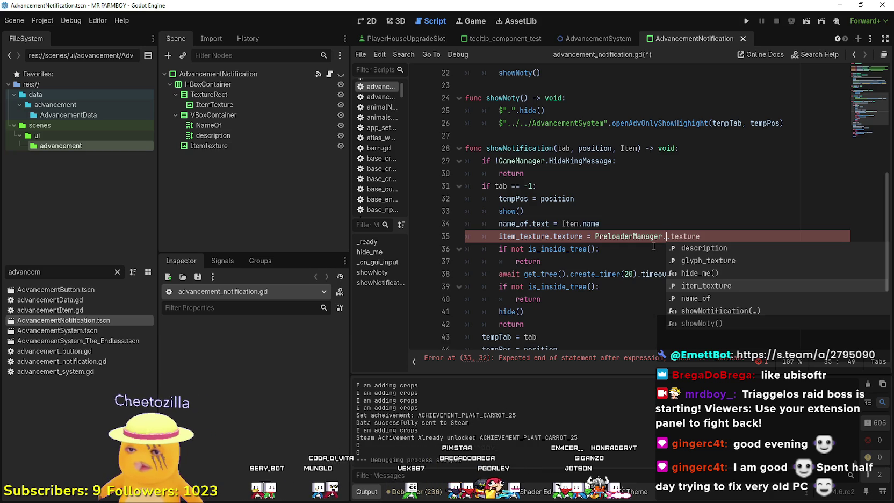
pyautogui.press('Down')
pyautogui.press('Down')
pyautogui.press('Down')
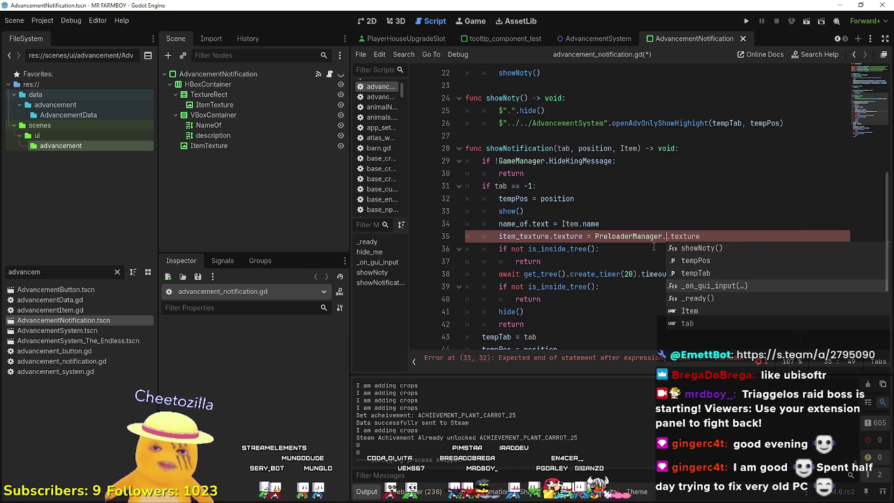
pyautogui.press('Down')
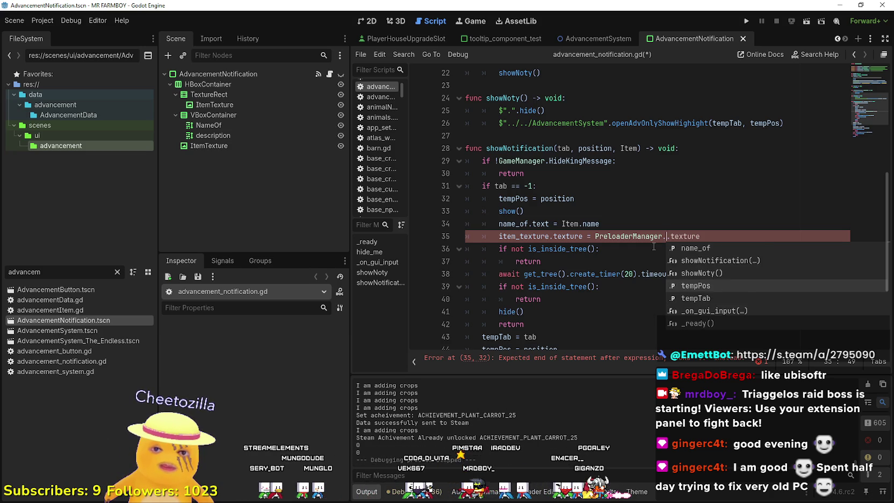
pyautogui.click(641, 237)
pyautogui.rightClick(641, 237)
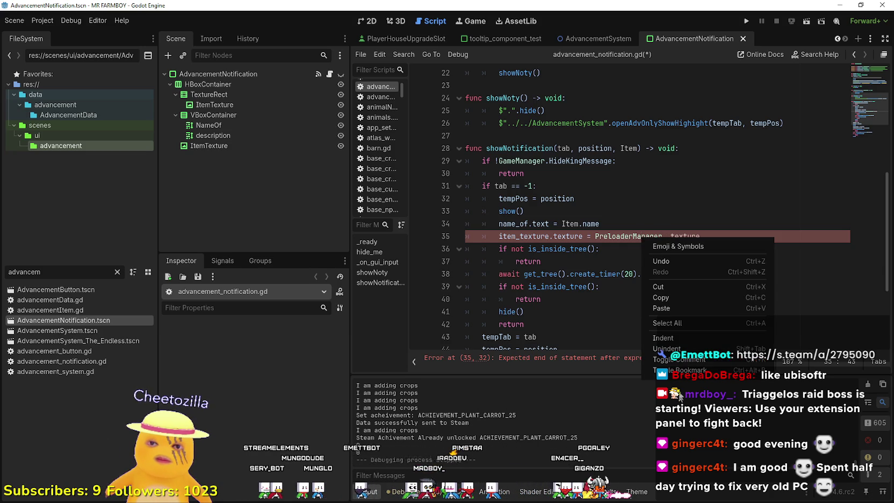
pyautogui.click(624, 239)
pyautogui.click(623, 240)
# Delete the trailing texture word on line 35 and filter the FileSystem to 'prelo'
pyautogui.doubleClick(717, 233)
pyautogui.press('BackSpace')
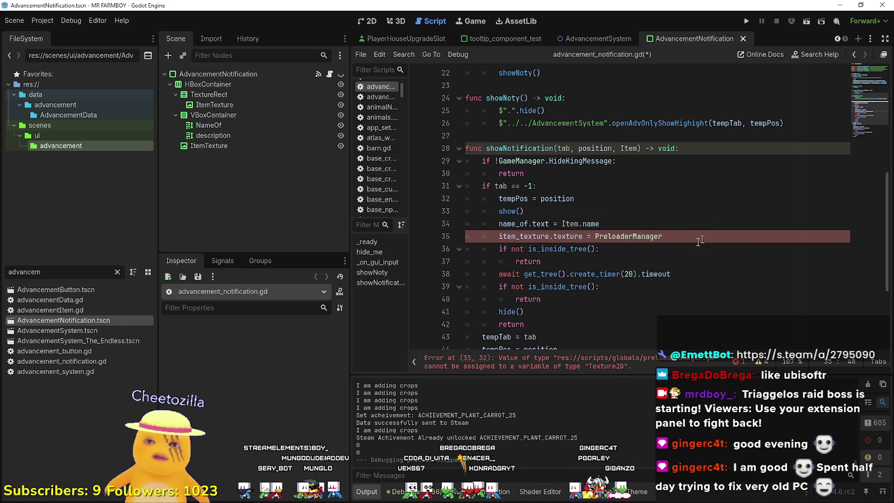
pyautogui.rightClick(653, 235)
pyautogui.click(635, 231)
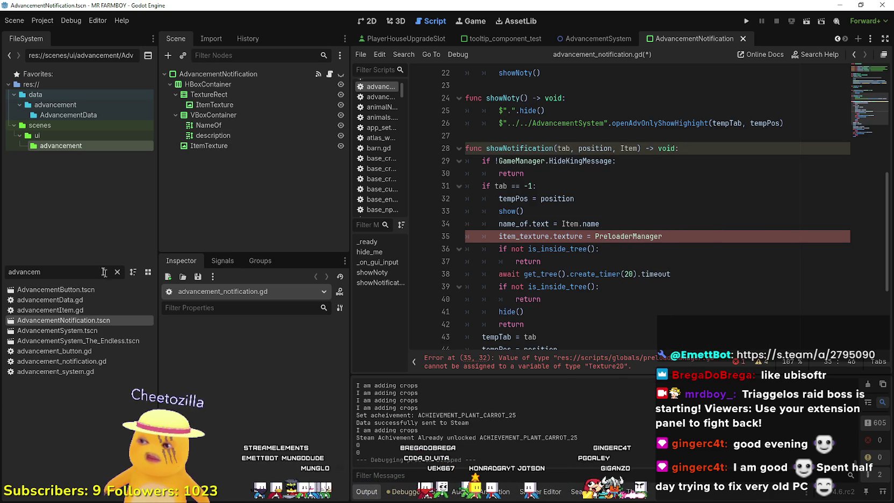
pyautogui.doubleClick(78, 271)
pyautogui.write('p')
pyautogui.write('relo')
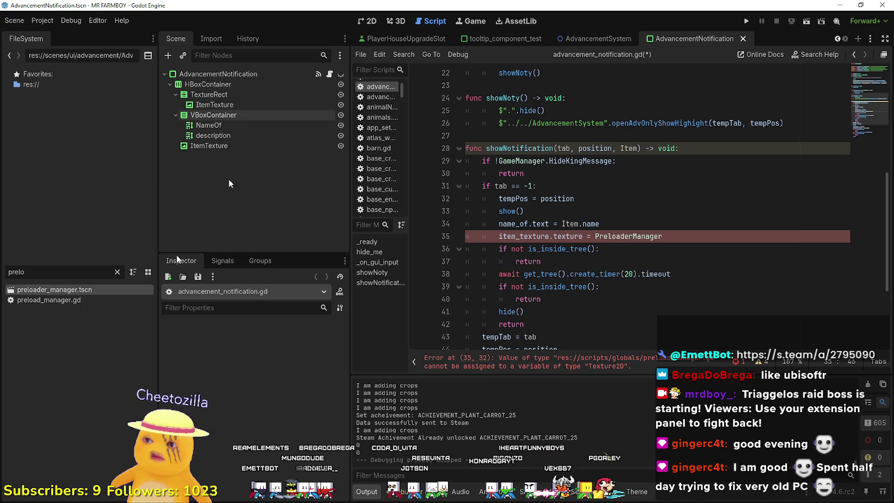
# Open preloader_manager.tscn and inspect get_item_data and itemData_ in its preload_manager.gd script
pyautogui.doubleClick(61, 291)
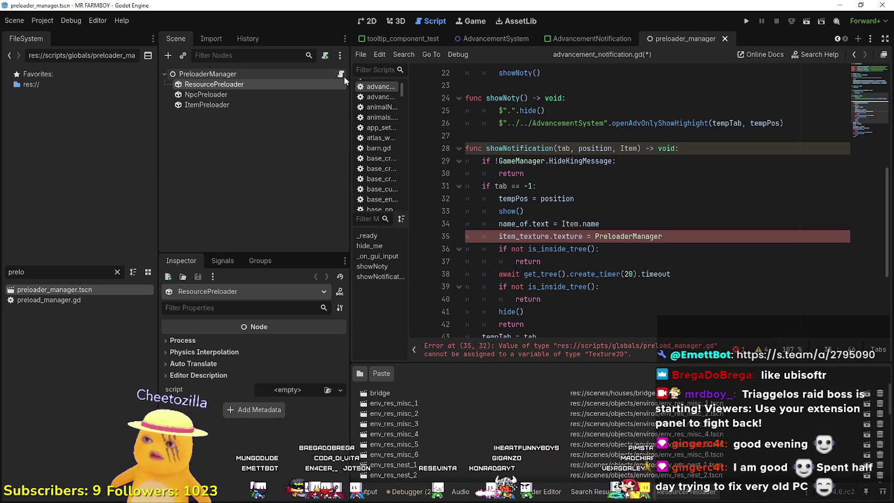
pyautogui.click(341, 75)
pyautogui.scroll(-3)
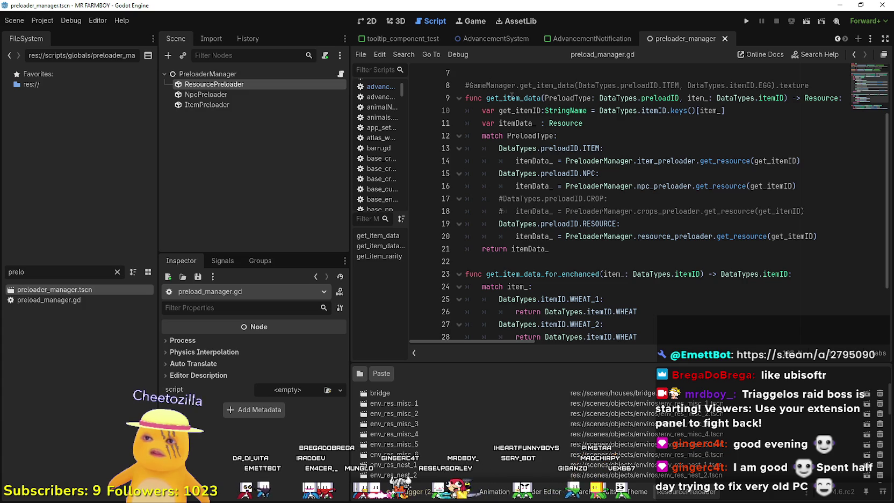
pyautogui.doubleClick(512, 98)
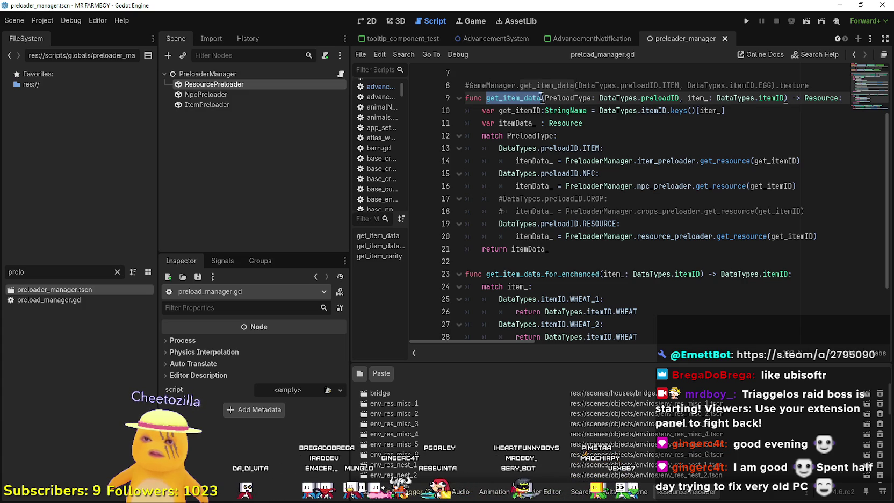
pyautogui.doubleClick(546, 249)
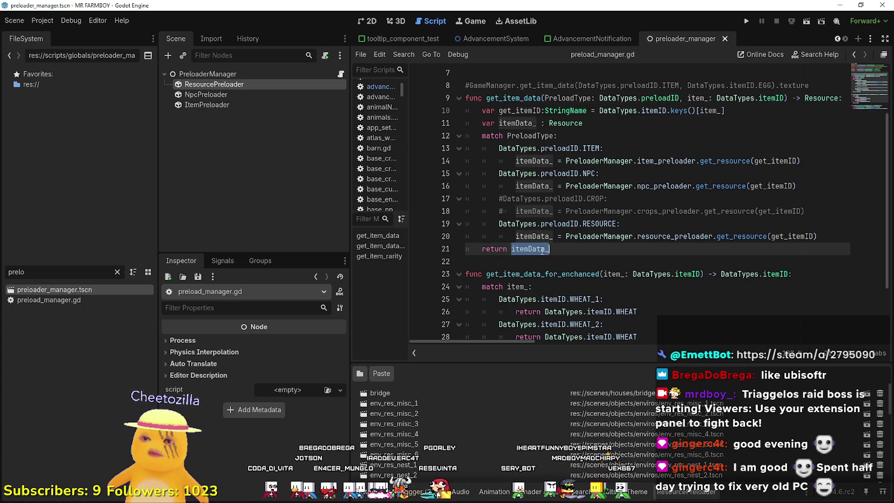
pyautogui.scroll(-3)
pyautogui.scroll(3)
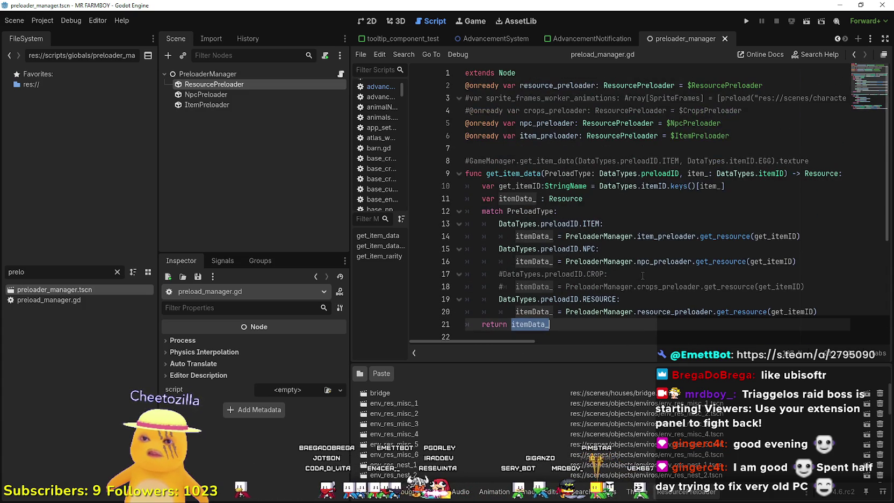
pyautogui.doubleClick(514, 173)
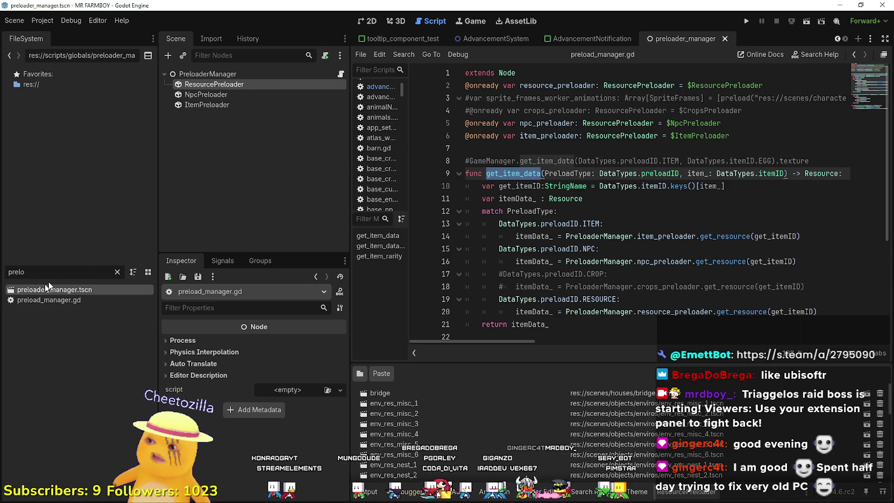
# Filter files to 'noti', reopen AdvancementNotification, and append .get_item_data() on line 35
pyautogui.click(117, 272)
pyautogui.write('noti')
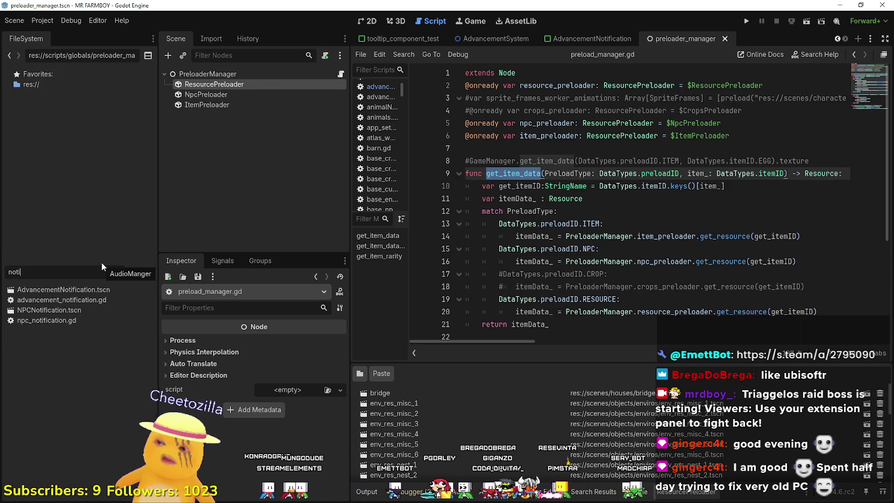
pyautogui.doubleClick(128, 291)
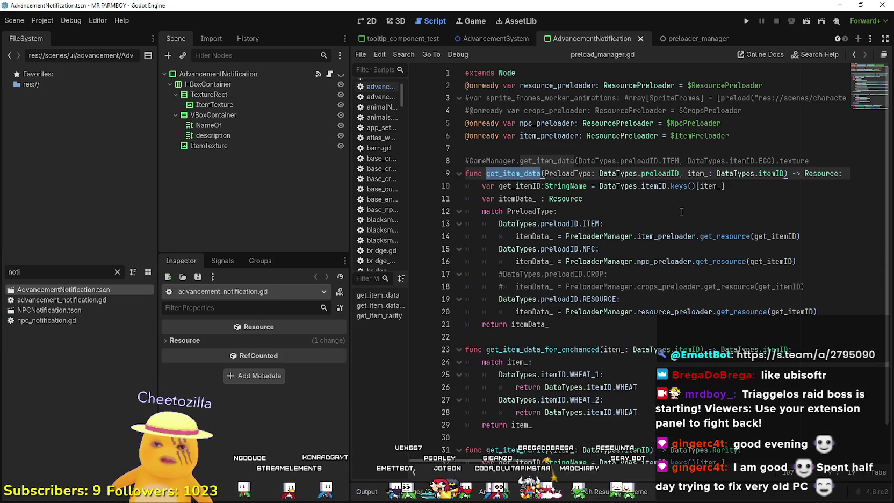
pyautogui.click(329, 73)
pyautogui.write('.get_item_data')
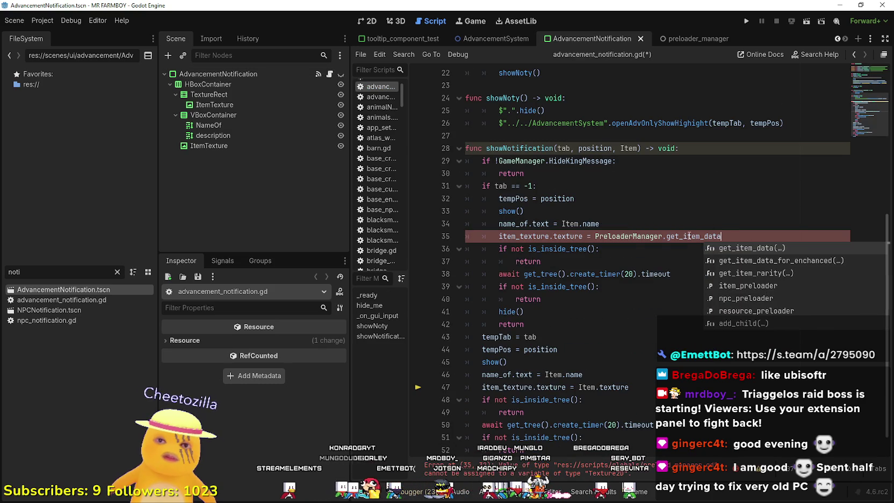
pyautogui.press('Return')
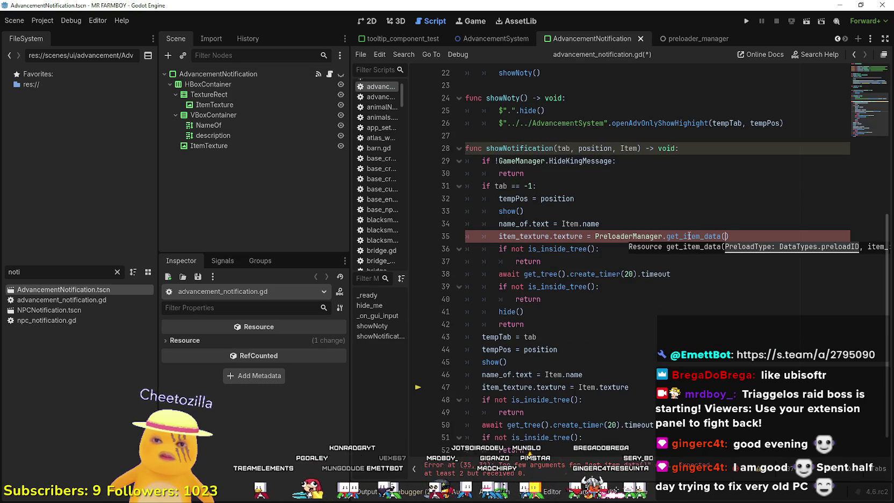
# Pass DataTypes.preloadID.ITEM as get_item_data's first argument on line 35
pyautogui.write('Da')
pyautogui.write('taTypes')
pyautogui.press('Return')
pyautogui.write('.pre')
pyautogui.press('Return')
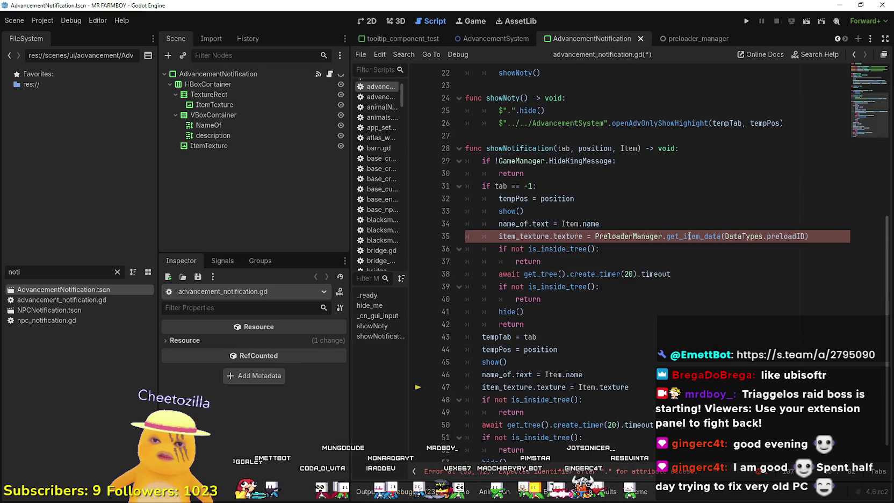
pyautogui.write('.')
pyautogui.press('Return')
pyautogui.write(',')
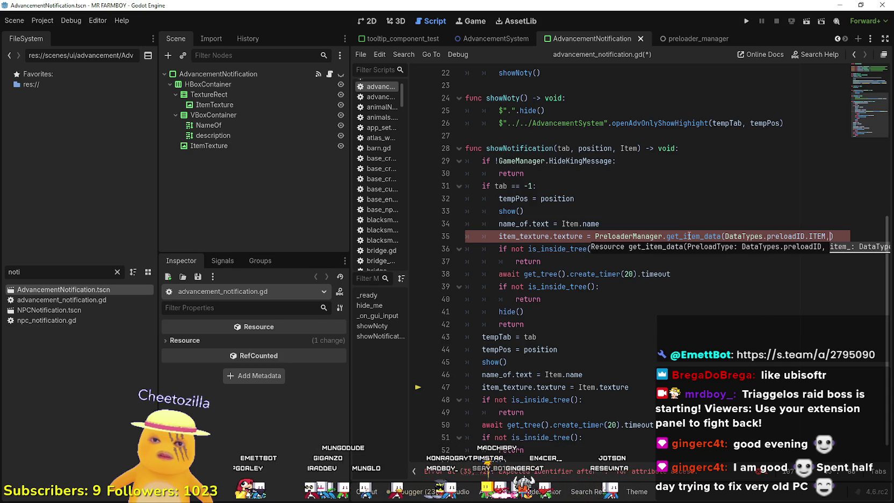
# Add Item as the second argument, removing the stray dot, and recheck showNotification's parameters
pyautogui.doubleClick(628, 148)
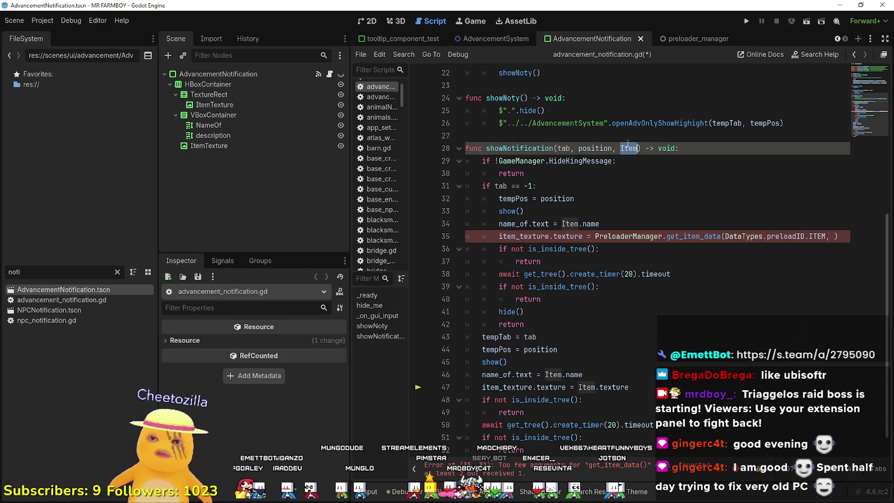
pyautogui.click(833, 237)
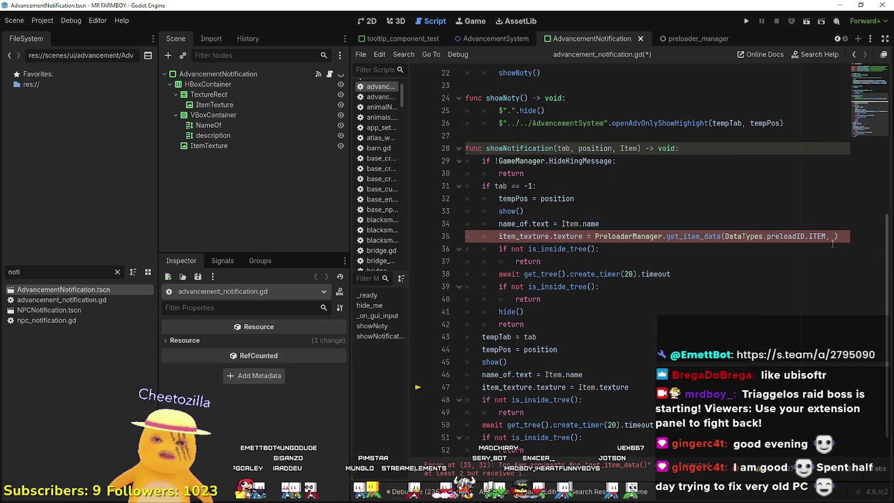
pyautogui.write('Item')
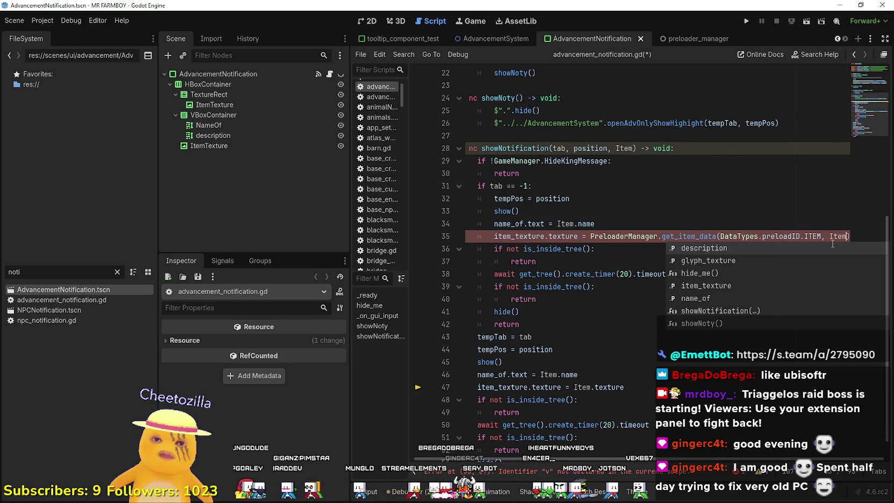
pyautogui.write('.')
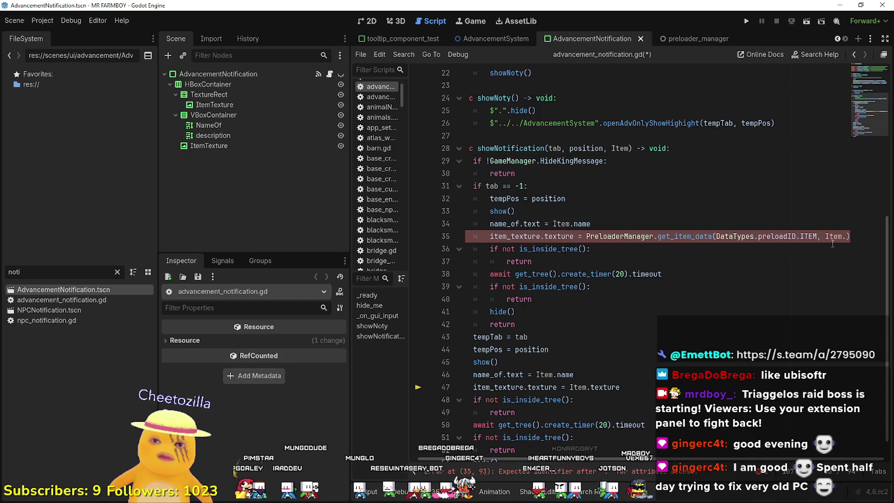
pyautogui.press('BackSpace')
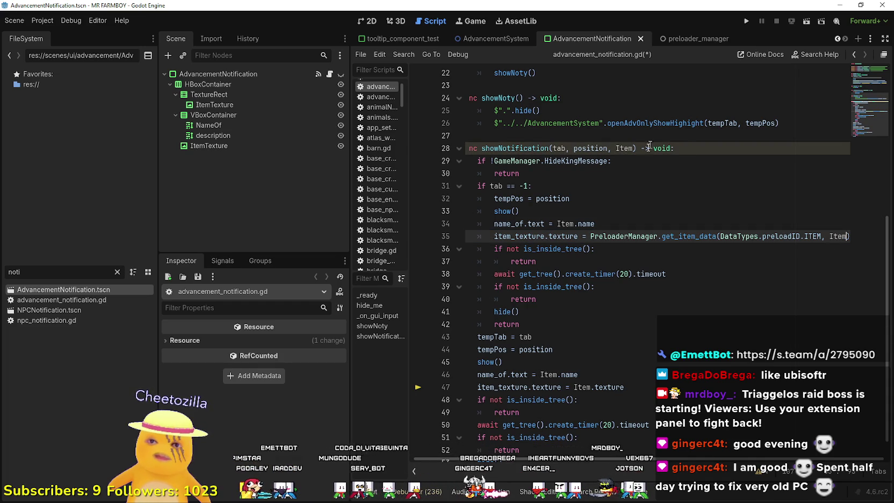
pyautogui.click(634, 148)
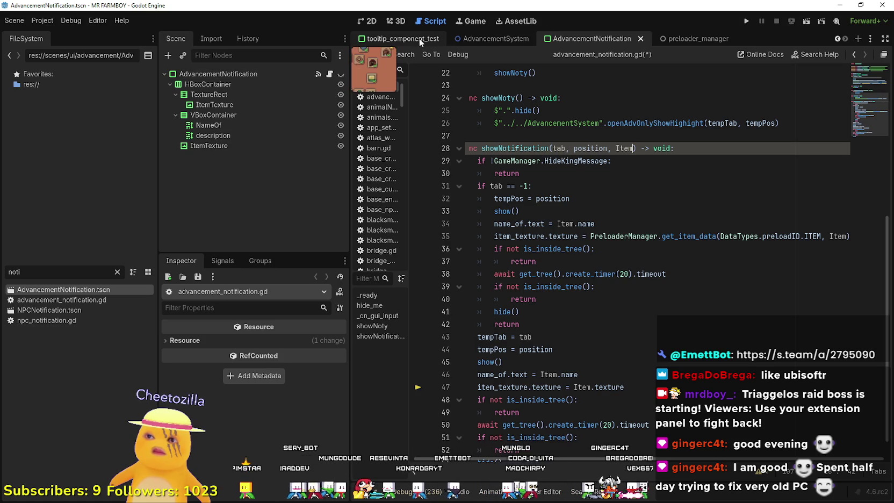
pyautogui.click(837, 39)
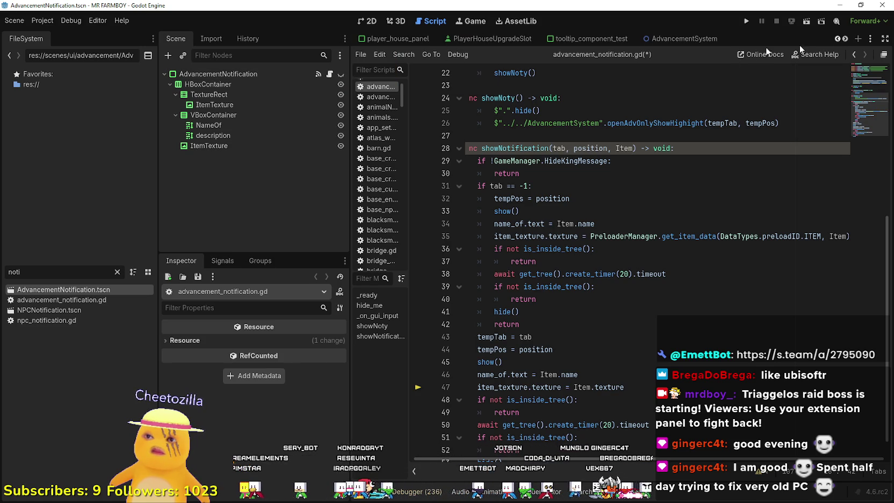
# Open the player_house_panel scene and change line 35's argument to Item.adv_item
pyautogui.click(488, 43)
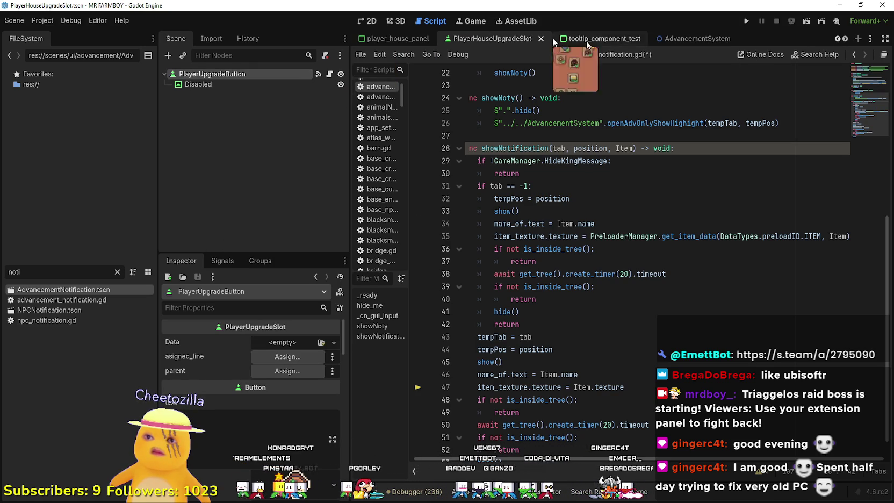
pyautogui.click(401, 36)
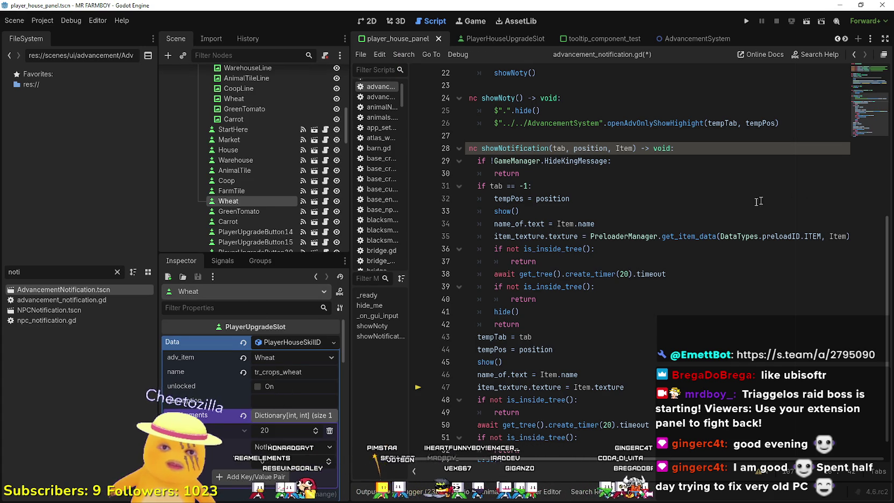
pyautogui.click(846, 236)
pyautogui.write('.adv_i')
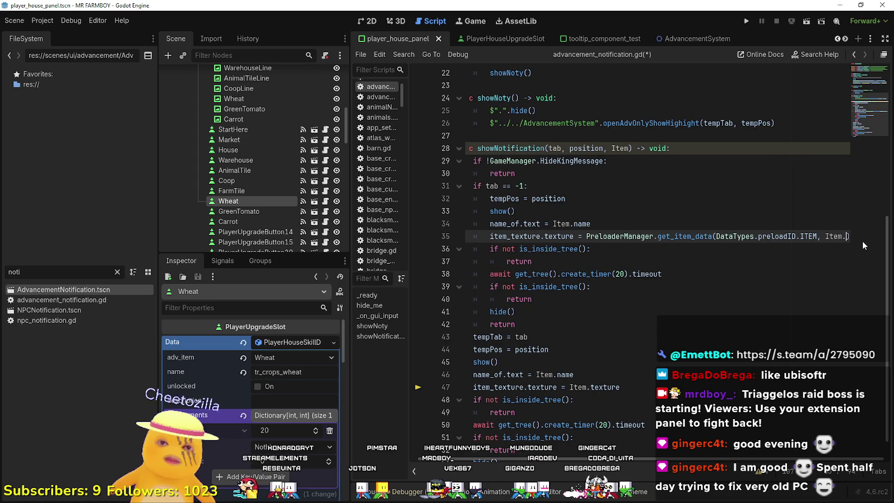
pyautogui.write('tem')
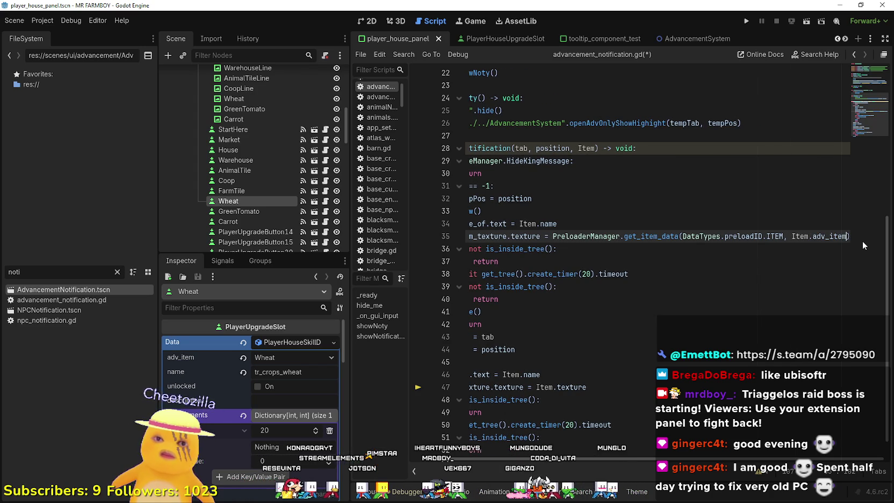
pyautogui.click(731, 286)
# Append .texture to the get_item_data call on line 35 and review lines 34–36
pyautogui.moveTo(781, 236); pyautogui.dragTo(859, 246)
pyautogui.click(851, 237)
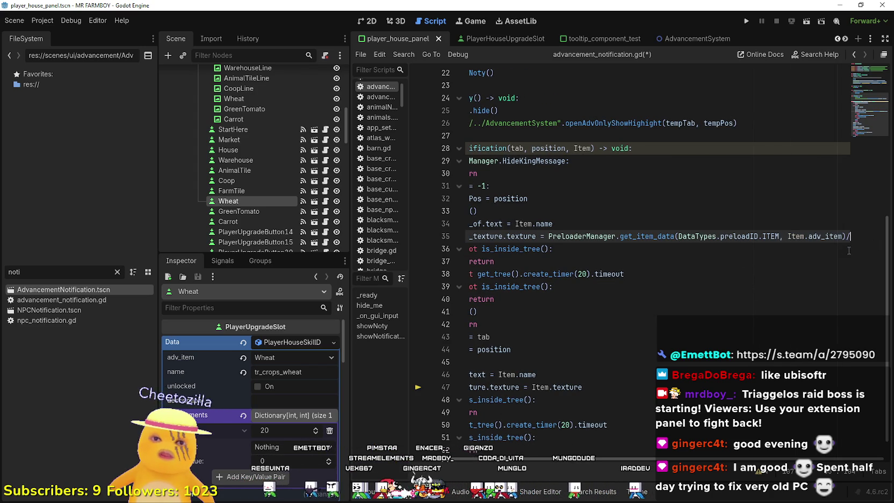
pyautogui.write('.text')
pyautogui.write('ure')
pyautogui.click(803, 246)
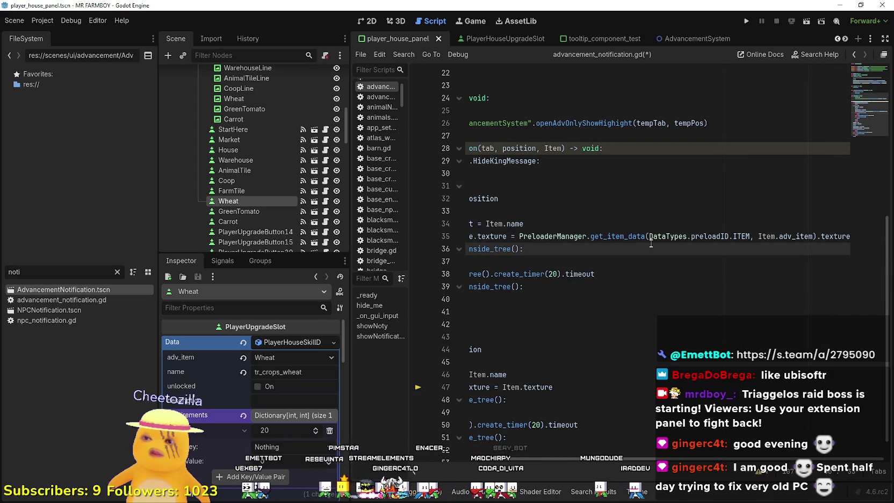
pyautogui.hotkey('shift', 'Up')
pyautogui.hotkey('shift', 'Up')
pyautogui.hotkey('shift', 'Home')
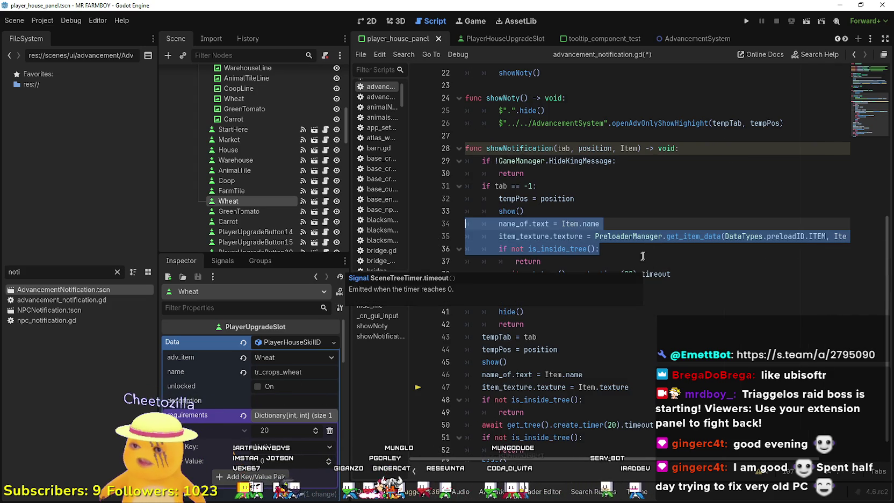
pyautogui.click(784, 236)
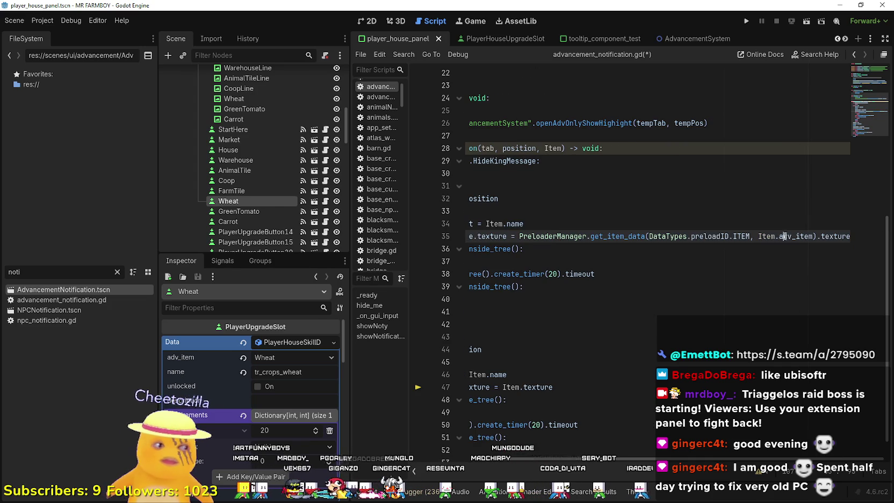
# Start filtering the FileSystem for the wheat files
pyautogui.doubleClick(16, 272)
pyautogui.write('whea')
pyautogui.press('BackSpace')
# Finish the 'wheat' filter and open wheat_data.tres to inspect its properties
pyautogui.write('t')
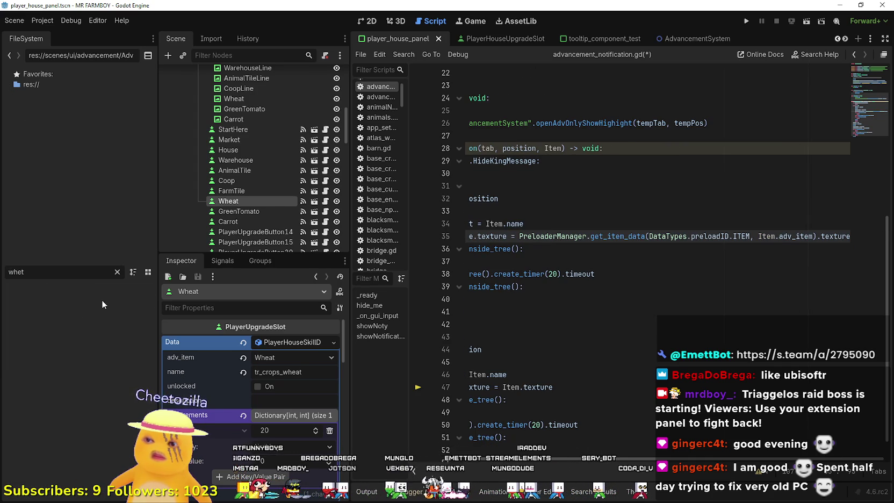
pyautogui.press('BackSpace')
pyautogui.write('at')
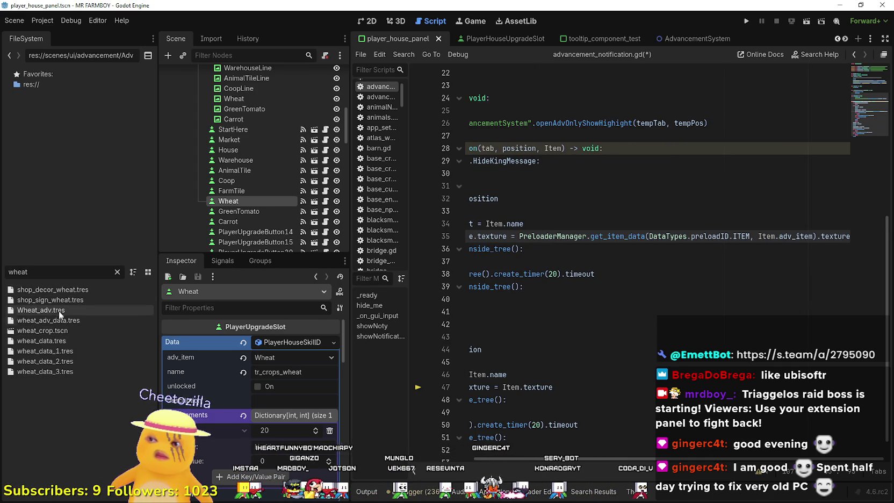
pyautogui.click(64, 341)
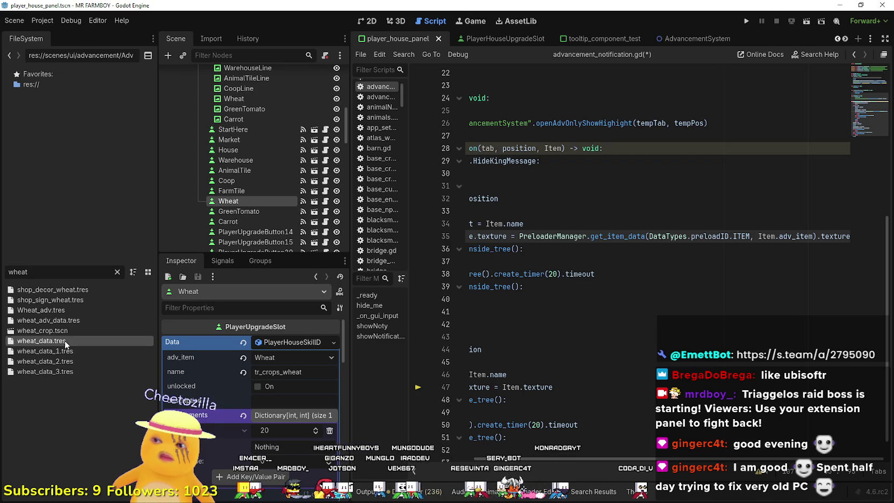
pyautogui.doubleClick(65, 340)
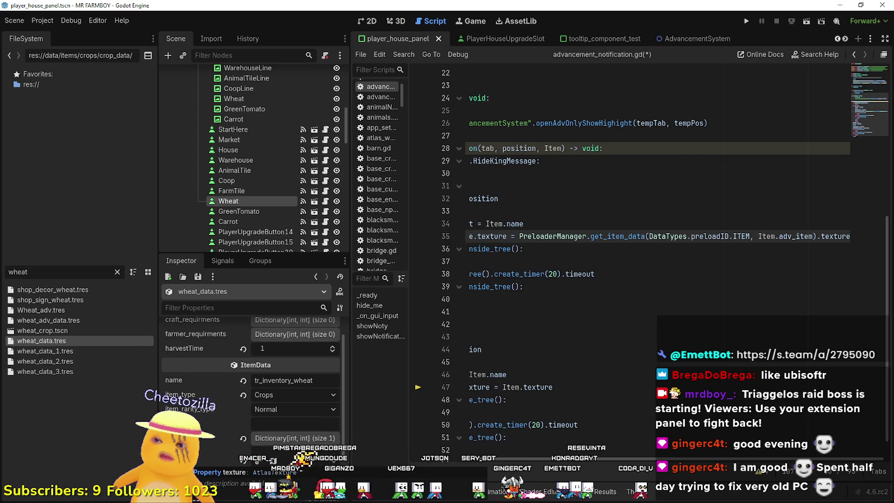
# Review the tab == -1 branch of showNotification and save advancement_notification.gd
pyautogui.click(682, 256)
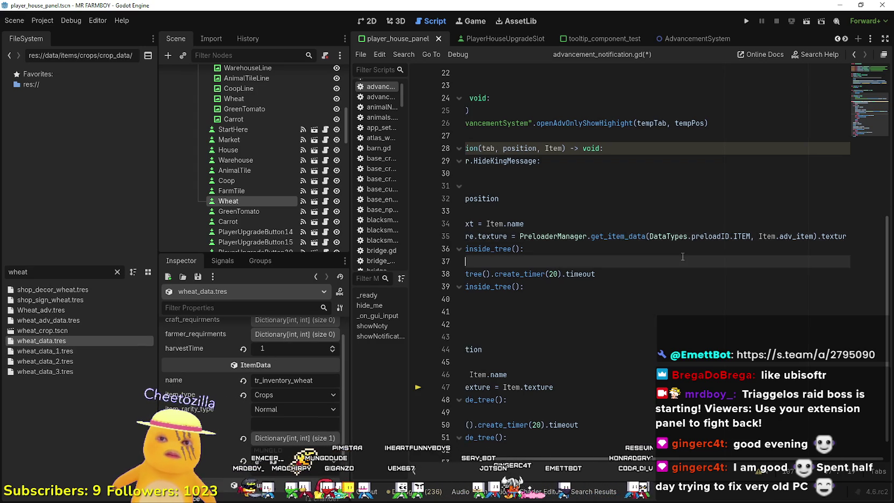
pyautogui.moveTo(682, 257); pyautogui.dragTo(647, 237)
pyautogui.click(647, 249)
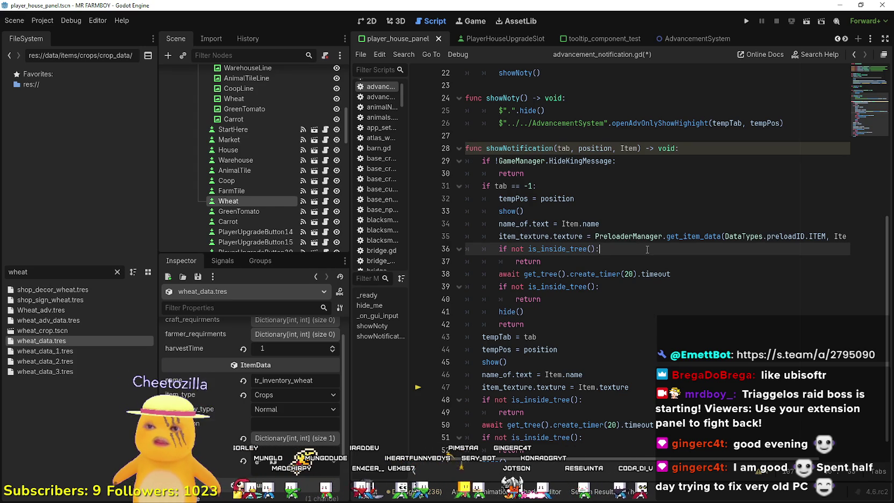
pyautogui.click(557, 184)
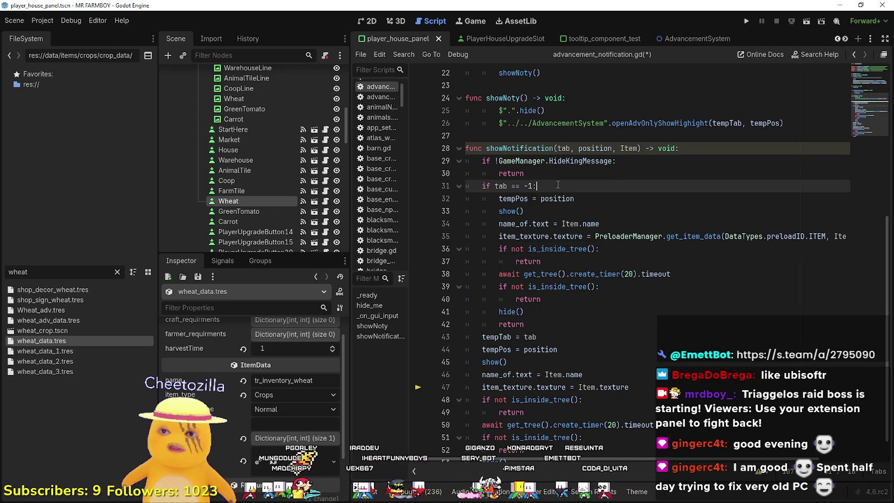
pyautogui.press('Up')
pyautogui.hotkey('ctrl', 's')
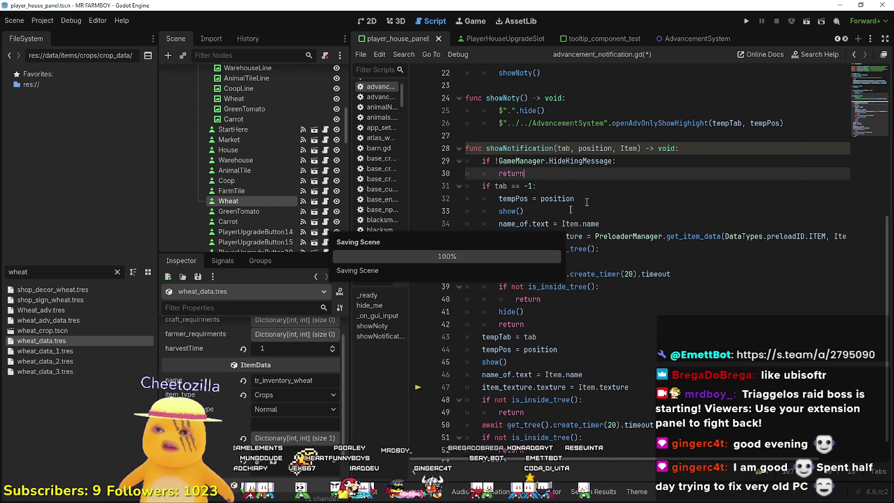
pyautogui.scroll(-3)
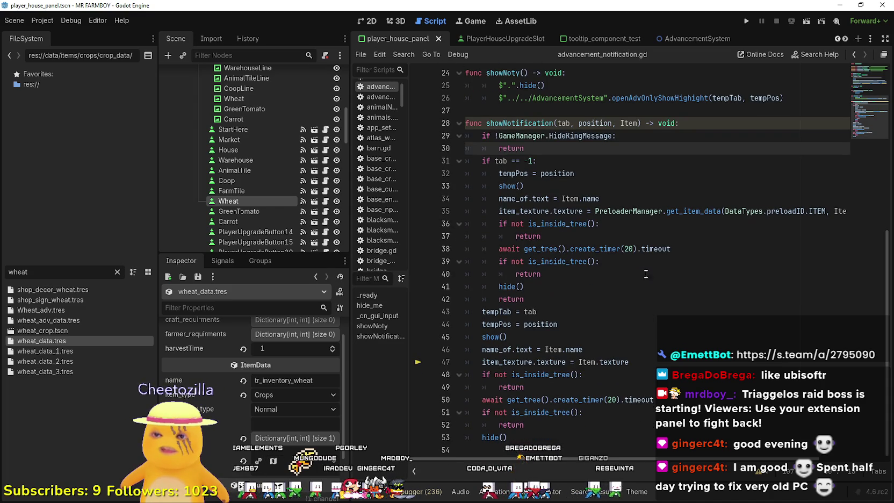
pyautogui.click(579, 303)
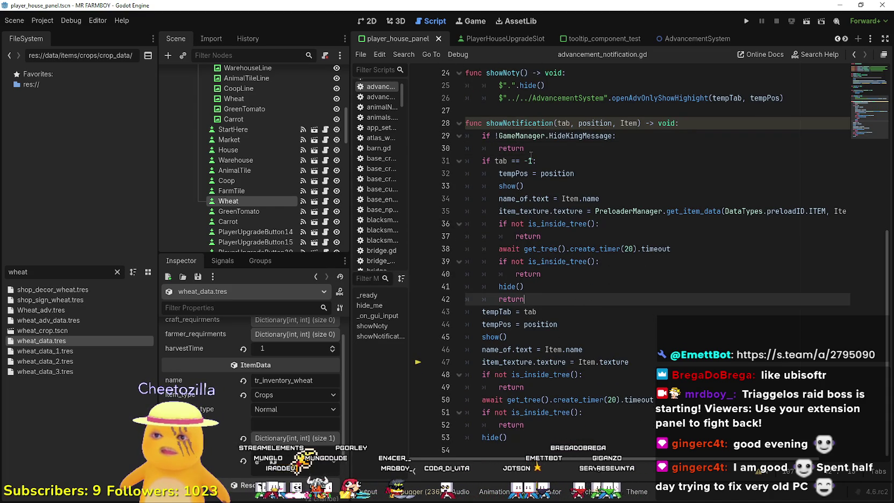
pyautogui.click(531, 170)
pyautogui.click(568, 288)
pyautogui.hotkey('ctrl', 's')
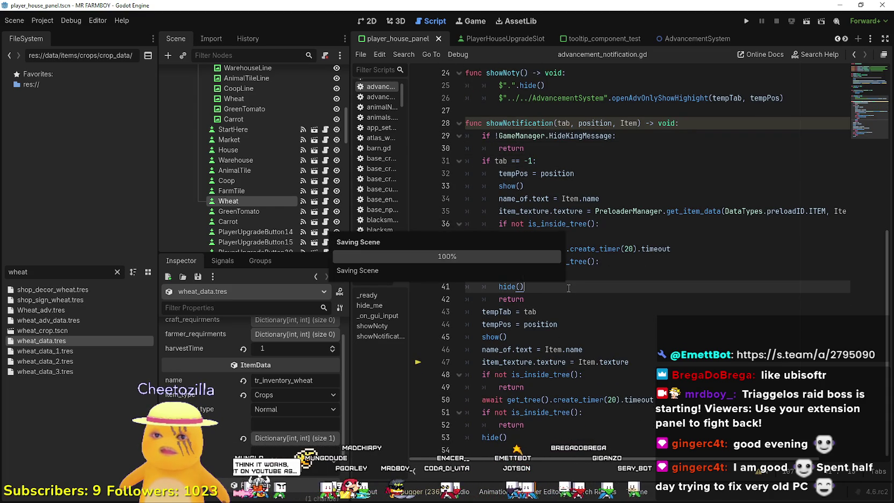
# Launch the game, delete Save 6, and create a new save on The Endless island
pyautogui.click(746, 22)
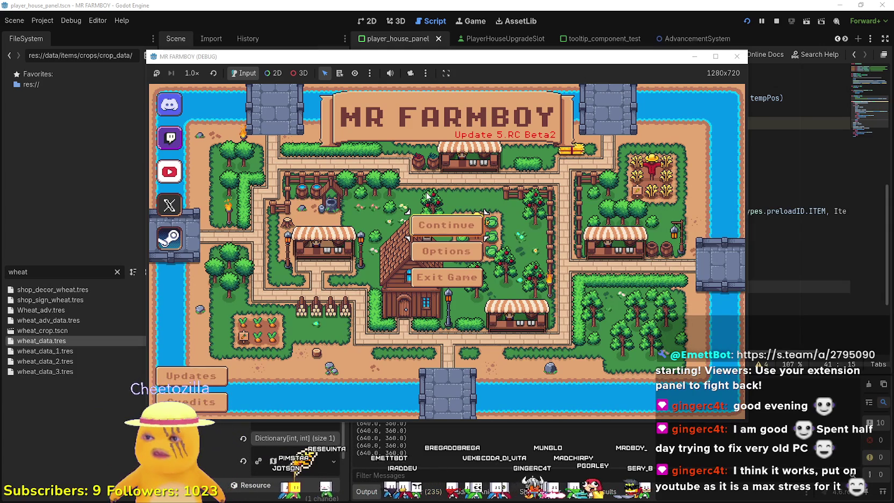
pyautogui.click(451, 225)
pyautogui.click(482, 259)
pyautogui.click(472, 249)
pyautogui.click(397, 274)
pyautogui.click(415, 245)
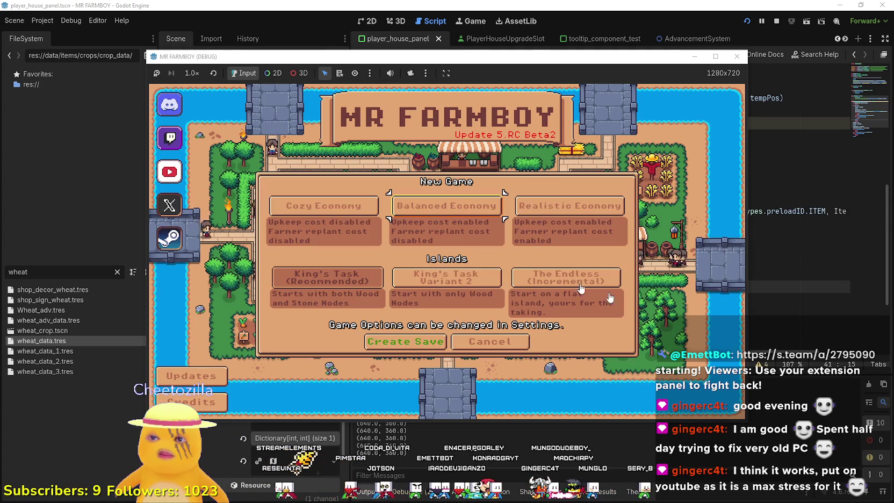
pyautogui.click(559, 277)
pyautogui.click(406, 341)
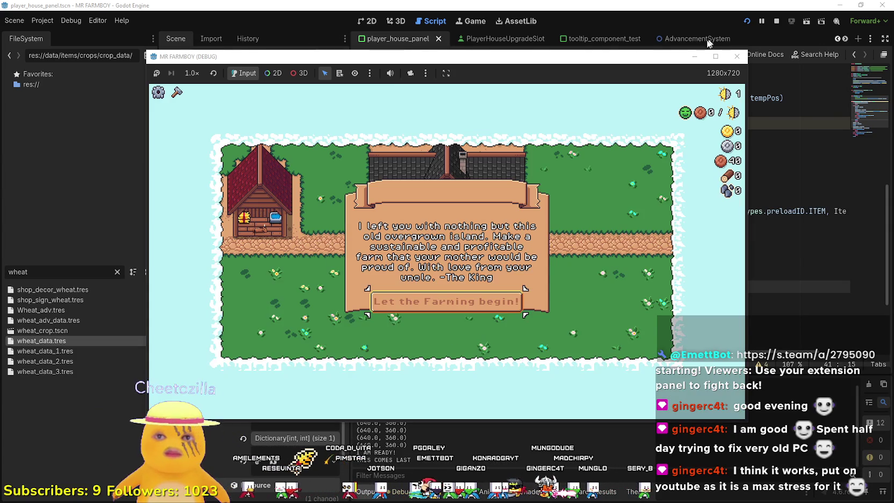
pyautogui.click(475, 302)
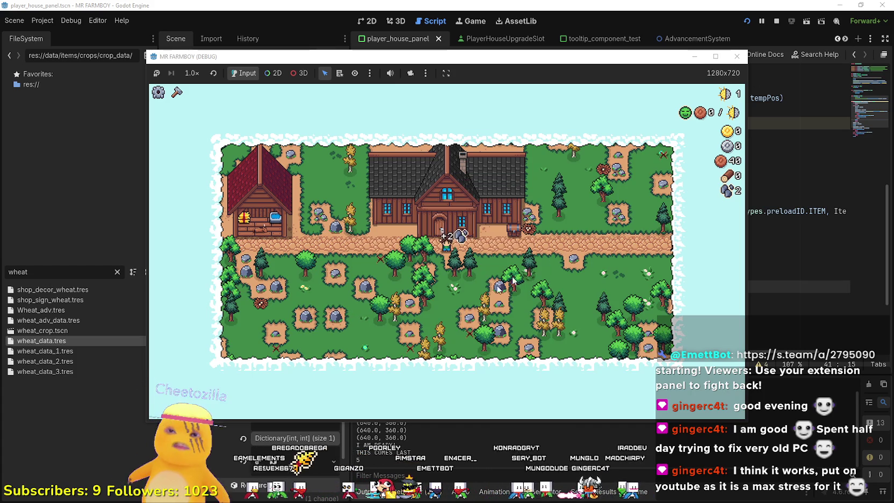
# Maximize the game, chop trees for logs, and open the Player House skill tree
pyautogui.click(724, 58)
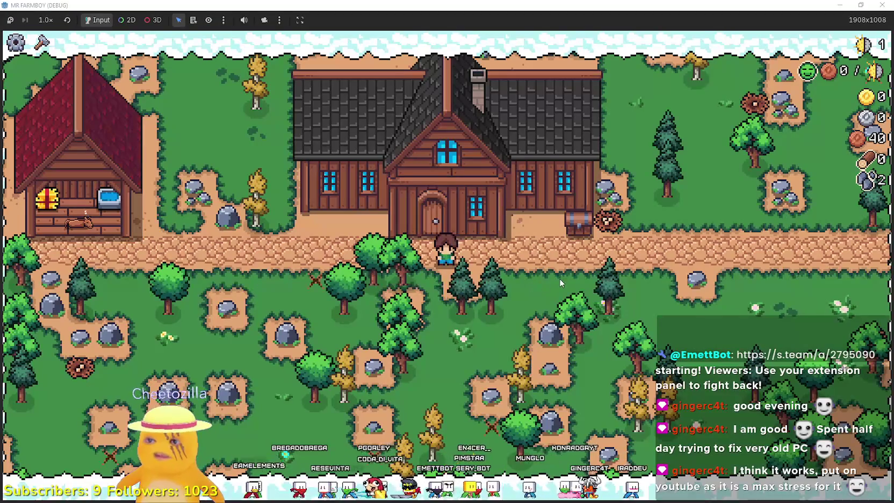
pyautogui.press('a')
pyautogui.click(633, 267)
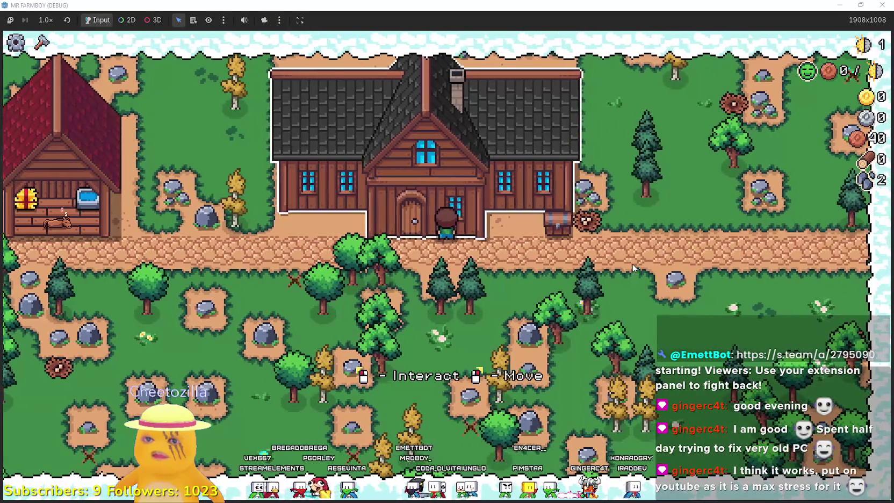
pyautogui.click(633, 267)
pyautogui.click(633, 267)
pyautogui.press('a')
pyautogui.press('e')
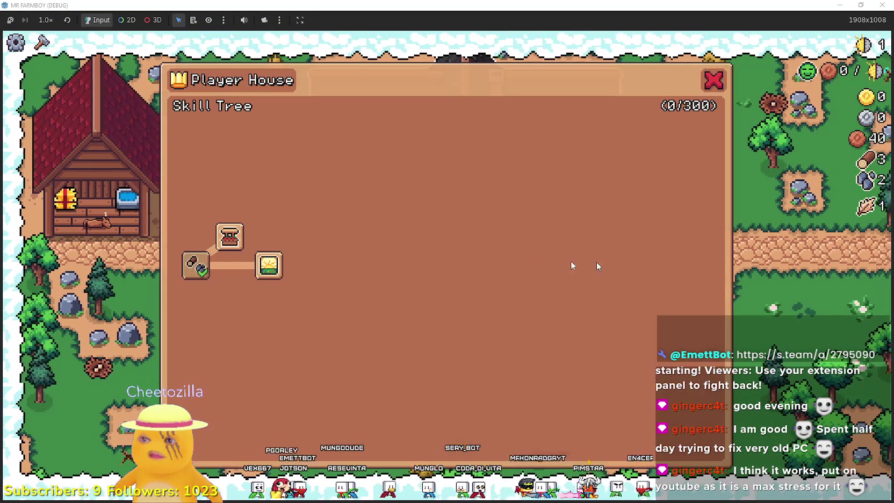
pyautogui.moveTo(229, 243)
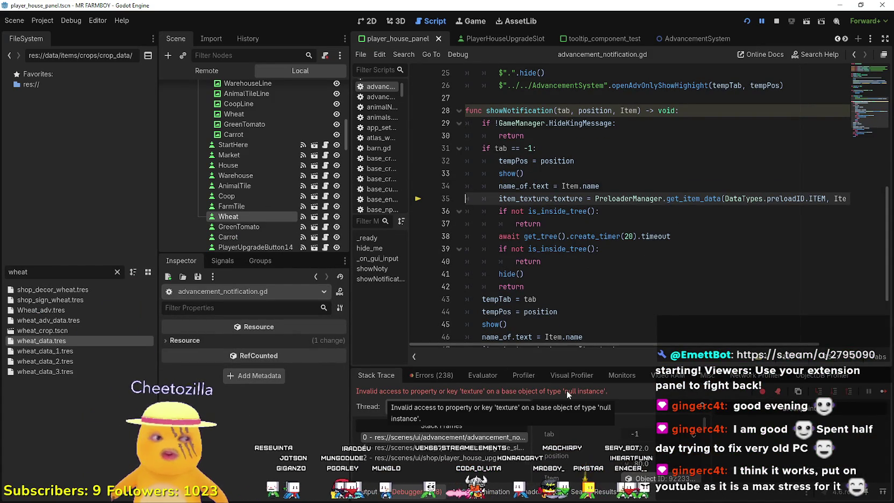
# Follow the stack frames into player_house_upgrade_slot.gd and inspect the slot's PlayerHouseSkillData
pyautogui.moveTo(806, 198); pyautogui.dragTo(850, 198)
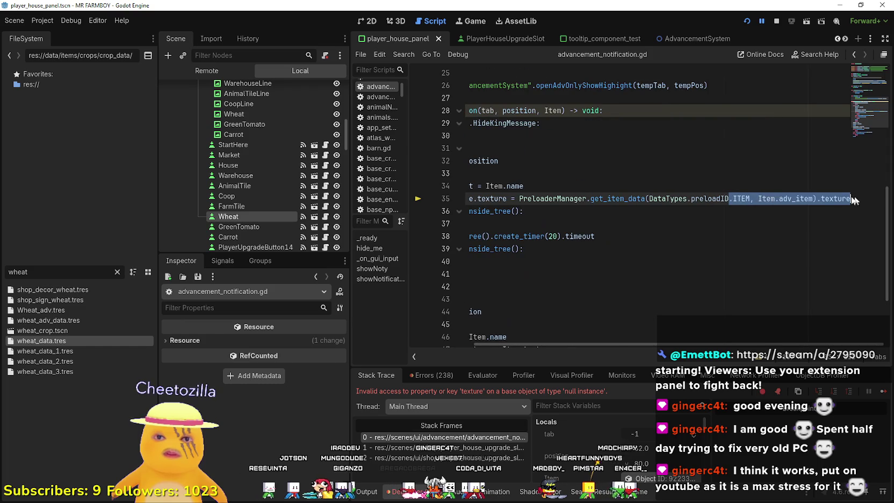
pyautogui.doubleClick(768, 198)
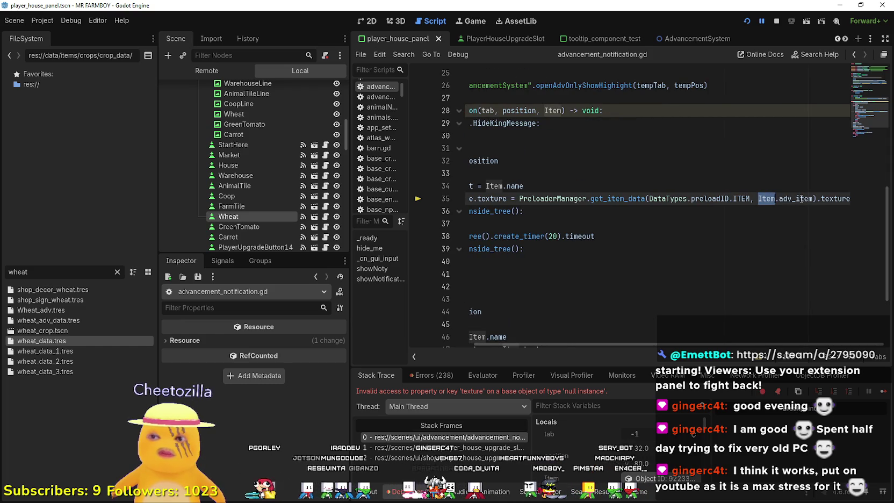
pyautogui.click(489, 448)
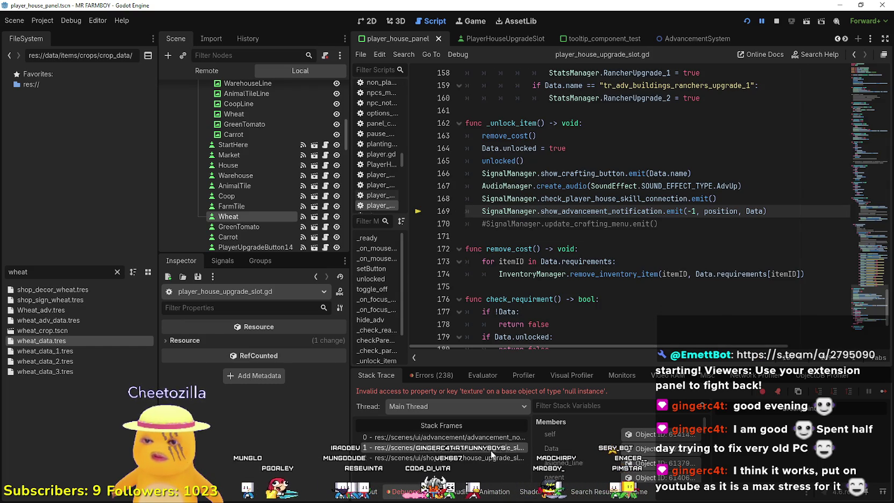
pyautogui.click(489, 458)
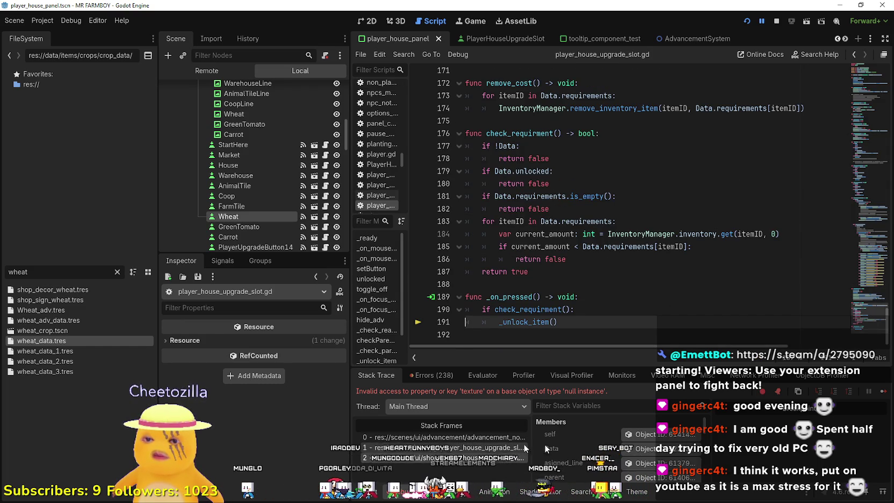
pyautogui.scroll(-3)
pyautogui.click(647, 433)
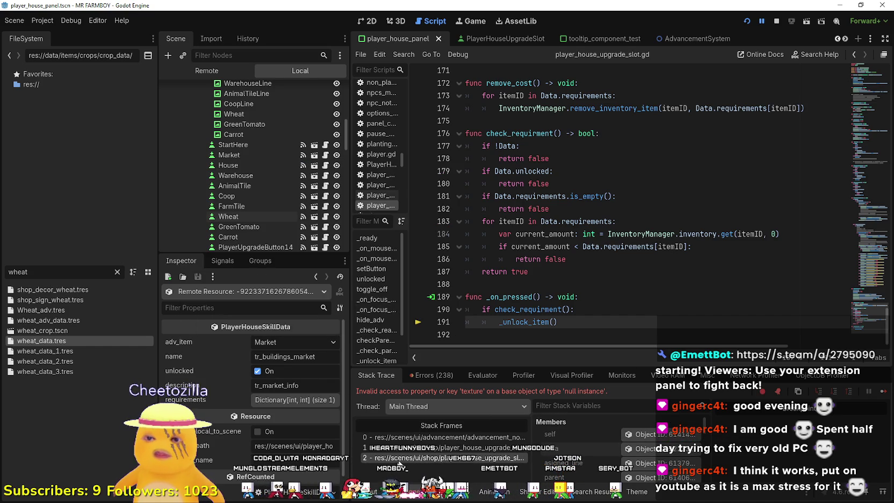
# Return to the failing frame and inspect the Item argument's adv_item skill data
pyautogui.click(440, 437)
pyautogui.hscroll(3)
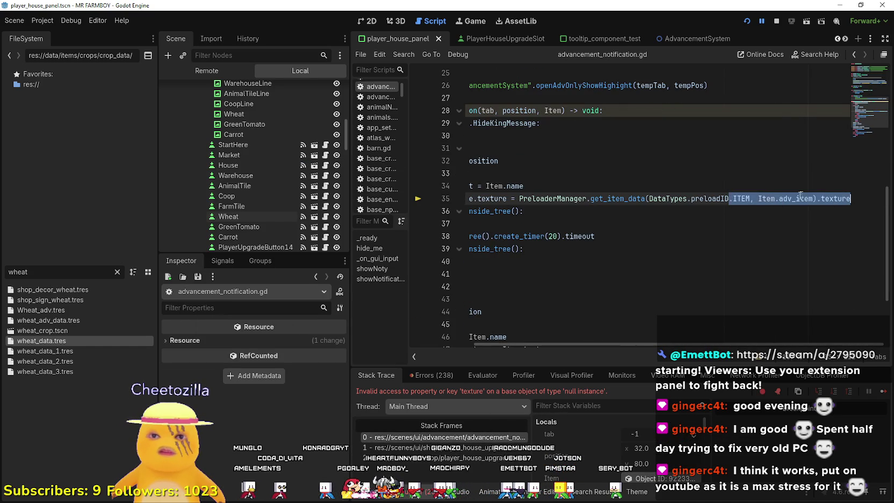
pyautogui.doubleClick(795, 198)
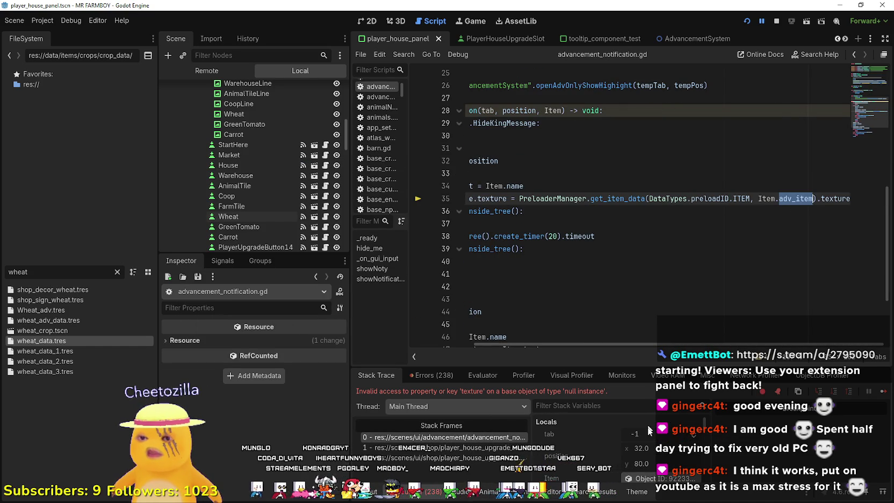
pyautogui.scroll(-3)
pyautogui.click(661, 455)
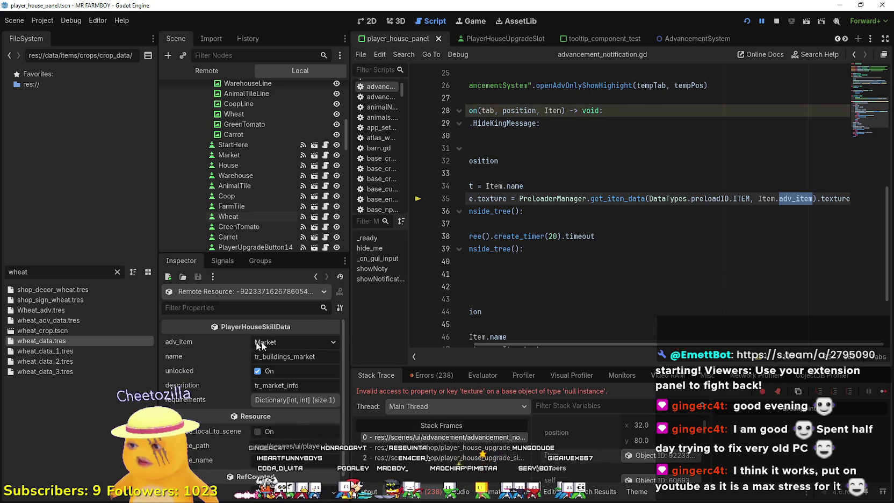
pyautogui.moveTo(201, 347)
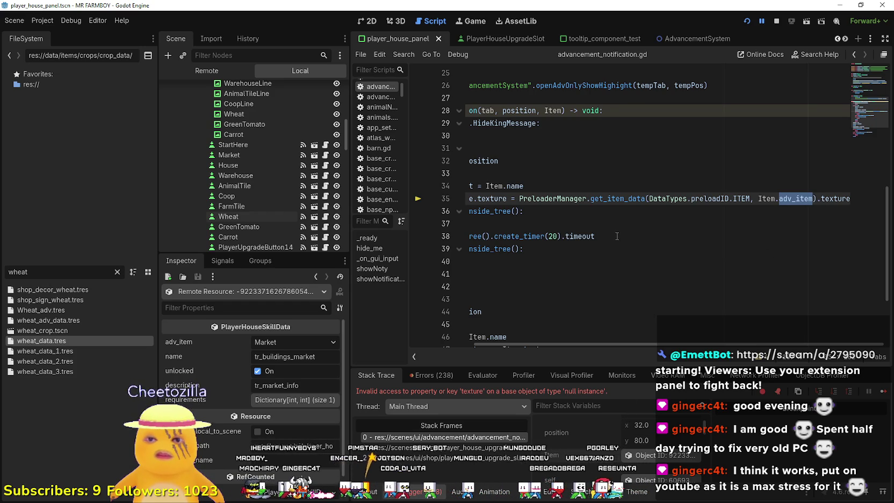
# Look up get_item_data's definition from line 35 with Lookup Symbol
pyautogui.click(630, 198)
pyautogui.rightClick(630, 198)
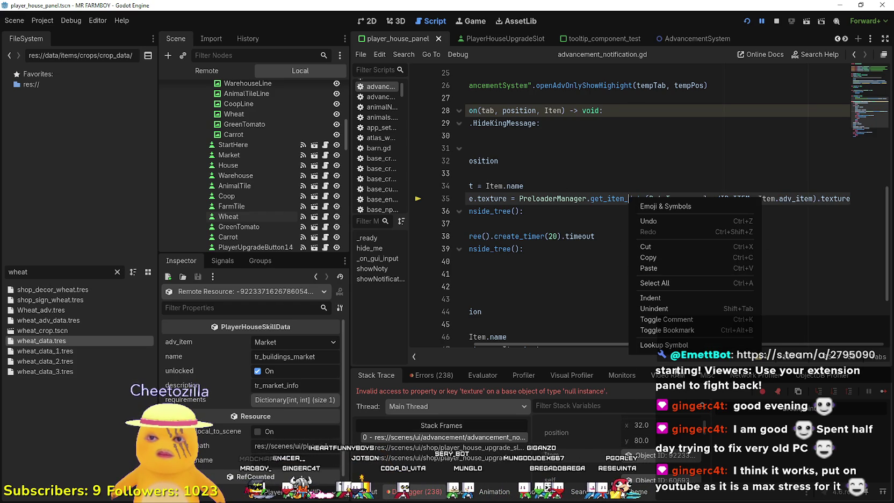
pyautogui.click(664, 290)
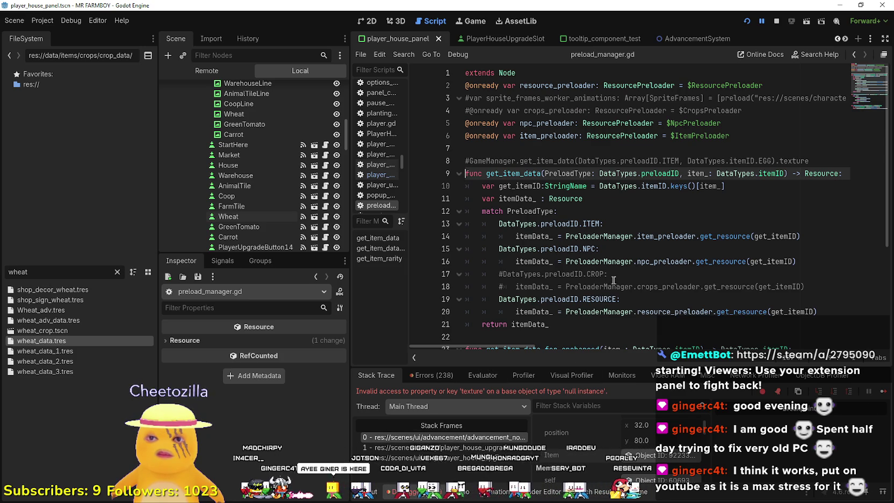
# Examine get_itemID and the DataTypes.preloadID.ITEM case in get_item_data
pyautogui.scroll(-3)
pyautogui.doubleClick(778, 198)
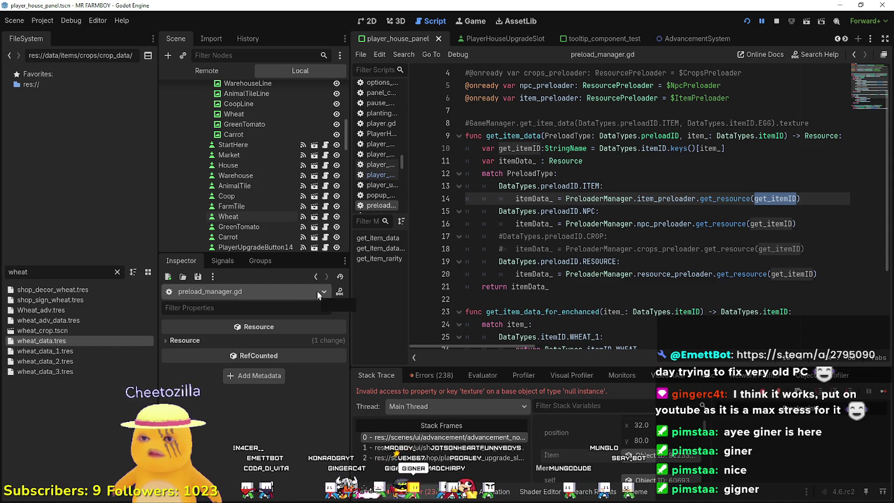
pyautogui.moveTo(600, 186); pyautogui.dragTo(499, 186)
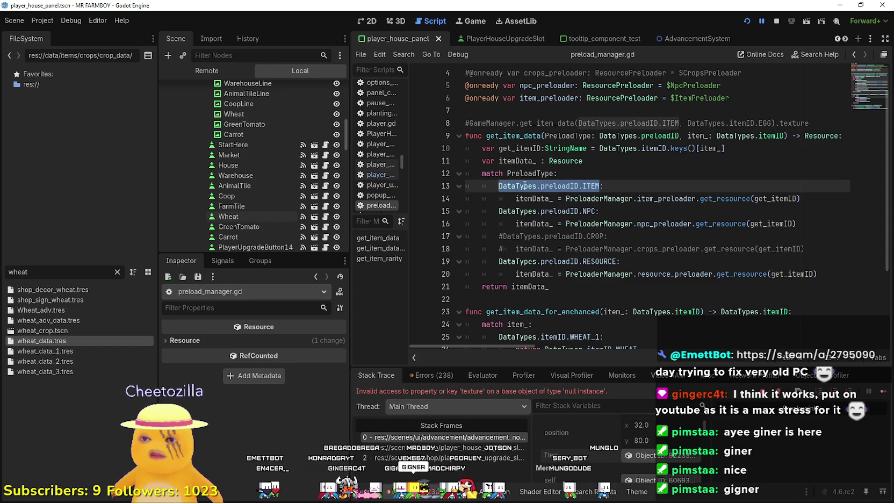
pyautogui.rightClick(523, 185)
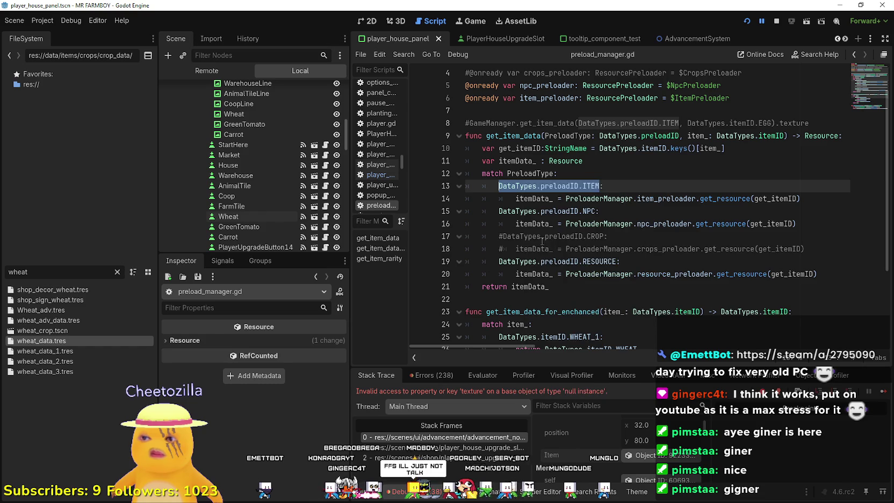
pyautogui.click(541, 237)
# Step through the stack frames back to the failing line in advancement_notification.gd
pyautogui.click(472, 439)
pyautogui.click(474, 442)
pyautogui.click(474, 439)
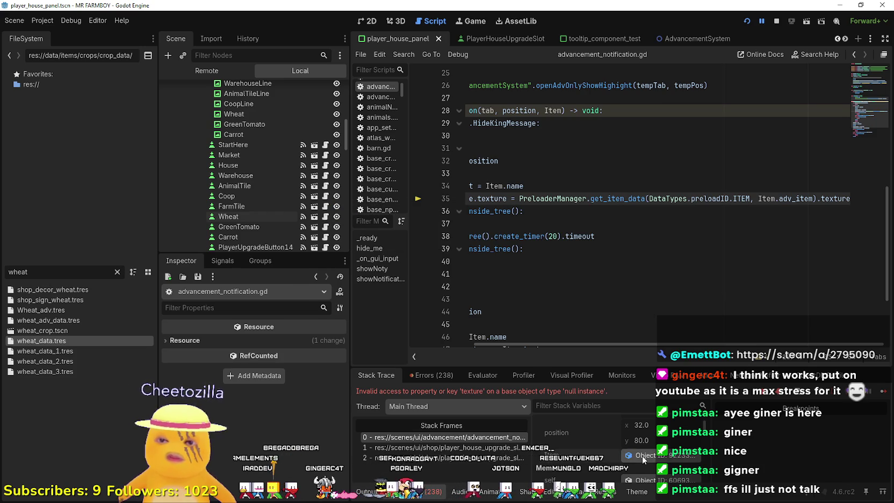
# Inspect the Item's skill data, then run a Find in Files search for ').texture'
pyautogui.click(642, 455)
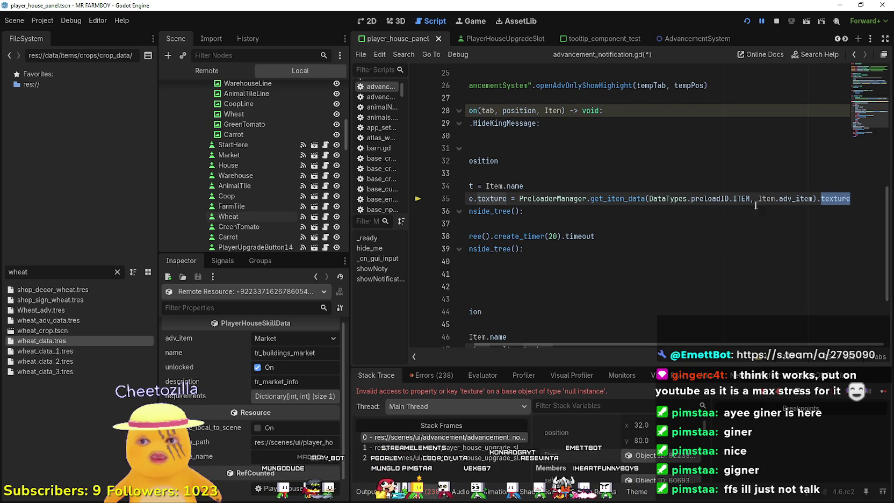
pyautogui.moveTo(851, 199); pyautogui.dragTo(813, 198)
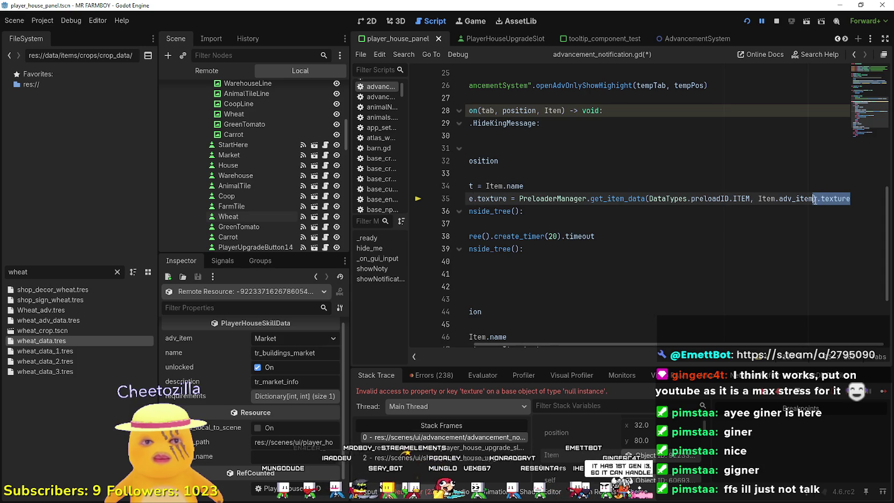
pyautogui.hotkey('ctrl', 'shift', 'f')
pyautogui.click(446, 297)
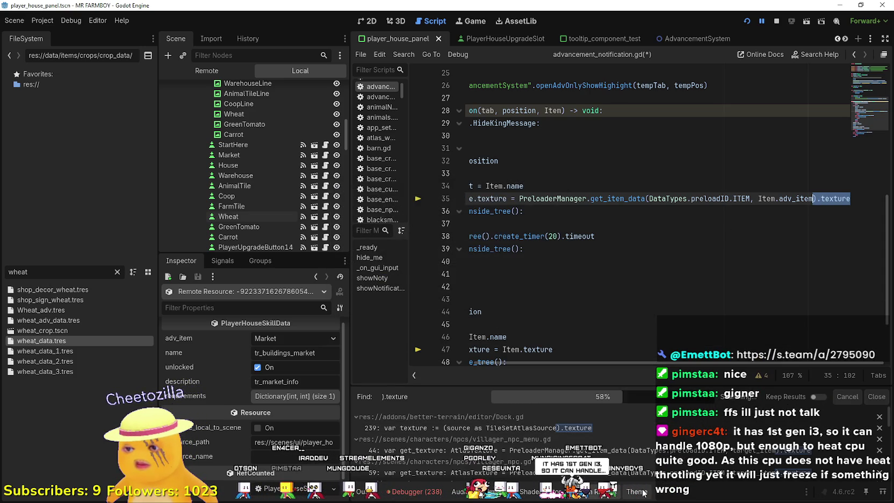
pyautogui.scroll(-3)
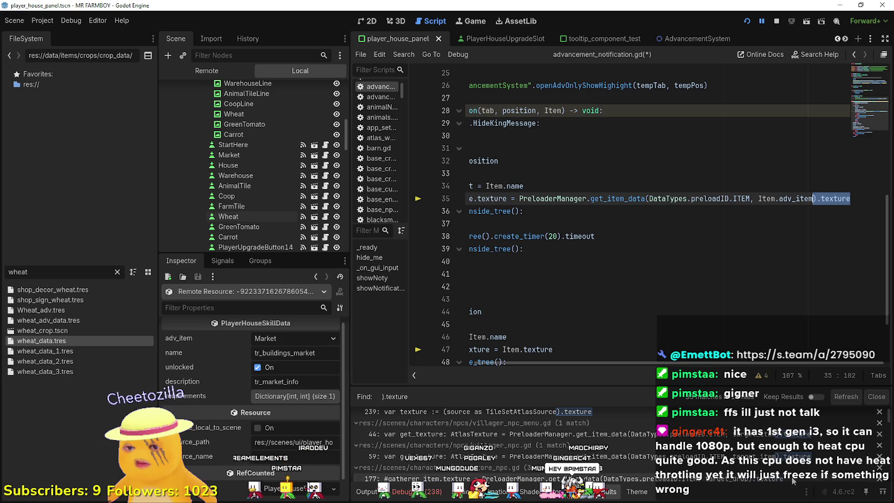
pyautogui.scroll(-3)
pyautogui.scroll(-3)
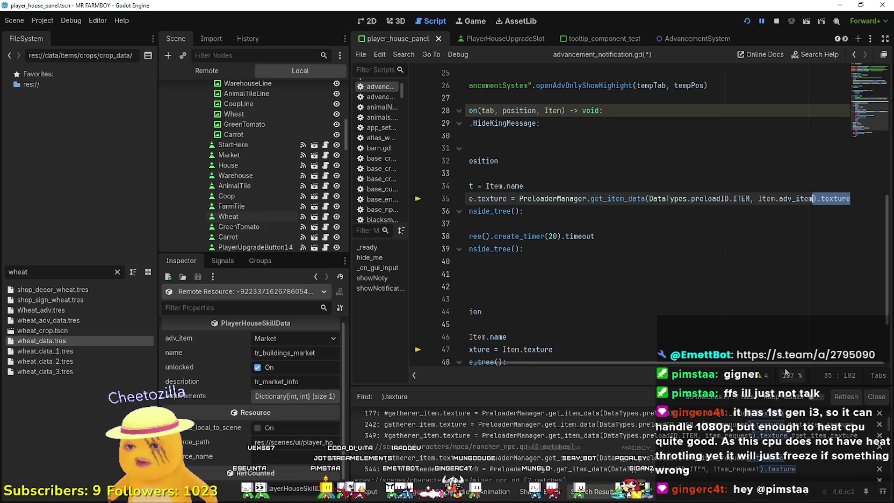
pyautogui.hscroll(-3)
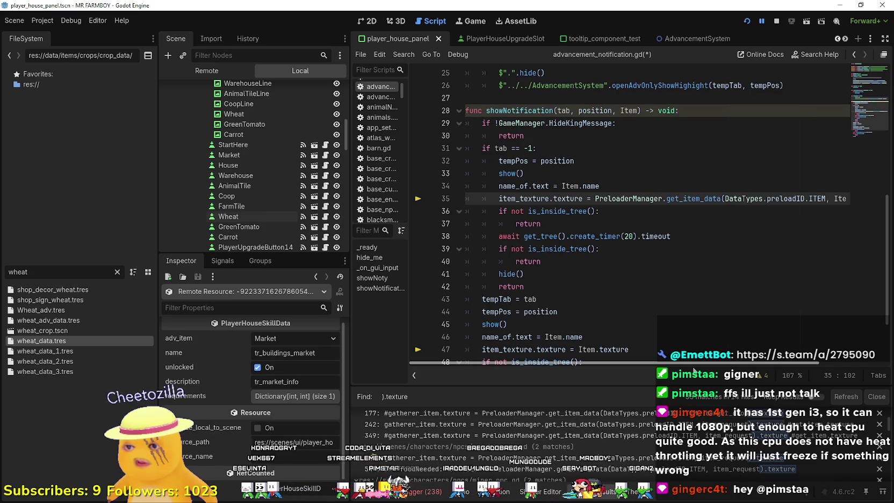
# Compare line 35's item texture access with the Item.texture usage on line 47
pyautogui.doubleClick(521, 199)
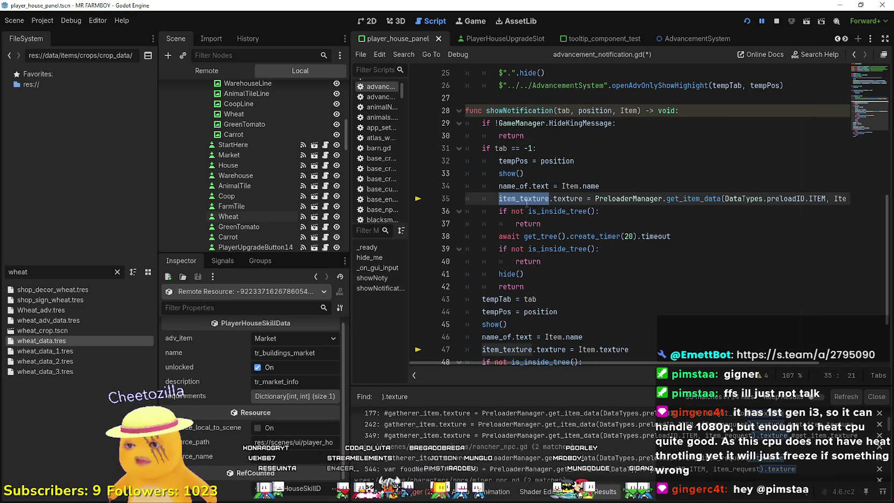
pyautogui.scroll(-3)
pyautogui.click(612, 313)
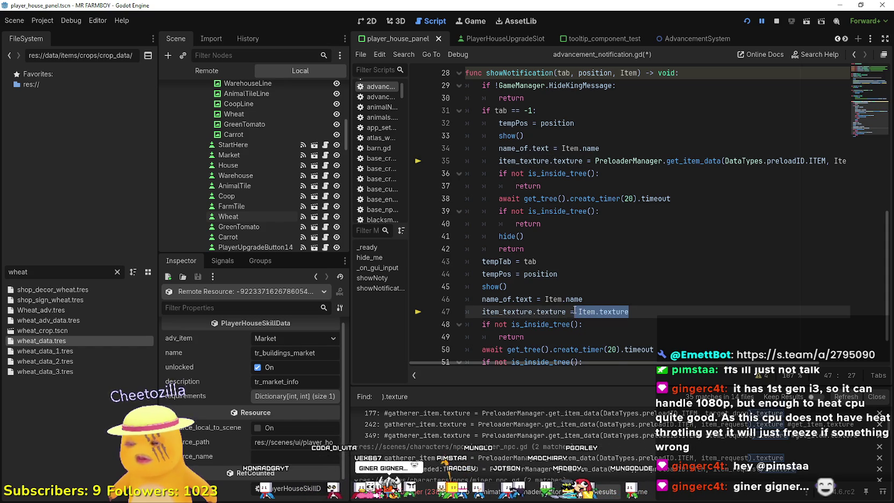
pyautogui.scroll(3)
pyautogui.moveTo(703, 362); pyautogui.dragTo(802, 355)
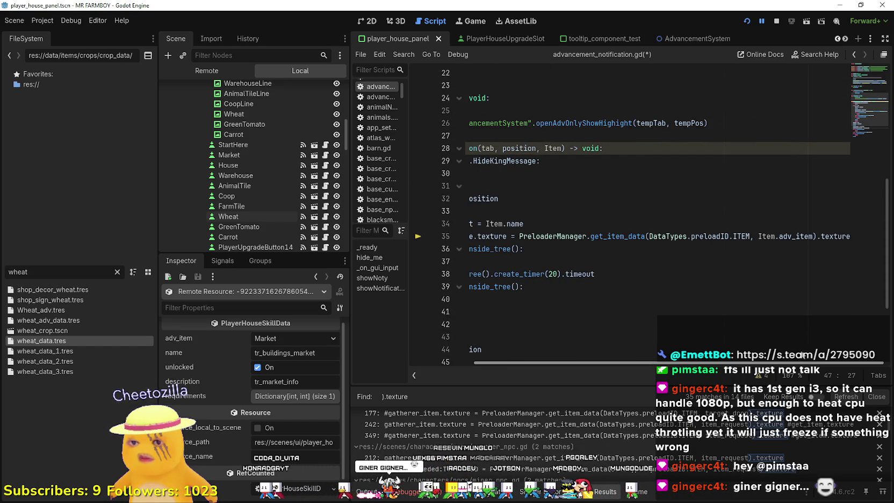
pyautogui.scroll(-3)
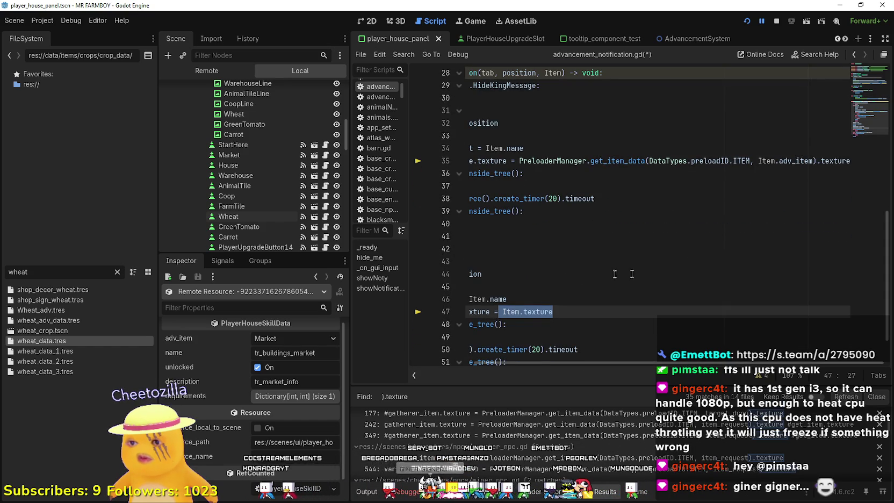
pyautogui.click(817, 161)
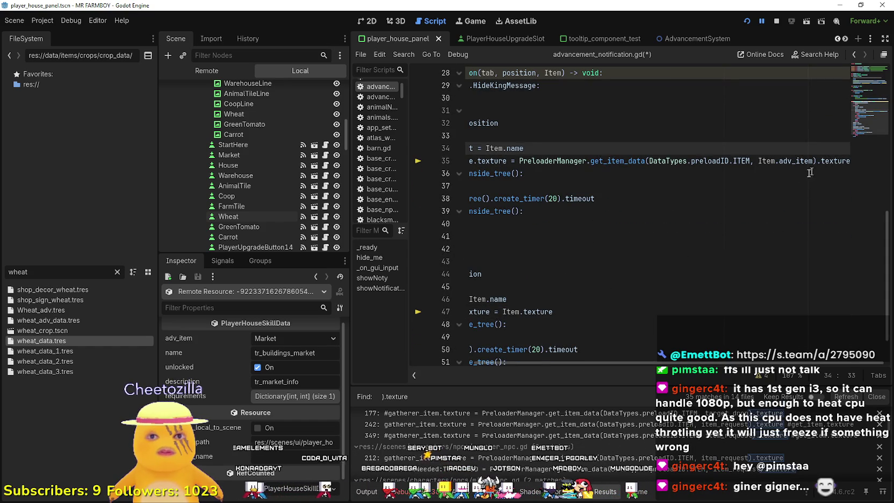
pyautogui.moveTo(791, 199); pyautogui.dragTo(467, 180)
pyautogui.moveTo(738, 161); pyautogui.dragTo(457, 155)
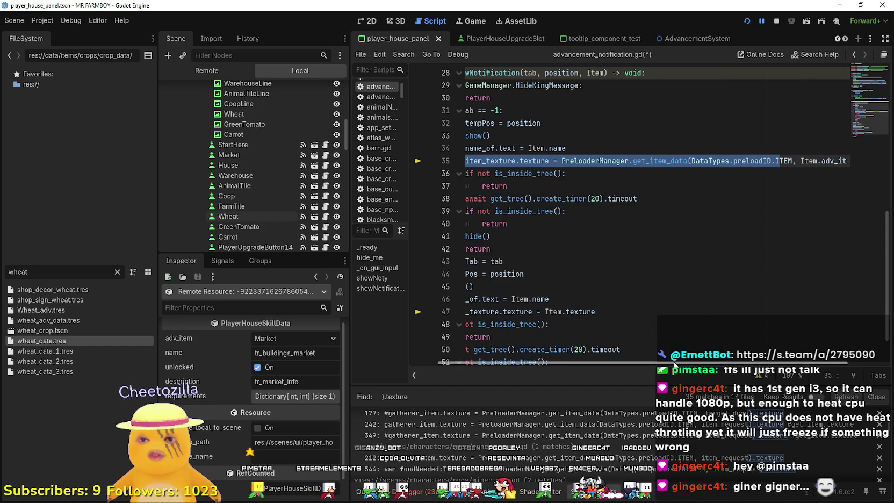
pyautogui.moveTo(675, 364); pyautogui.dragTo(714, 363)
# Make line 35 end with texture.texture, save the script, and resume the debugged game
pyautogui.click(835, 161)
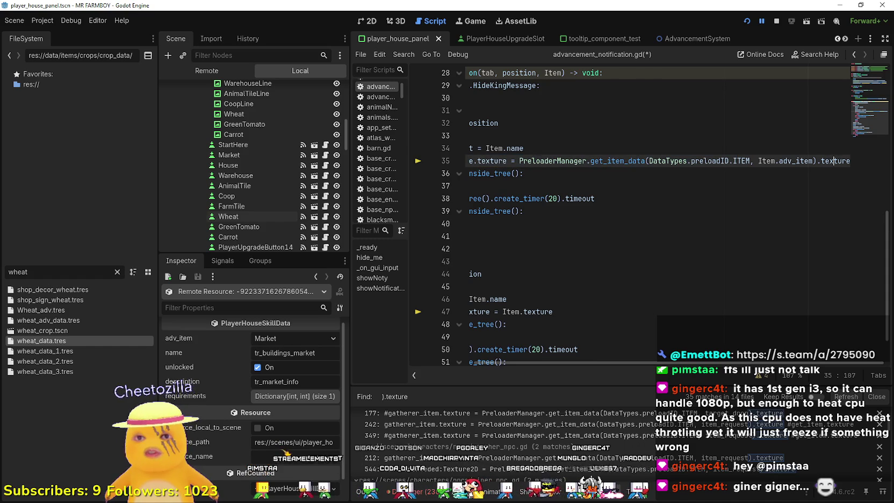
pyautogui.press('Home')
pyautogui.press('End')
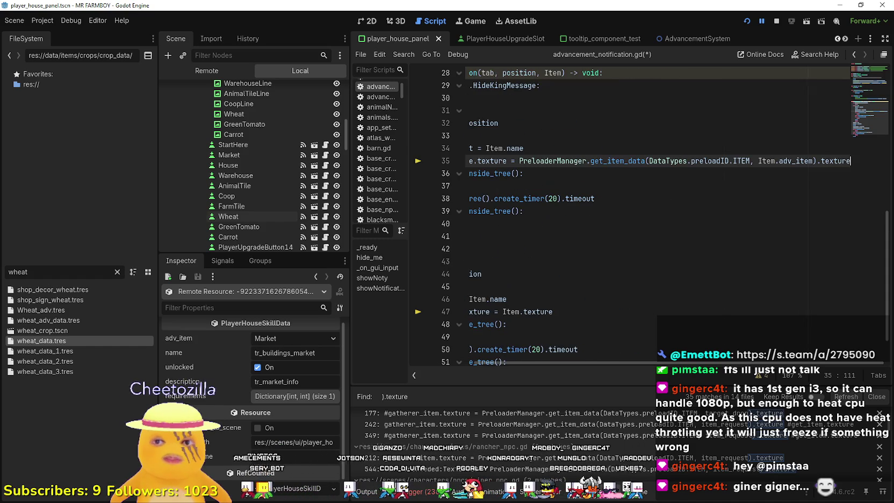
pyautogui.press('BackSpace')
pyautogui.press('BackSpace')
pyautogui.press('BackSpace')
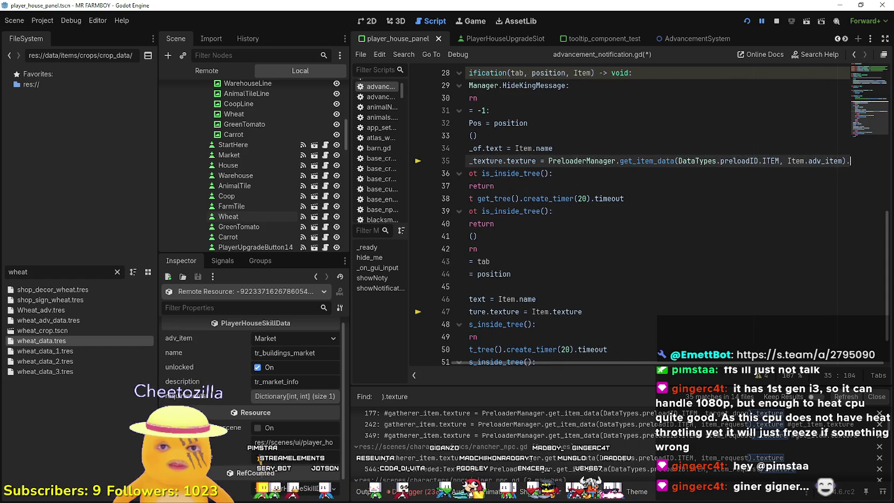
pyautogui.write('texture.texture')
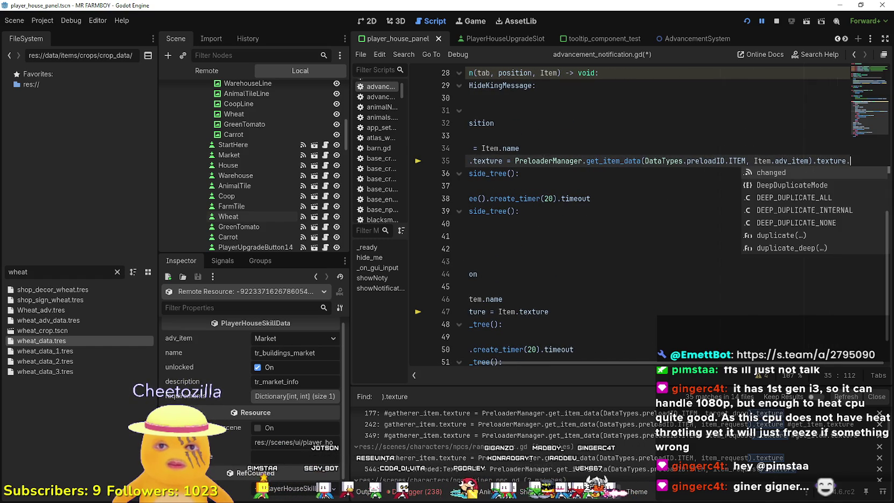
pyautogui.hotkey('ctrl', 's')
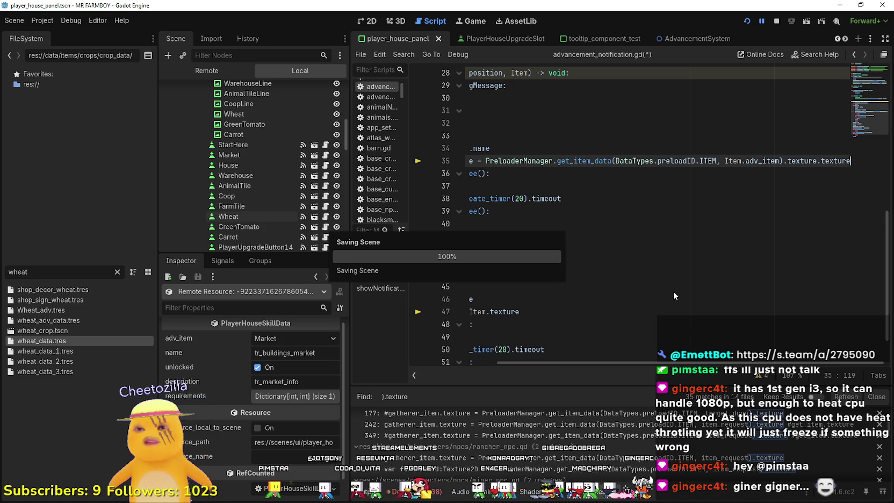
pyautogui.click(650, 200)
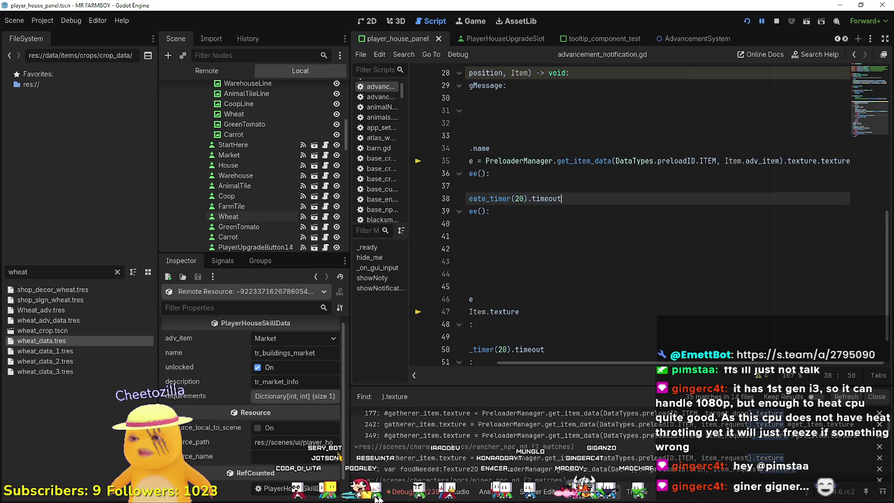
pyautogui.press('F12')
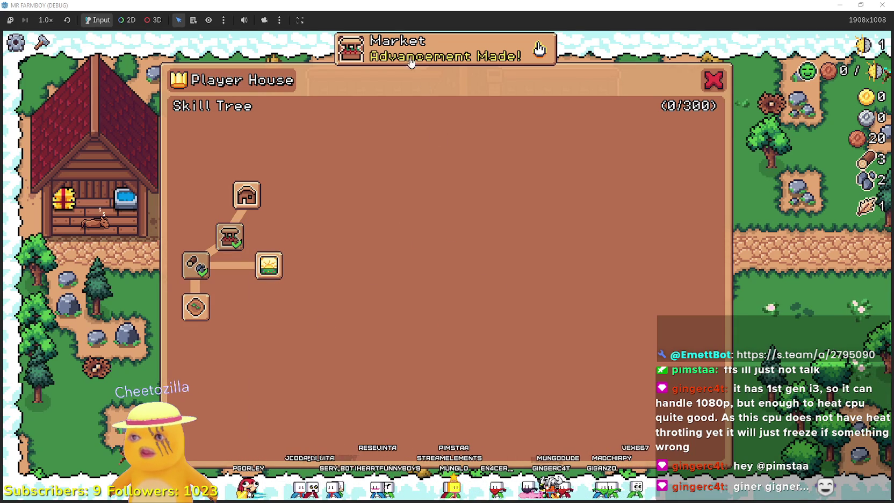
# Dismiss the Market notification, resume, and unlock Farm Tile in the reopened Player House tree
pyautogui.click(714, 81)
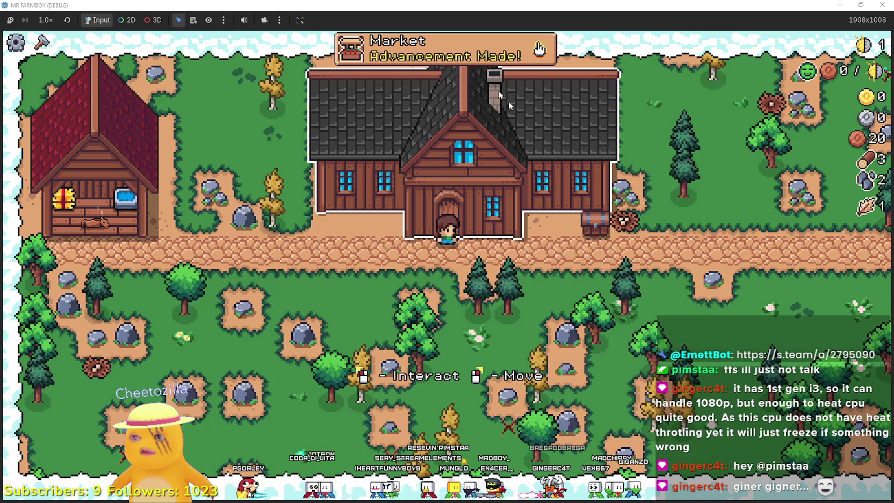
pyautogui.click(537, 53)
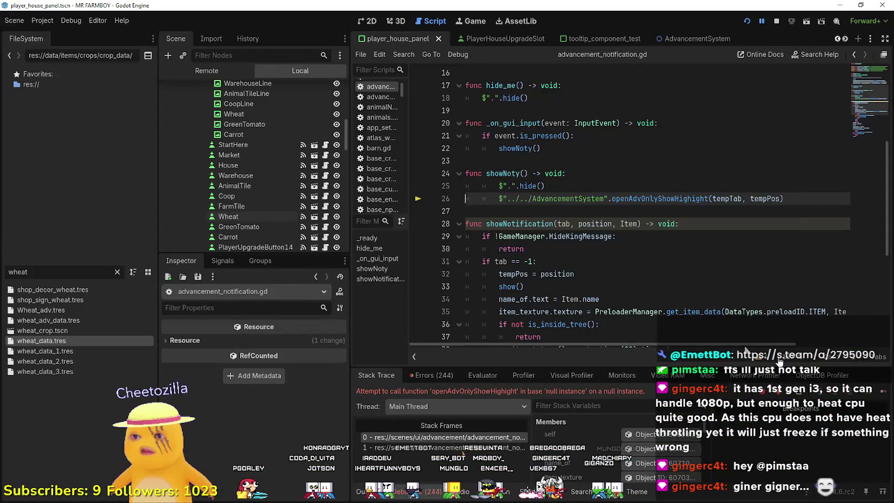
pyautogui.press('F12')
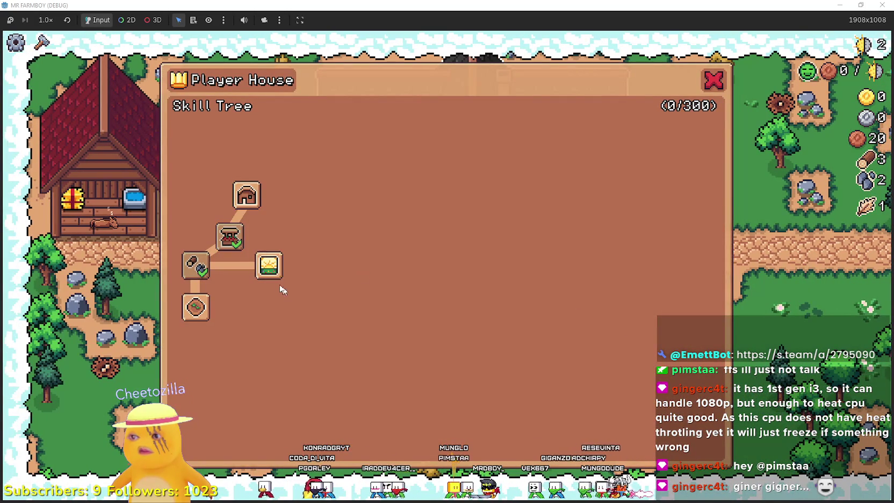
pyautogui.press('Escape')
pyautogui.press('e')
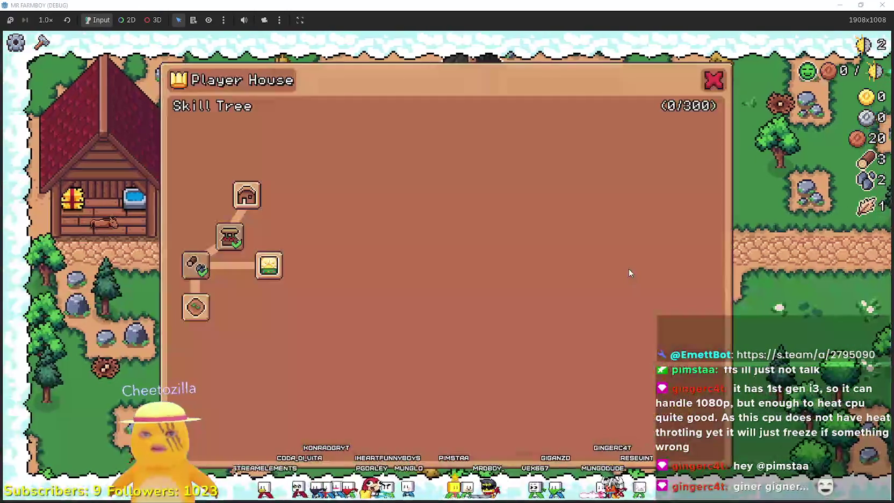
pyautogui.click(195, 306)
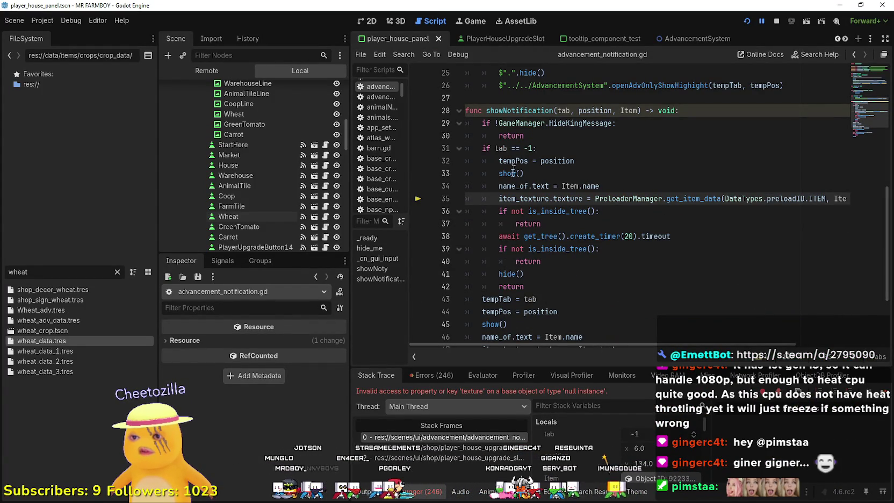
# Delete the extra trailing texture word from line 35 and save the script
pyautogui.doubleClick(524, 197)
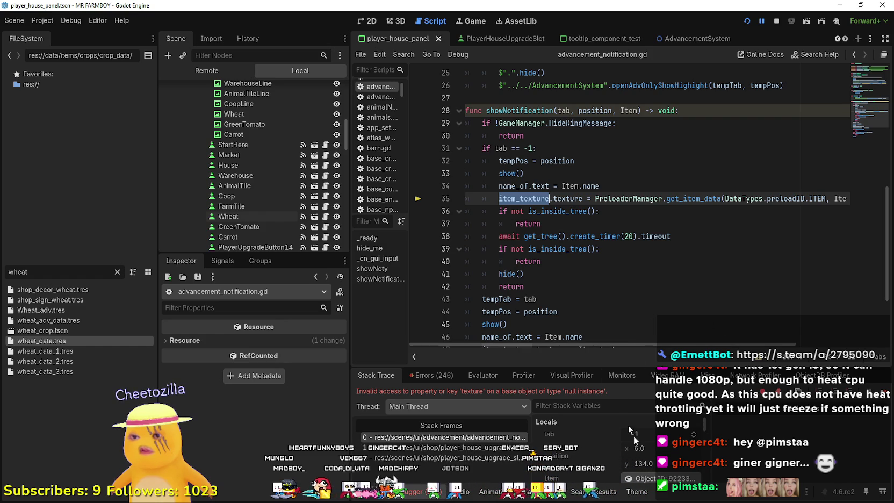
pyautogui.moveTo(669, 344); pyautogui.dragTo(756, 344)
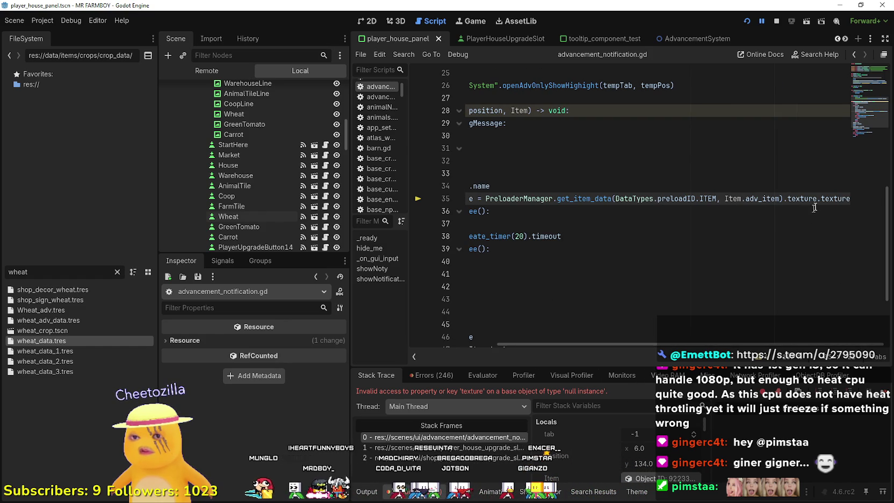
pyautogui.doubleClick(833, 198)
pyautogui.press('BackSpace')
pyautogui.press('BackSpace')
pyautogui.hotkey('ctrl', 's')
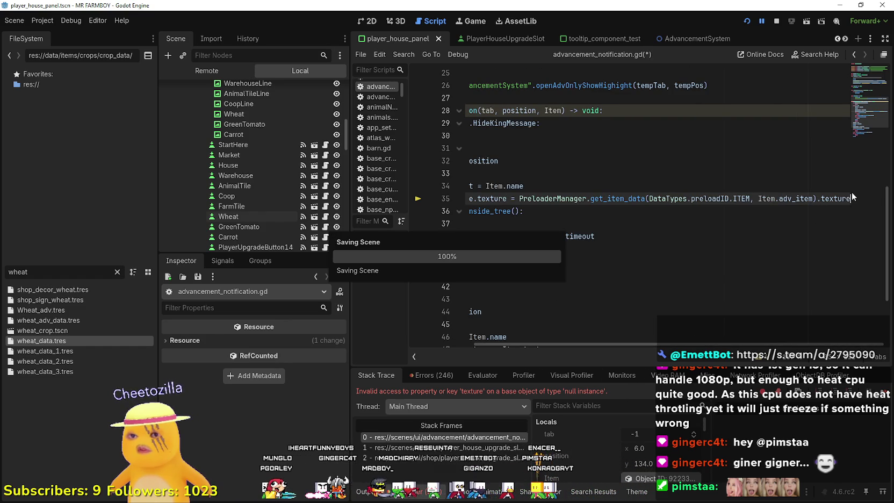
# Resume the game to test the fix, then list the Debugger's logged errors
pyautogui.press('F12')
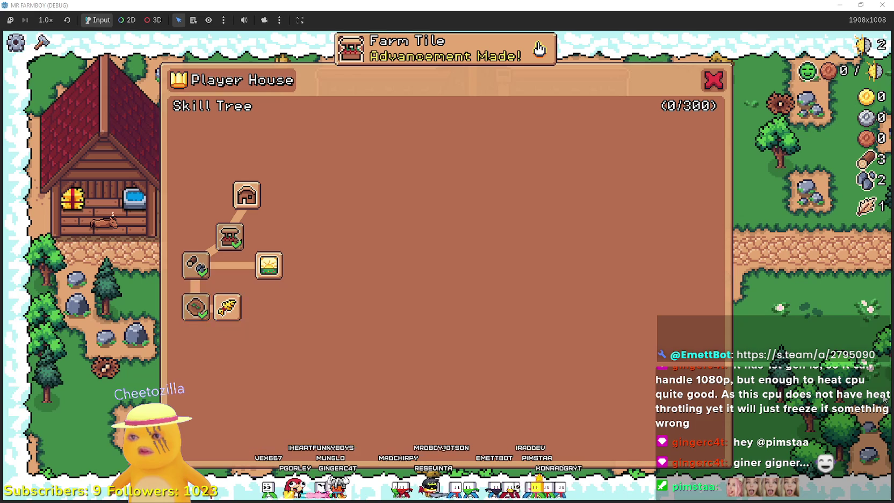
pyautogui.hotkey('alt', 'Tab')
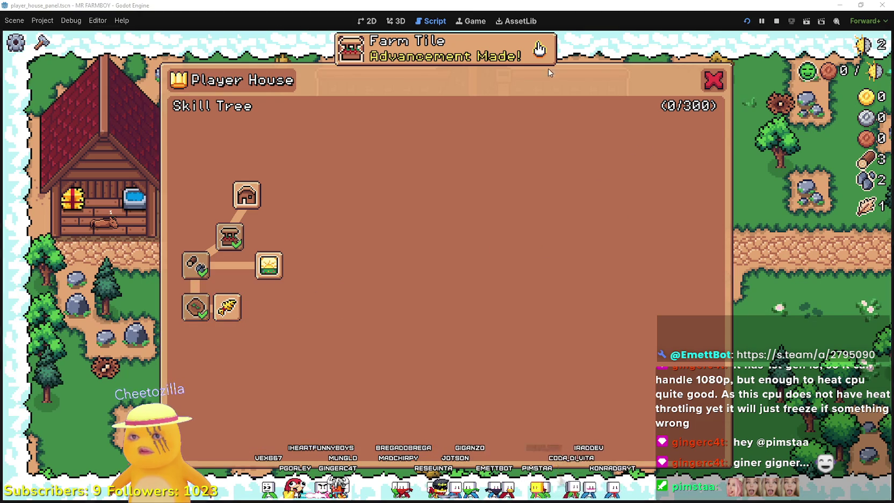
pyautogui.click(435, 378)
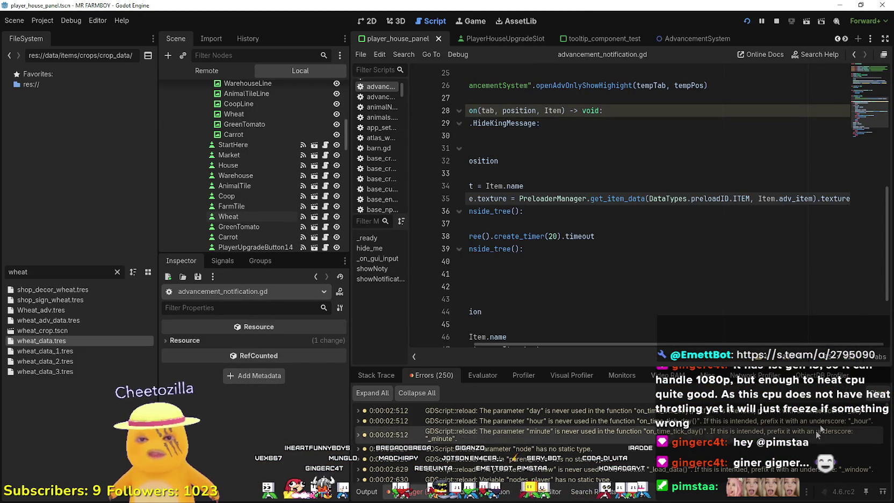
# Scroll through the logged errors, then stop the running MR FARMBOY game
pyautogui.scroll(-3)
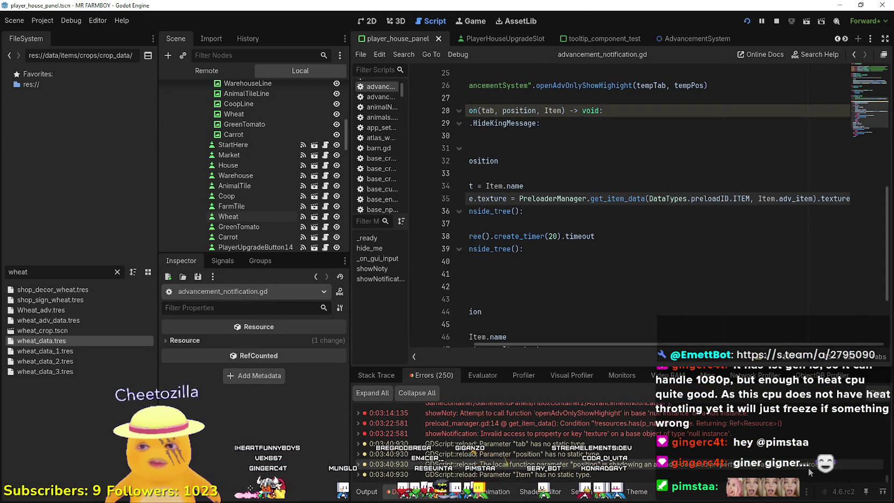
pyautogui.scroll(3)
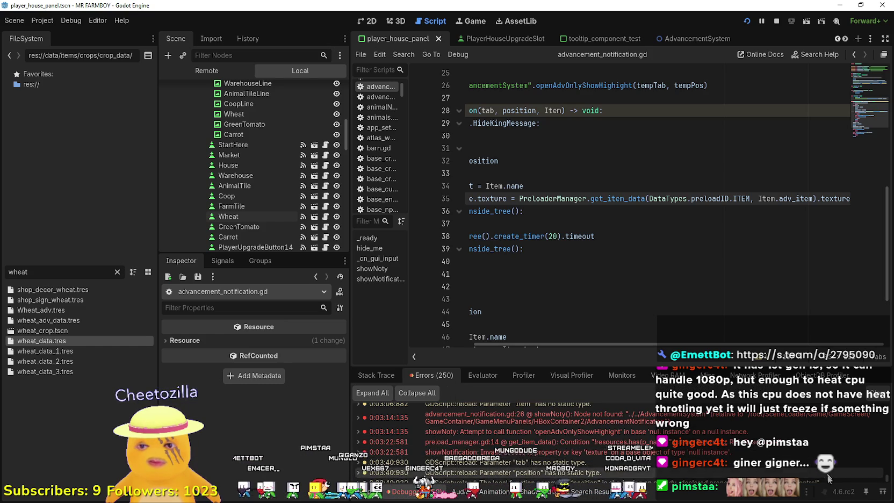
pyautogui.scroll(3)
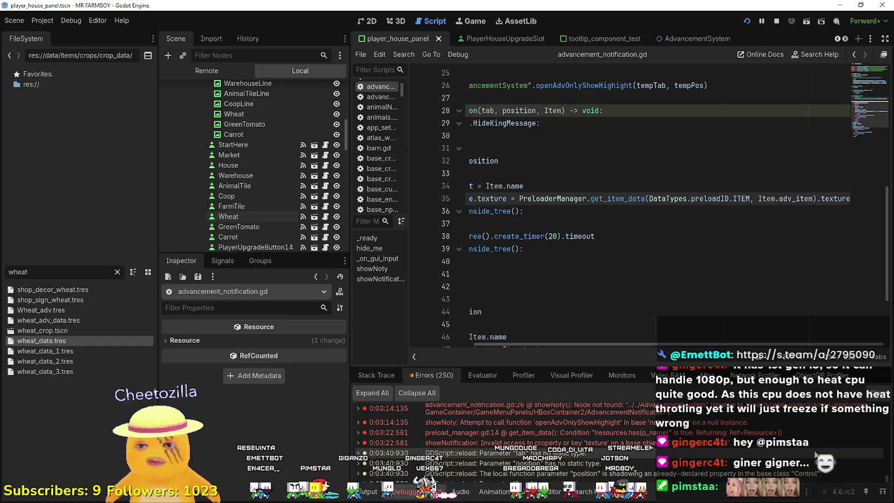
pyautogui.click(768, 236)
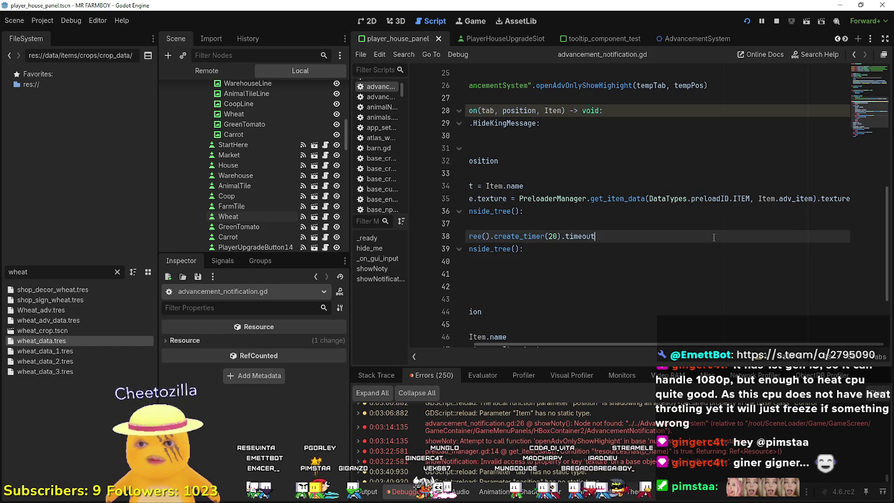
pyautogui.click(778, 21)
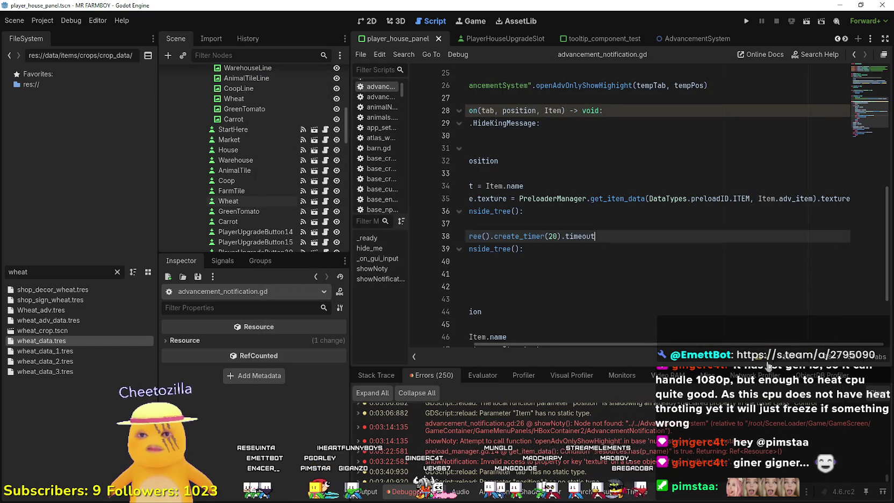
pyautogui.hscroll(-3)
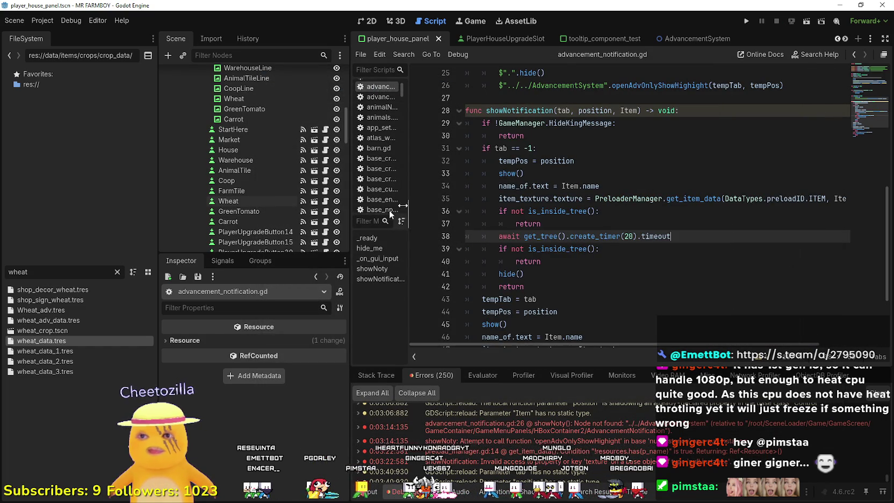
# Widen the script editor past the dock splitter and run the project again
pyautogui.moveTo(342, 229); pyautogui.dragTo(254, 230)
pyautogui.moveTo(412, 200); pyautogui.dragTo(461, 208)
pyautogui.scroll(-3)
pyautogui.scroll(3)
pyautogui.click(634, 283)
pyautogui.click(475, 157)
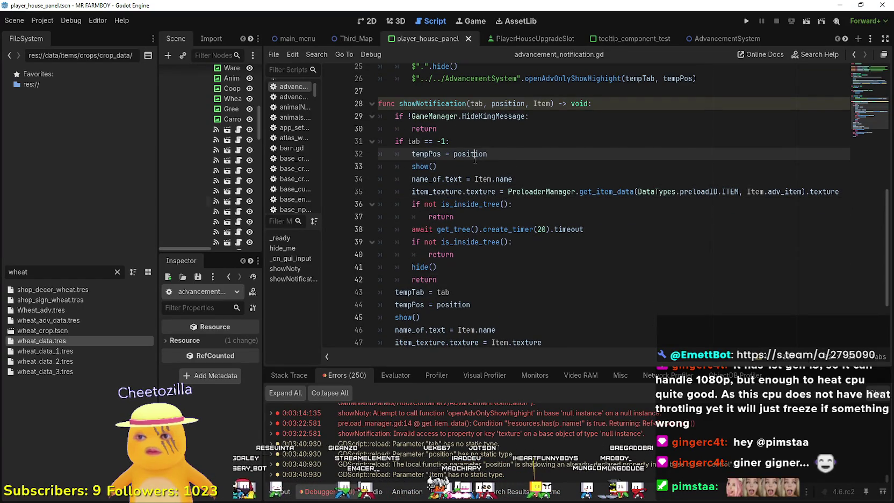
pyautogui.click(747, 21)
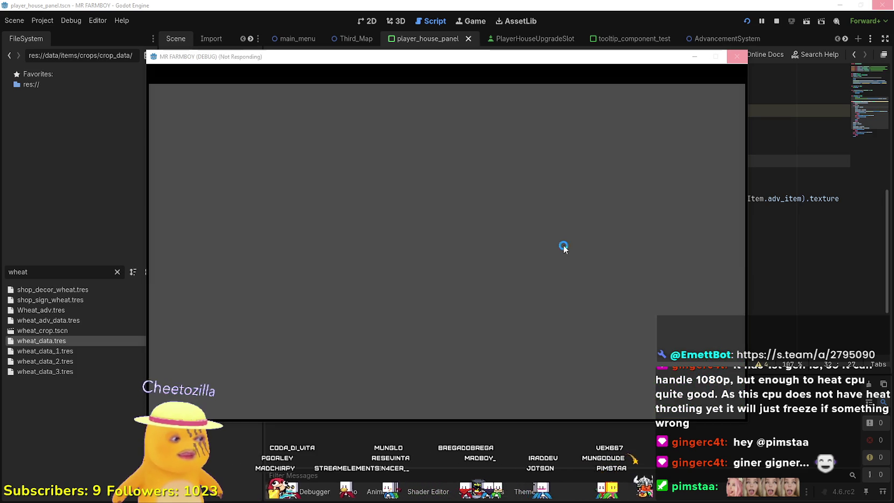
# Create a new save game, close the intro letter, and enlarge the game window
pyautogui.click(453, 219)
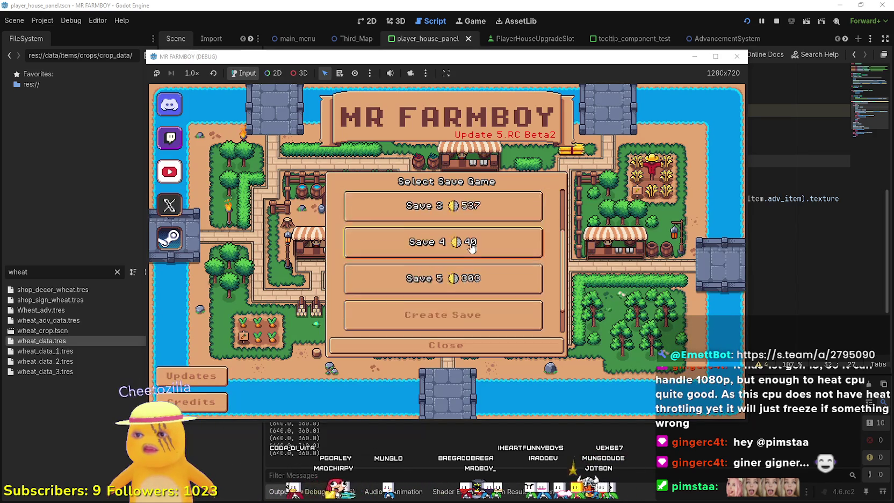
pyautogui.click(434, 277)
pyautogui.click(430, 341)
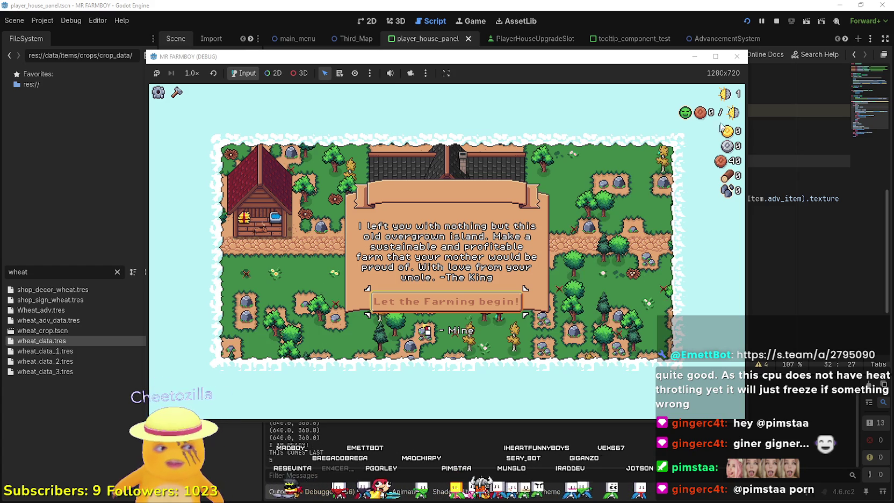
pyautogui.moveTo(723, 111)
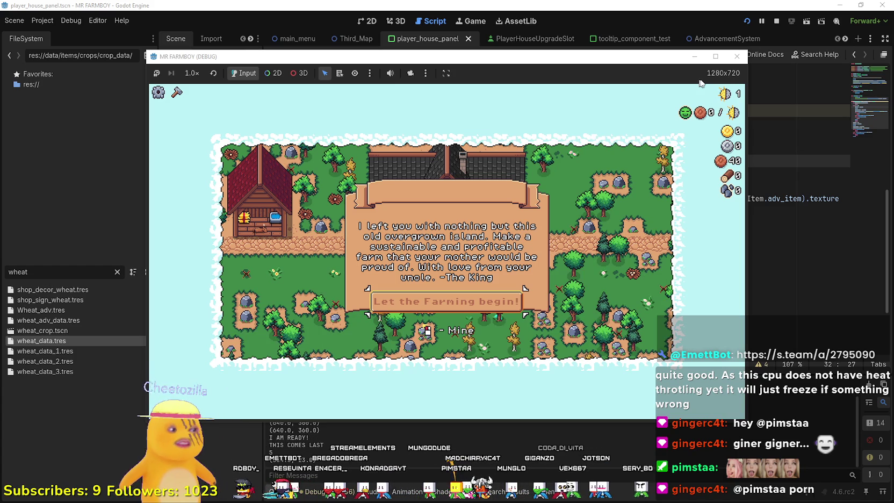
pyautogui.click(493, 300)
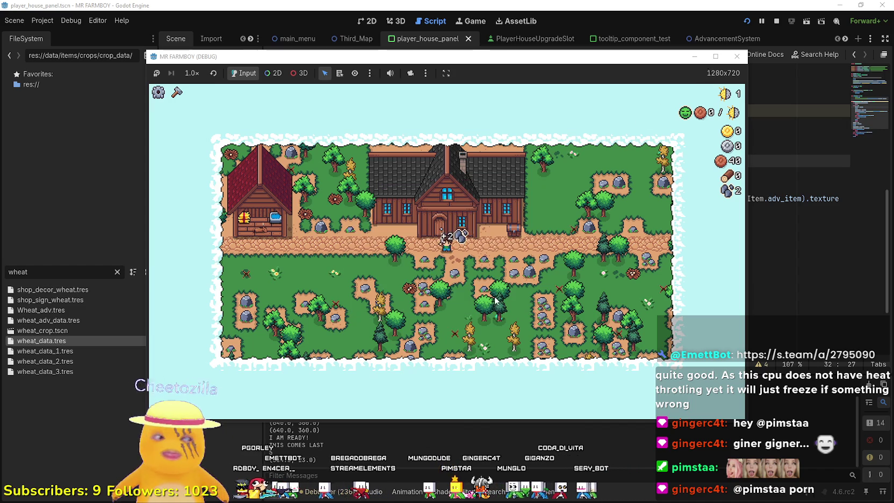
pyautogui.click(712, 57)
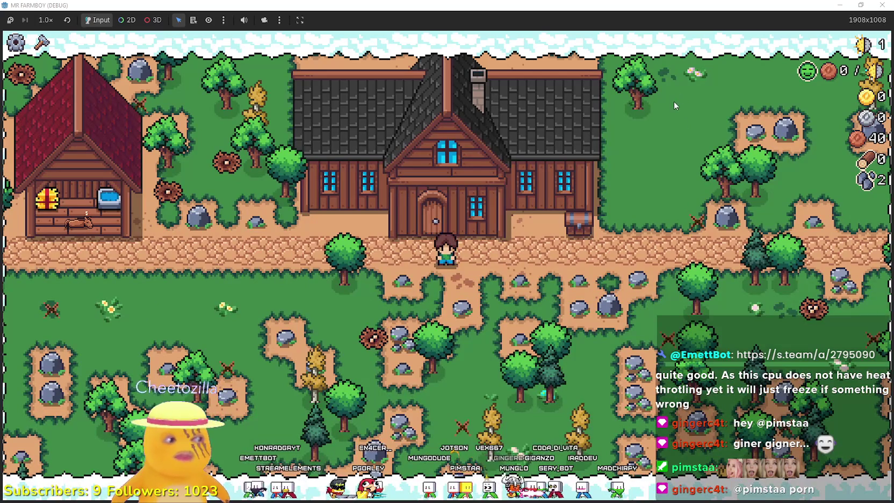
# Mine a rock for stone and break a tree stump for wood
pyautogui.press('s')
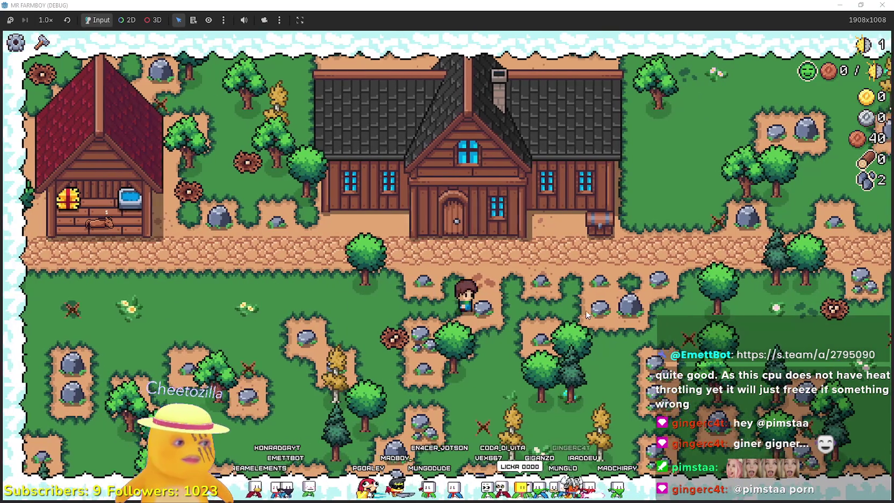
pyautogui.click(586, 307)
pyautogui.press('s')
pyautogui.press('a')
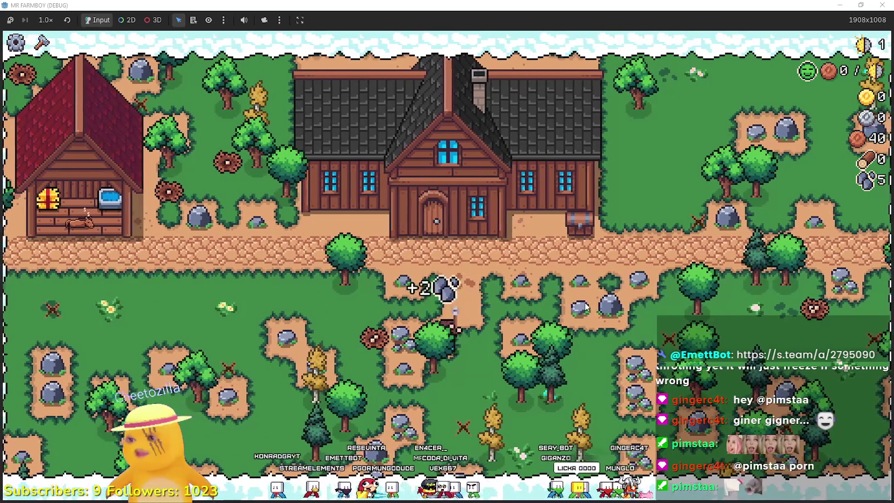
pyautogui.press('a')
# Walk the farmer back to the farmhouse door and open the Player House skill tree
pyautogui.press('w')
pyautogui.press('d')
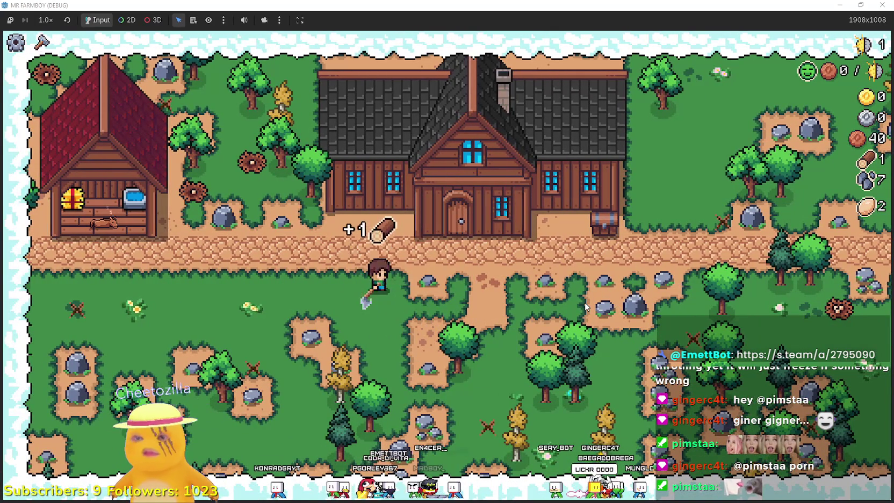
pyautogui.press('d')
pyautogui.press('s')
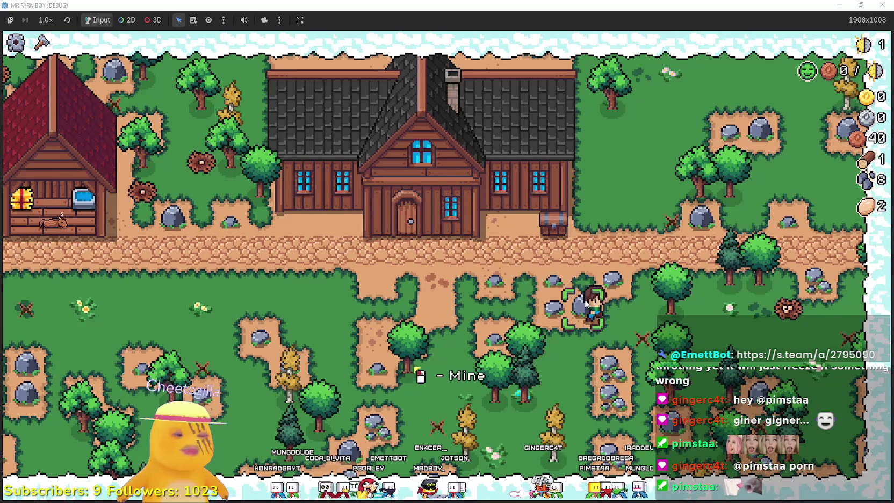
pyautogui.press('c')
pyautogui.press('a')
pyautogui.press('c')
pyautogui.press('w')
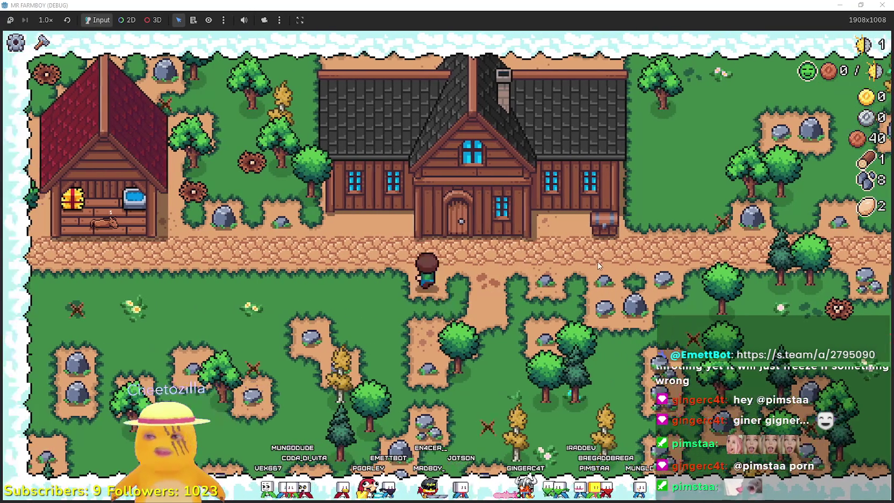
pyautogui.click(529, 318)
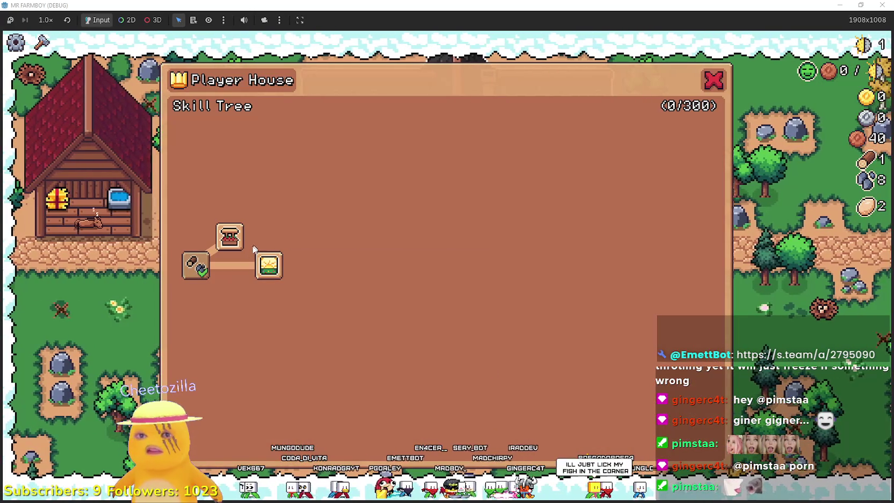
# Unlock the Market upgrade, inspect the passed Item in the Stack Trace locals, and continue
pyautogui.click(239, 237)
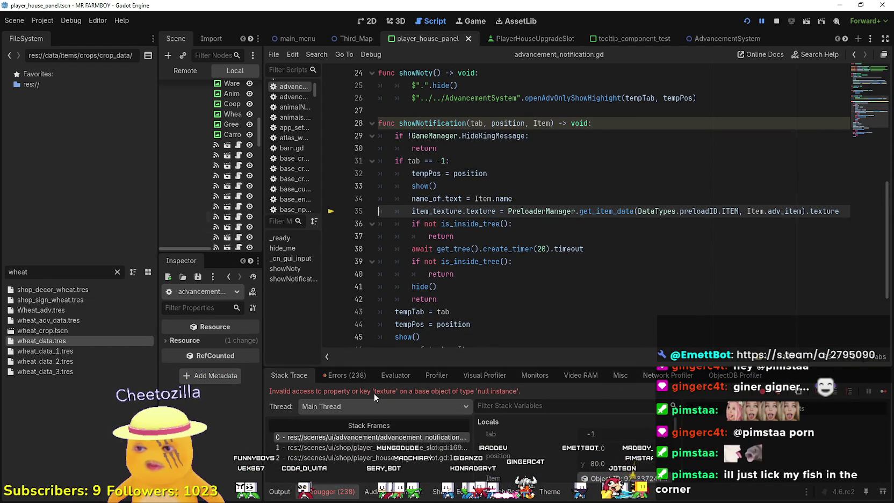
pyautogui.press('F12')
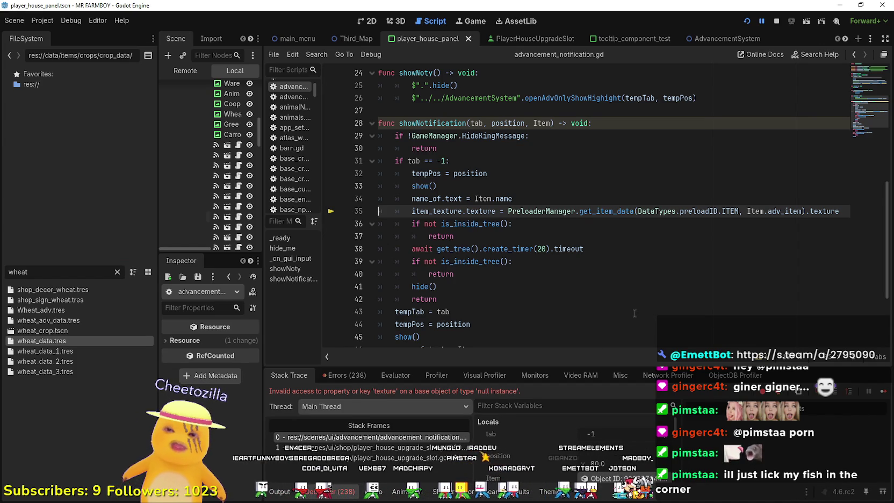
pyautogui.scroll(-3)
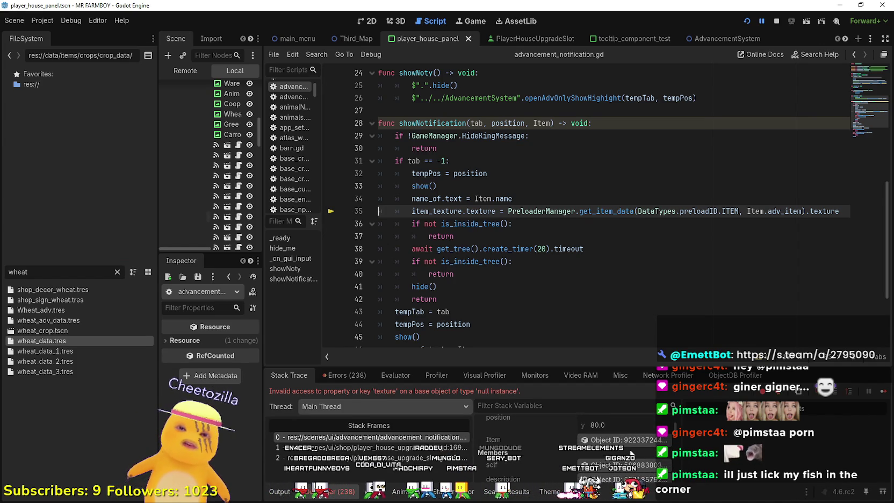
pyautogui.click(633, 444)
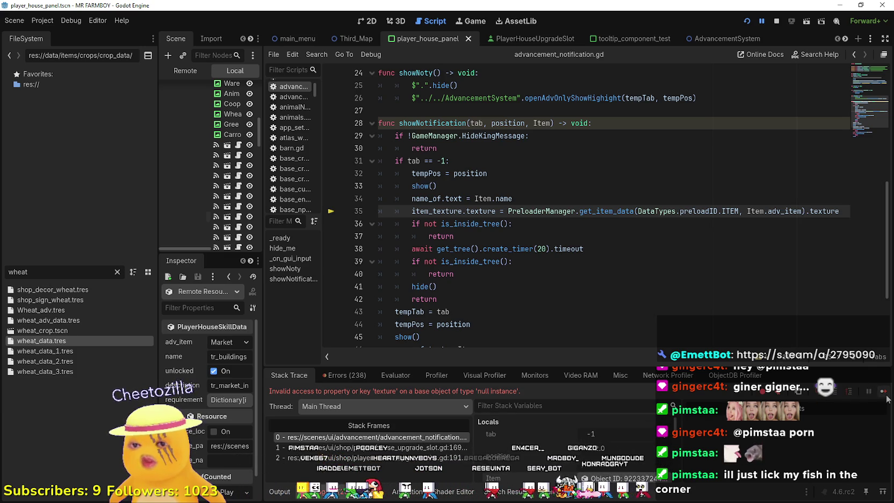
pyautogui.press('F12')
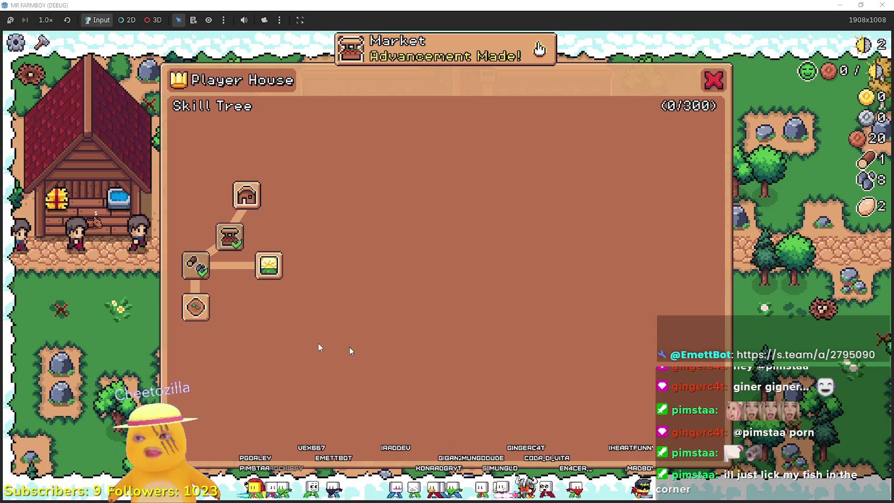
# Unlock the Farm Tile upgrade, resume after the error, and review line 35's .texture access
pyautogui.click(195, 306)
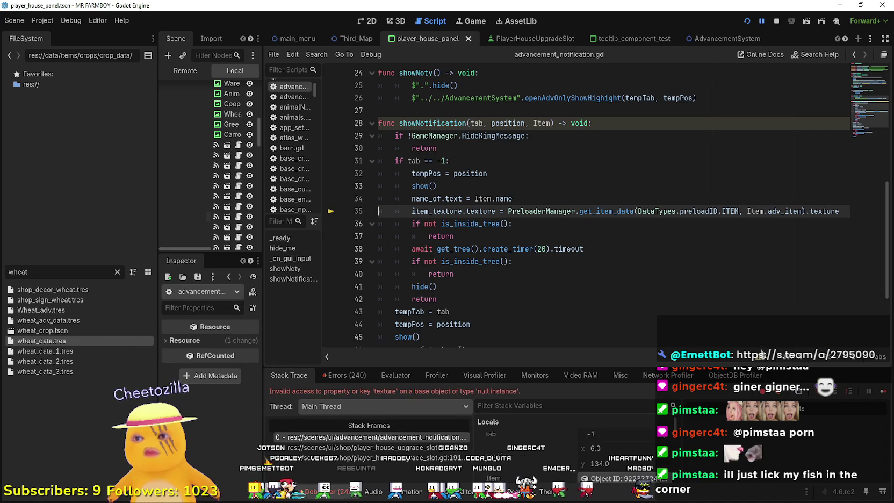
pyautogui.click(883, 393)
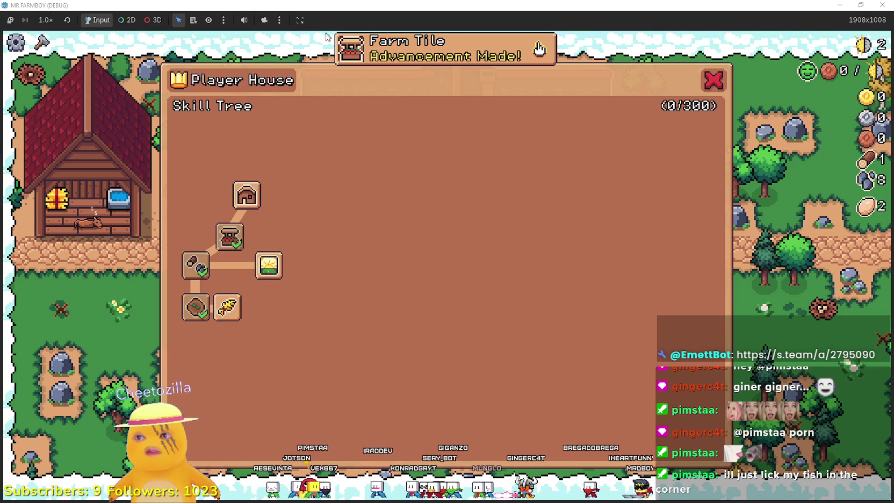
pyautogui.hotkey('alt', 'Tab')
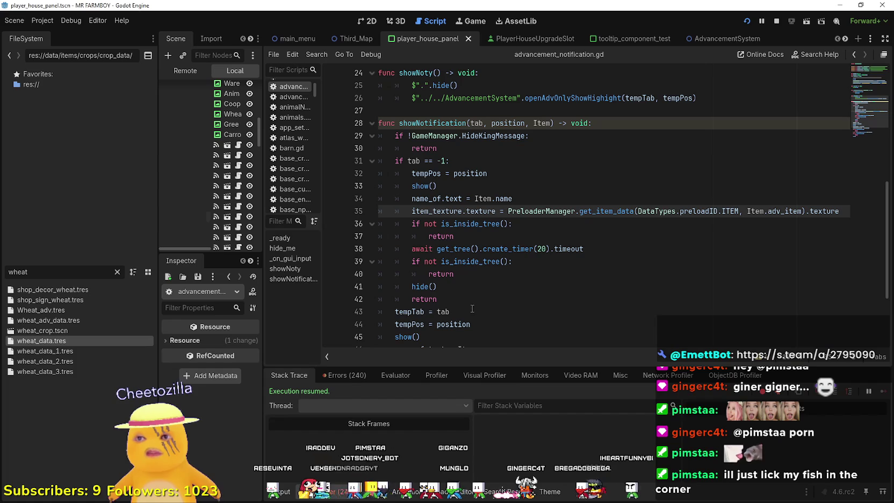
pyautogui.moveTo(805, 211); pyautogui.dragTo(840, 212)
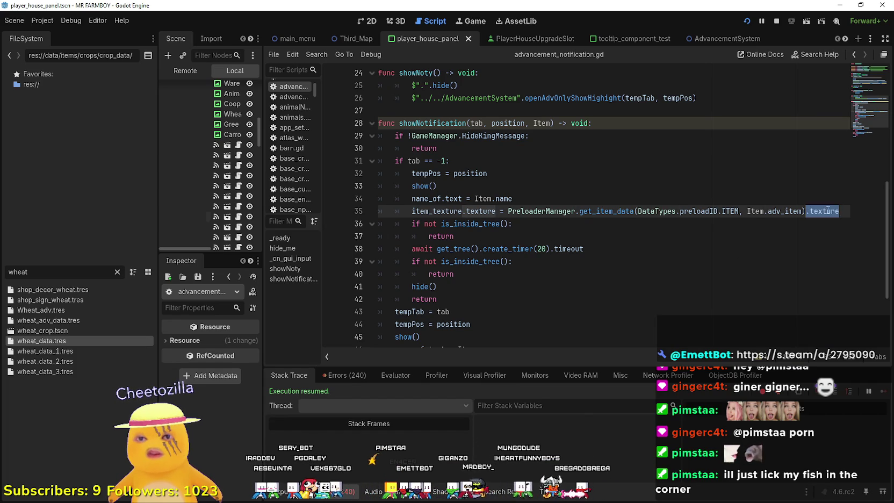
pyautogui.click(786, 213)
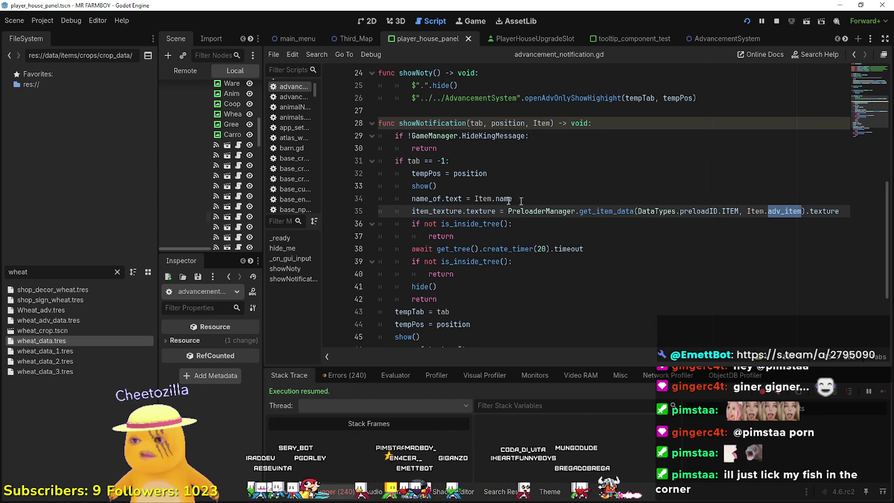
# Check the Market node's Data adv_item in the Inspector
pyautogui.moveTo(262, 164); pyautogui.dragTo(335, 166)
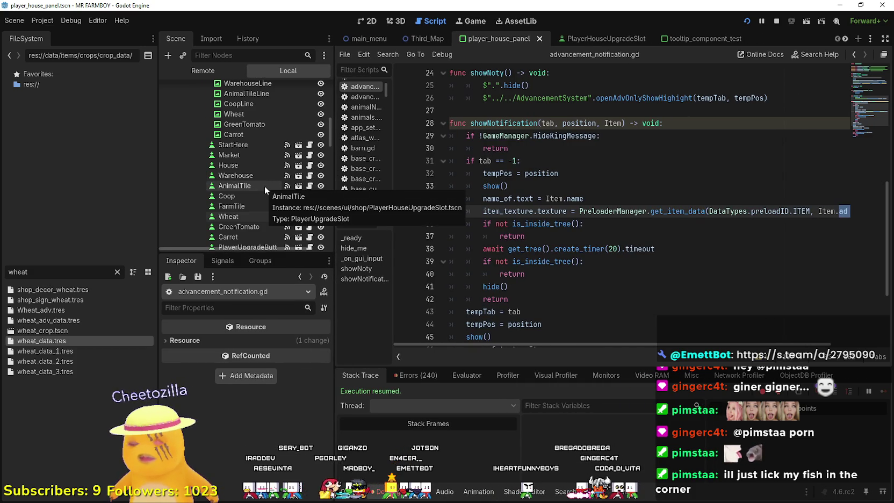
pyautogui.click(247, 155)
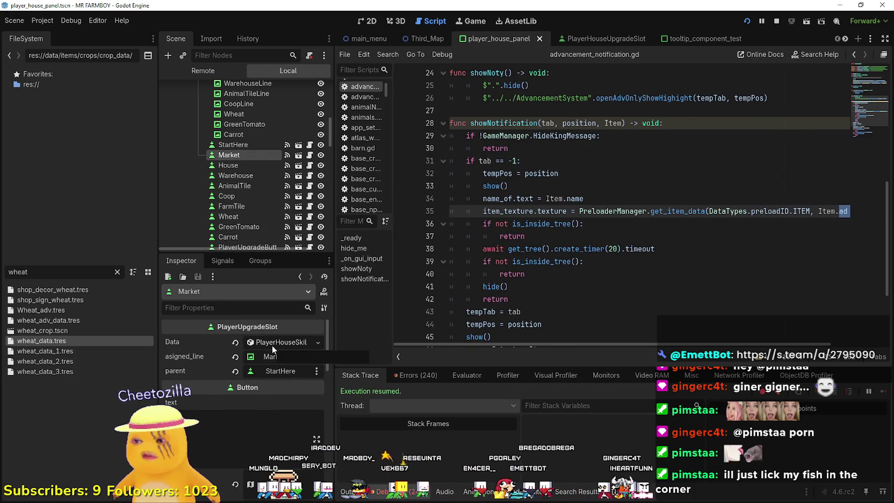
pyautogui.click(275, 347)
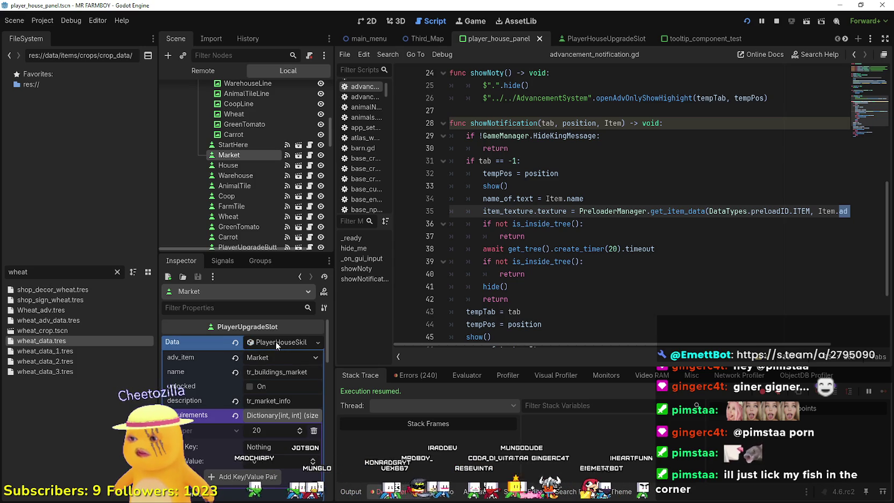
pyautogui.click(276, 342)
# Look up the get_item_data symbol from line 35 to open its definition
pyautogui.moveTo(793, 211); pyautogui.dragTo(891, 207)
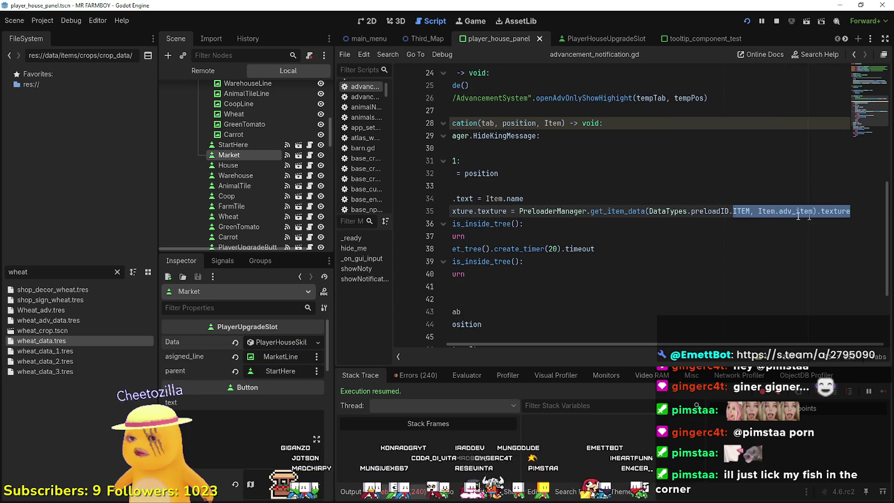
pyautogui.click(789, 212)
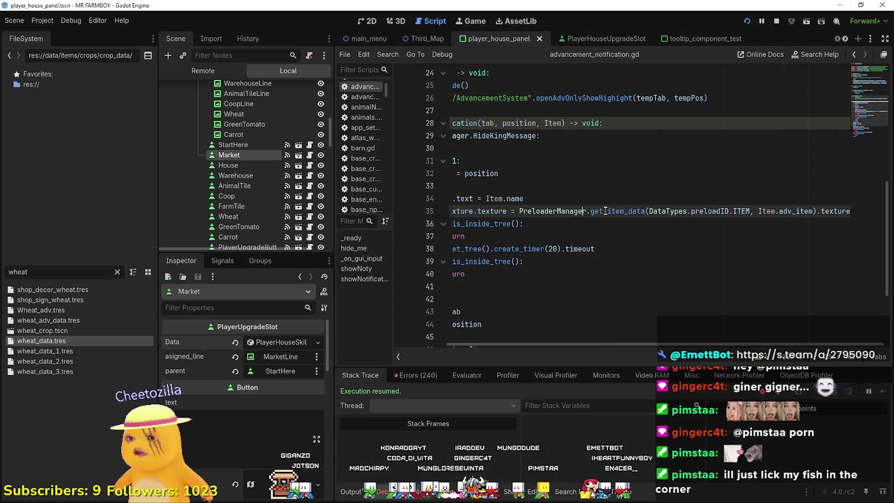
pyautogui.rightClick(605, 212)
pyautogui.click(636, 359)
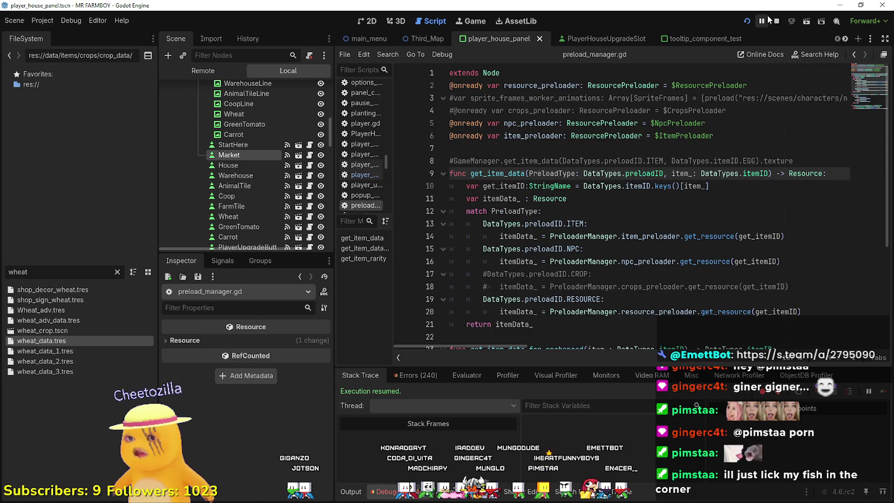
# Stop the game, add print(get_itemID) as line 11 of get_item_data, and rerun with F5
pyautogui.click(776, 20)
pyautogui.click(619, 246)
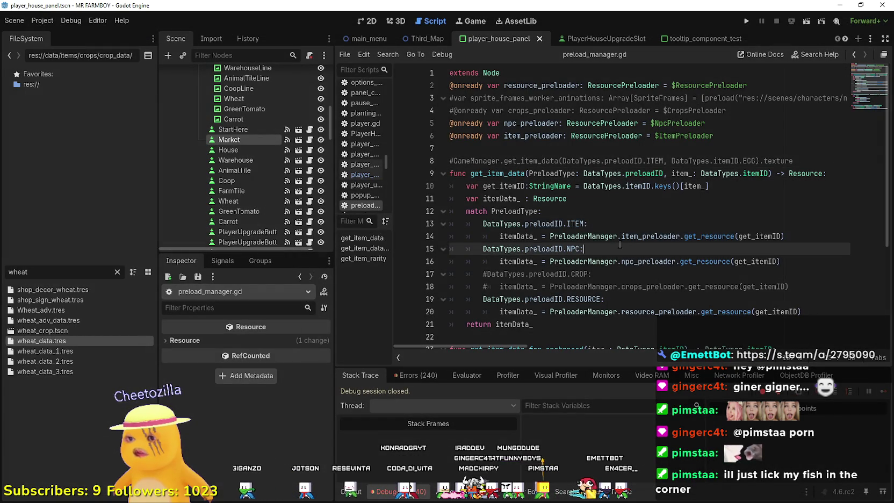
pyautogui.click(787, 228)
pyautogui.click(728, 185)
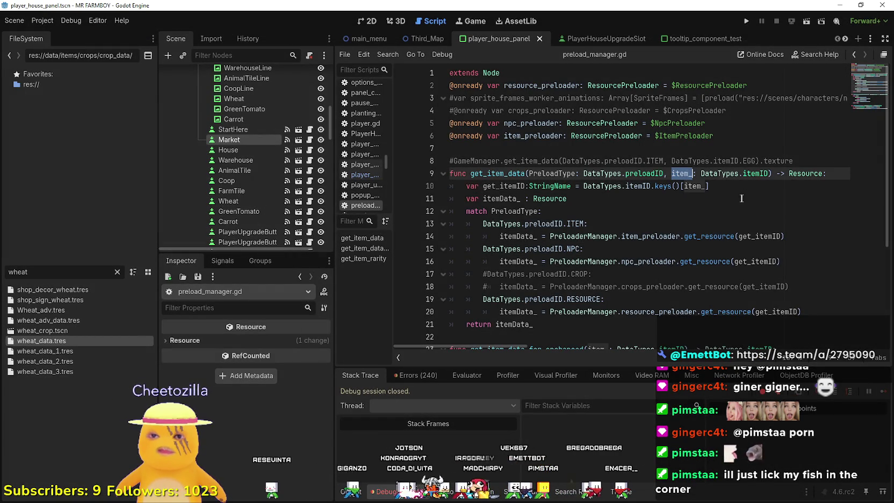
pyautogui.press('Return')
pyautogui.write('p[')
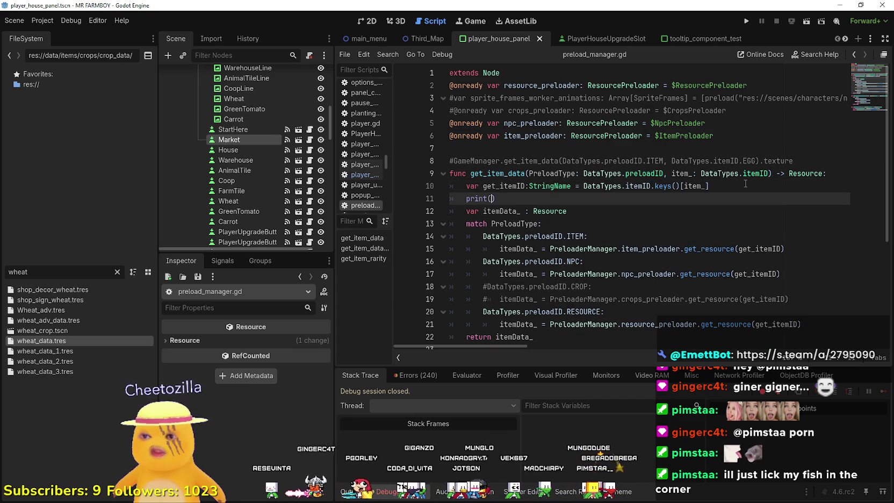
pyautogui.doubleClick(504, 186)
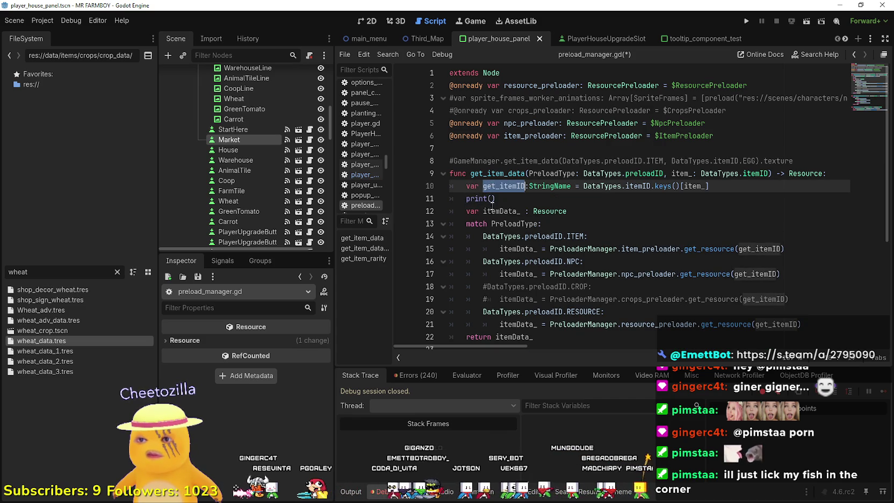
pyautogui.click(493, 198)
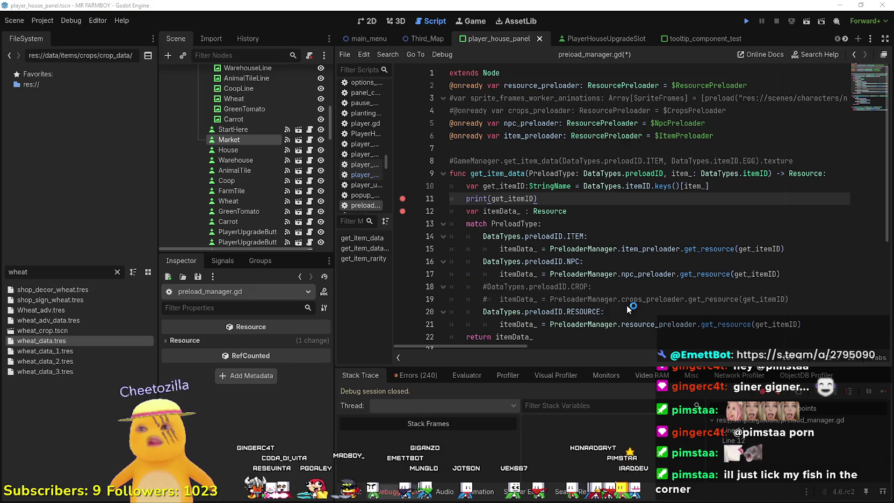
pyautogui.press('F5')
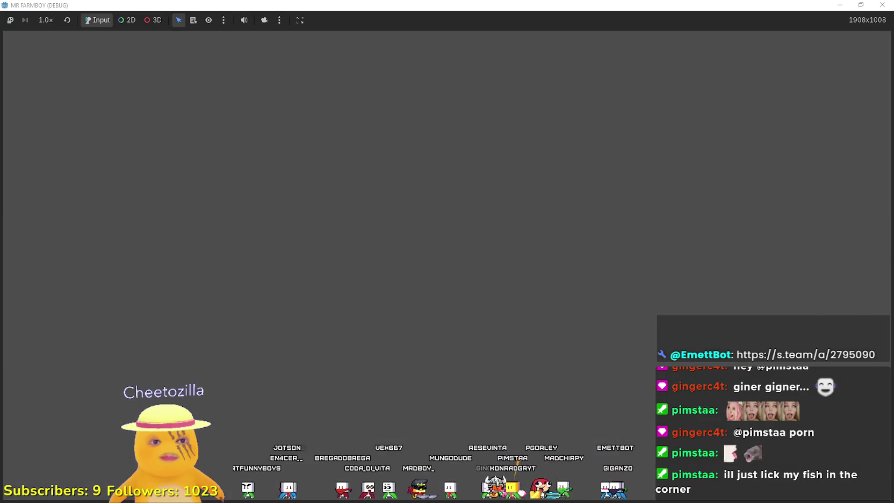
# Create a new save on the Endless island and start loading it
pyautogui.click(468, 238)
pyautogui.scroll(-3)
pyautogui.click(499, 314)
pyautogui.click(591, 305)
pyautogui.click(392, 391)
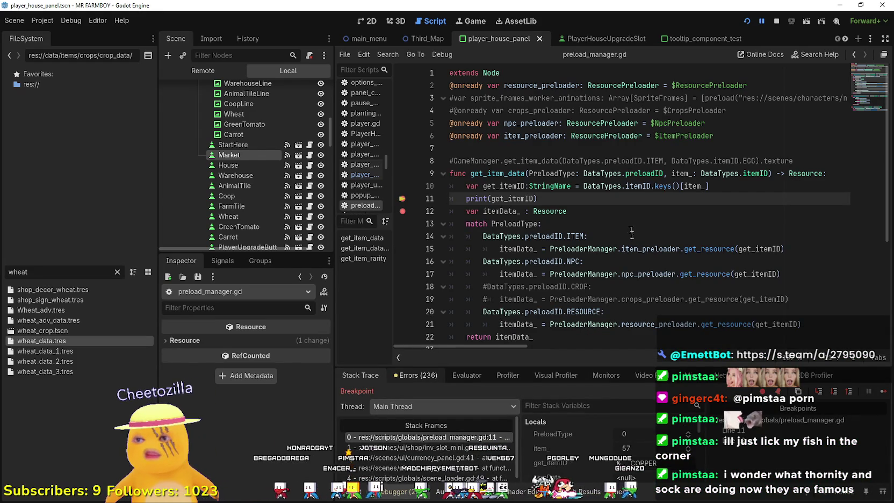
# Step past the print line and inspect the inv_slot_mini.gd and preload_manager.gd stack frames
pyautogui.press('Down')
pyautogui.press('Down')
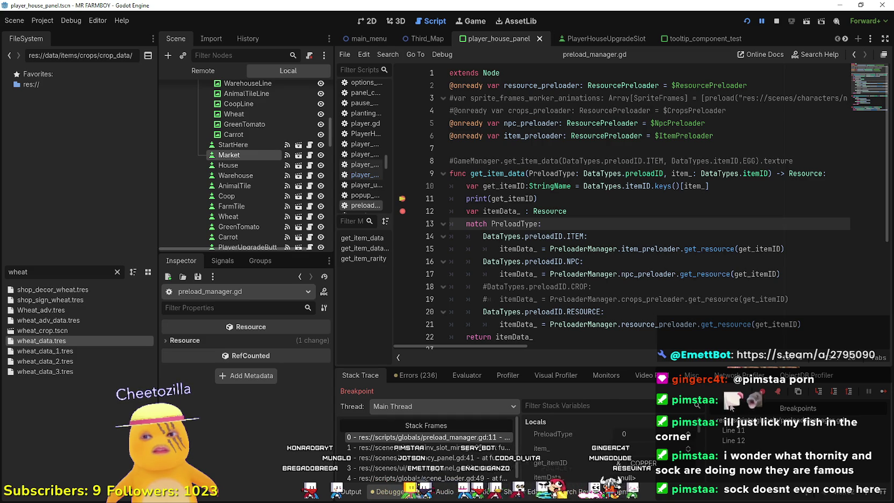
pyautogui.scroll(-3)
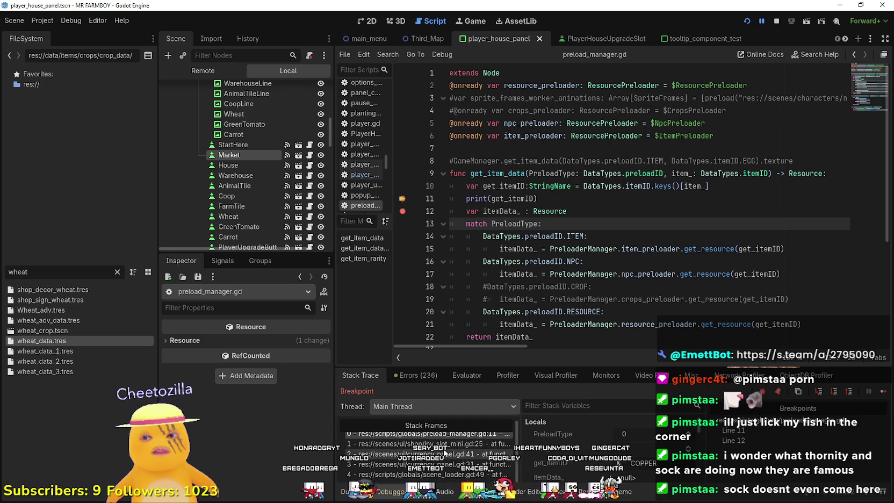
pyautogui.scroll(3)
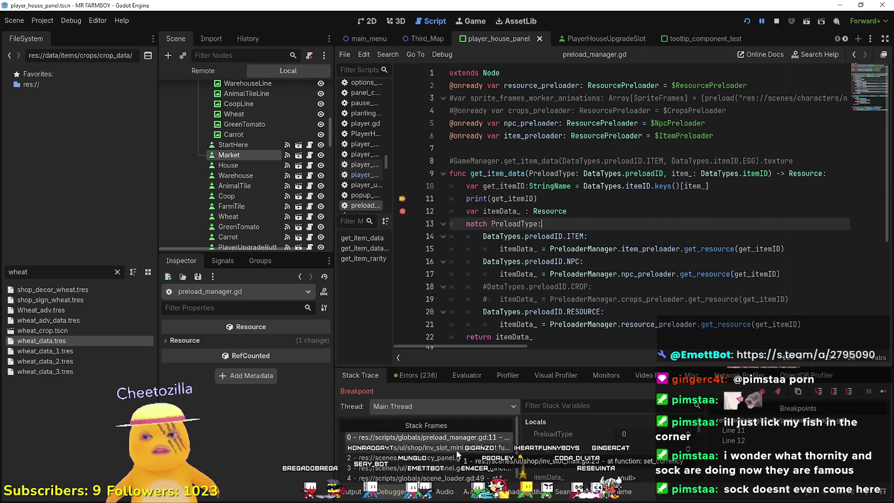
pyautogui.click(456, 448)
pyautogui.scroll(3)
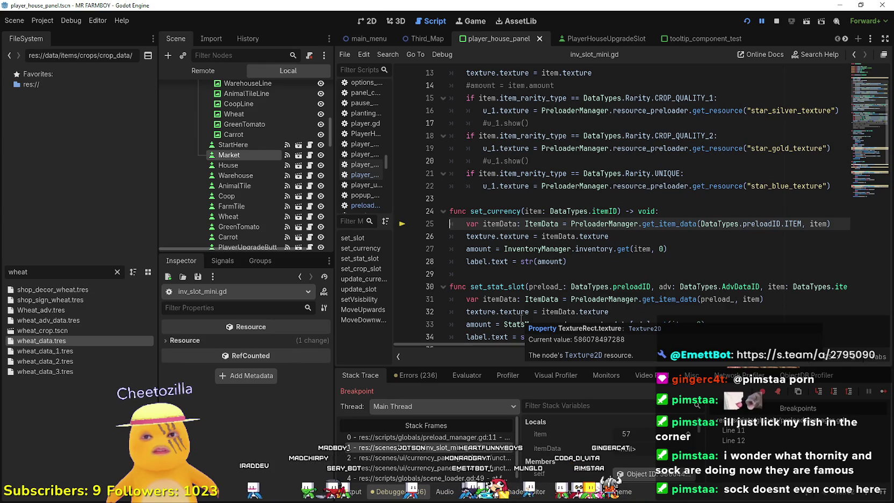
pyautogui.click(428, 438)
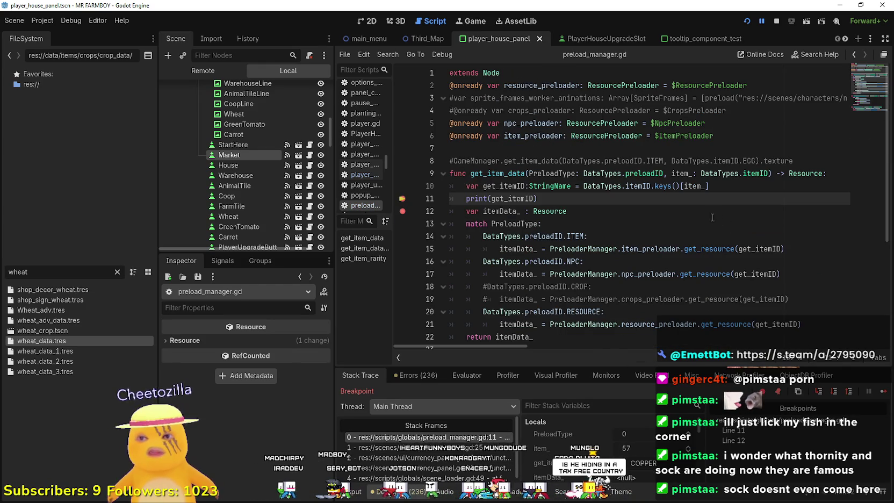
# Continue past the breakpoint four times and dismiss the game's intro message
pyautogui.click(884, 398)
pyautogui.click(883, 397)
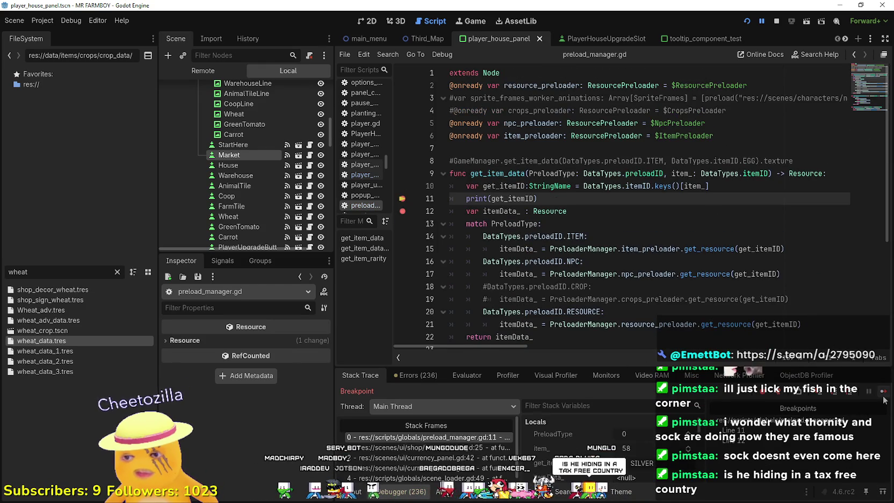
pyautogui.click(883, 398)
pyautogui.click(883, 397)
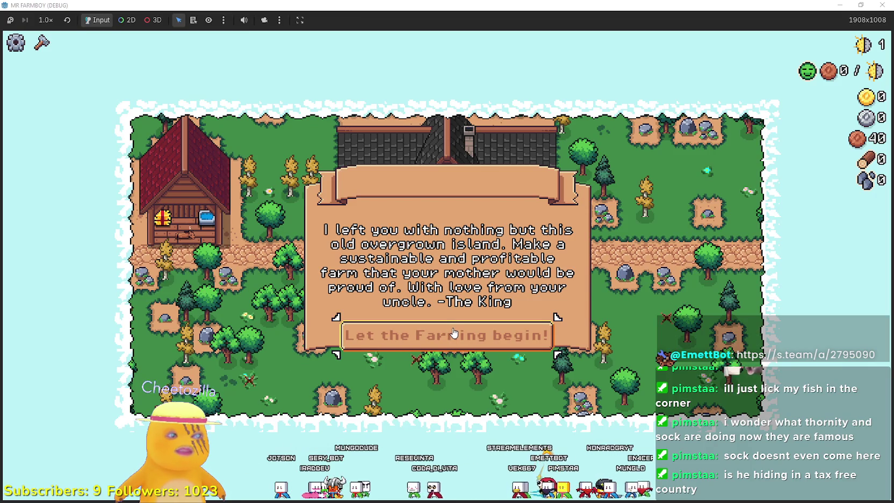
pyautogui.click(454, 335)
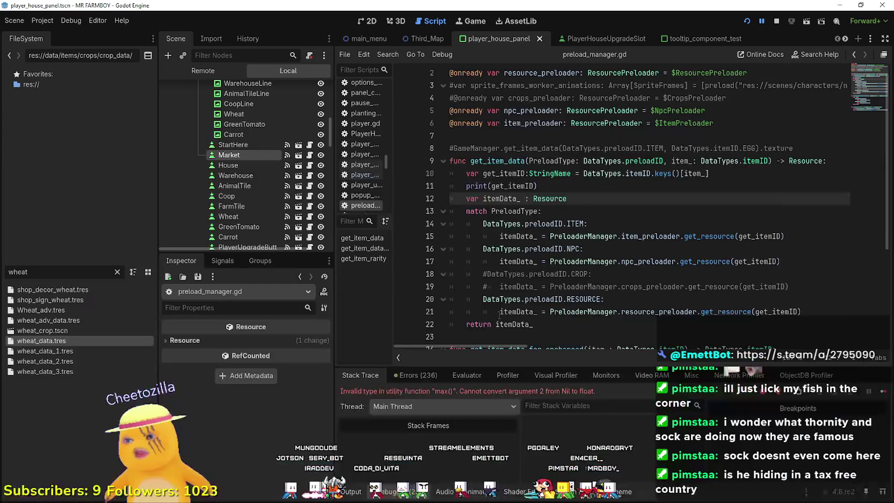
# Resume from the cameraNew.gd zoom breakpoint and show the Output log
pyautogui.click(581, 257)
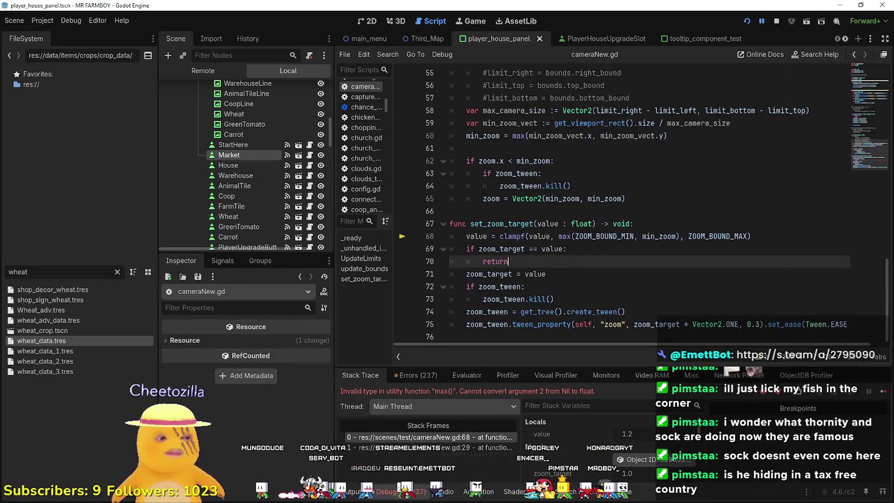
pyautogui.click(882, 395)
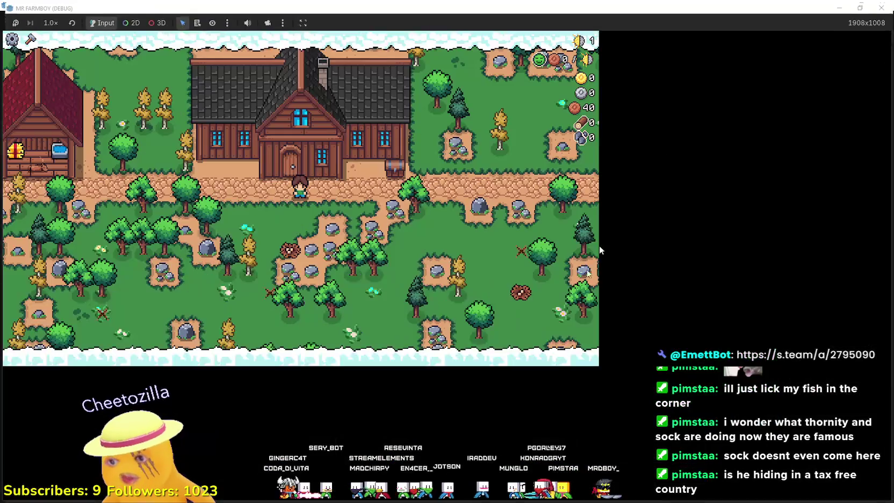
pyautogui.scroll(-3)
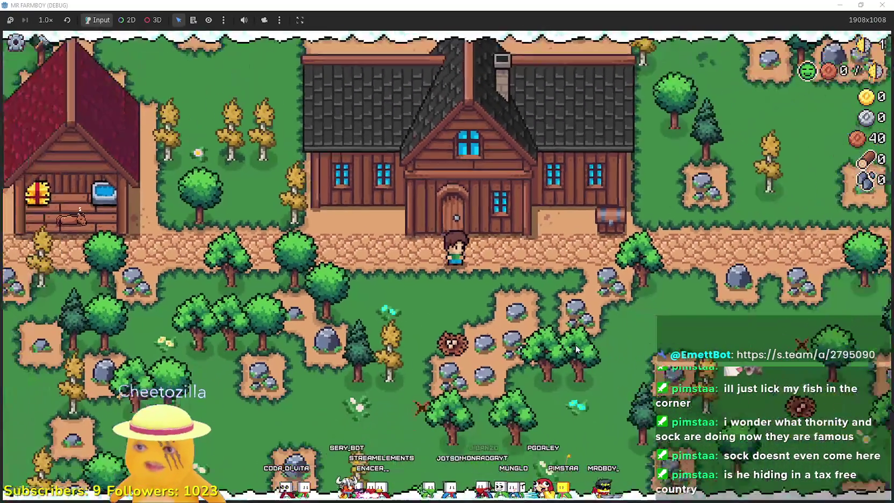
pyautogui.click(647, 262)
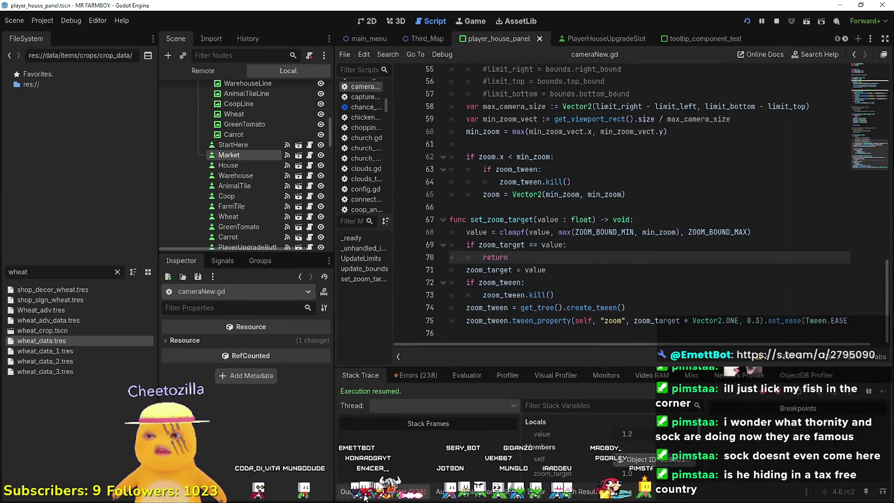
pyautogui.click(364, 495)
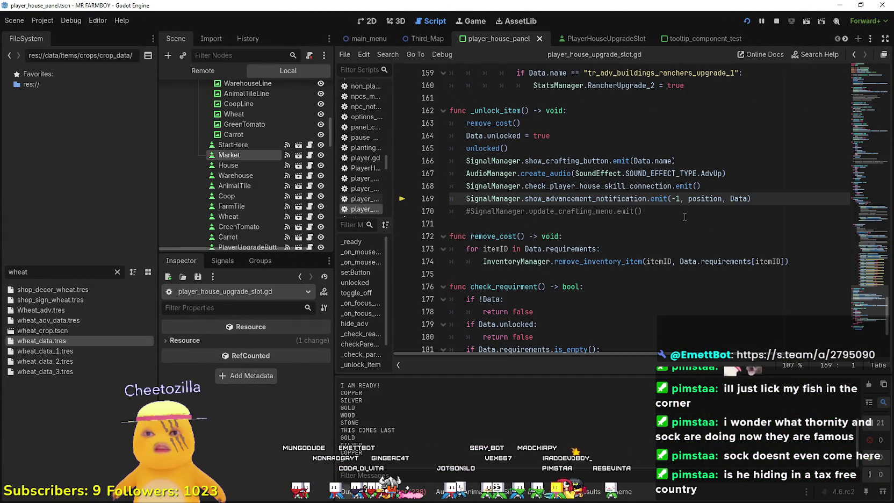
# Filter the FileSystem dock for 'adva'
pyautogui.click(684, 215)
pyautogui.scroll(-3)
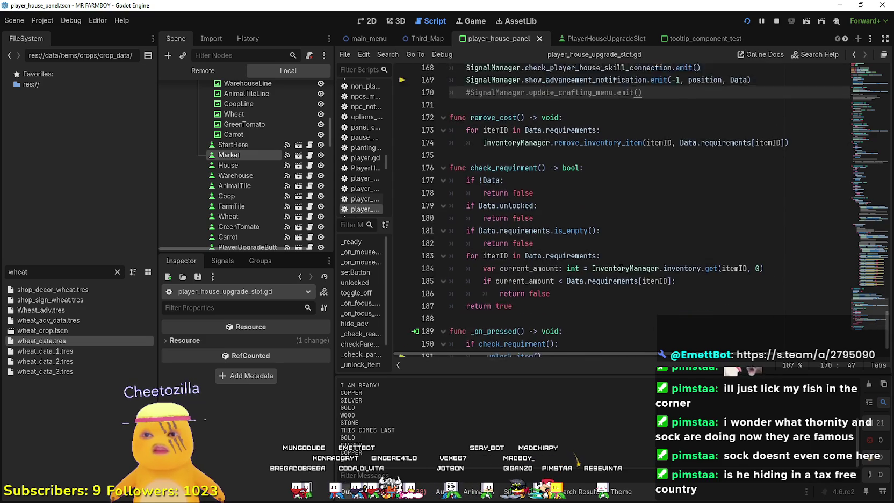
pyautogui.scroll(3)
pyautogui.scroll(-3)
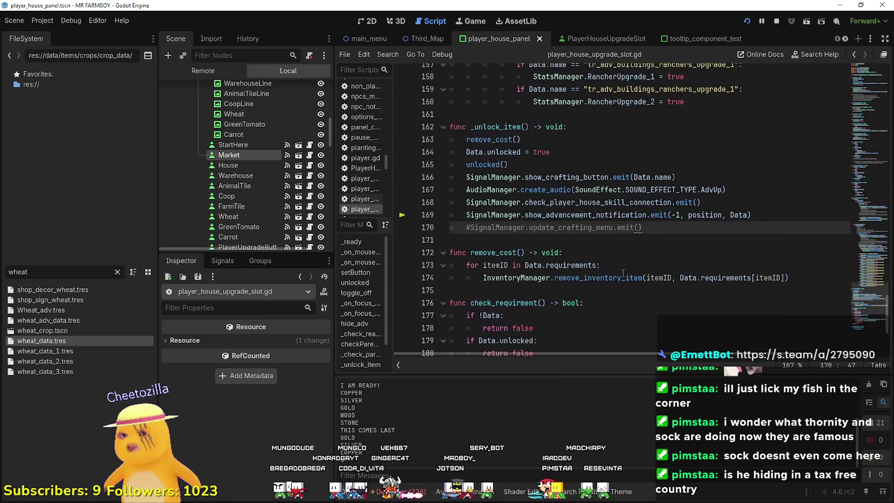
pyautogui.scroll(-3)
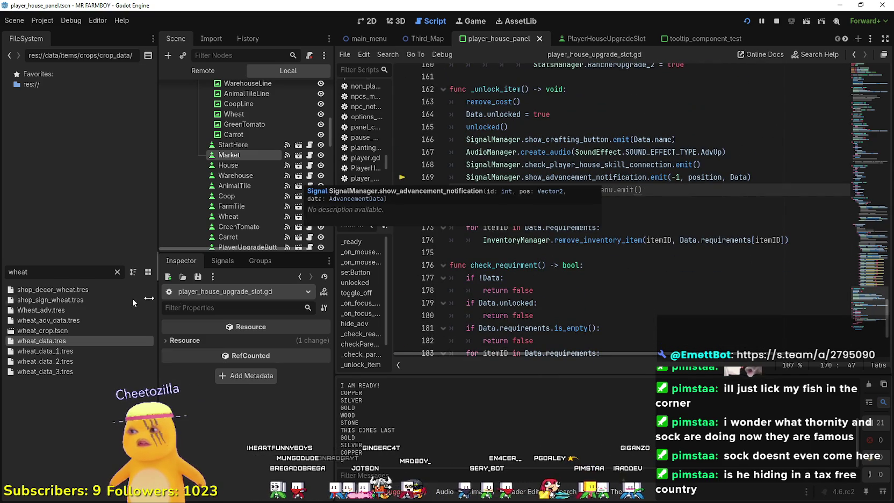
pyautogui.write('adva')
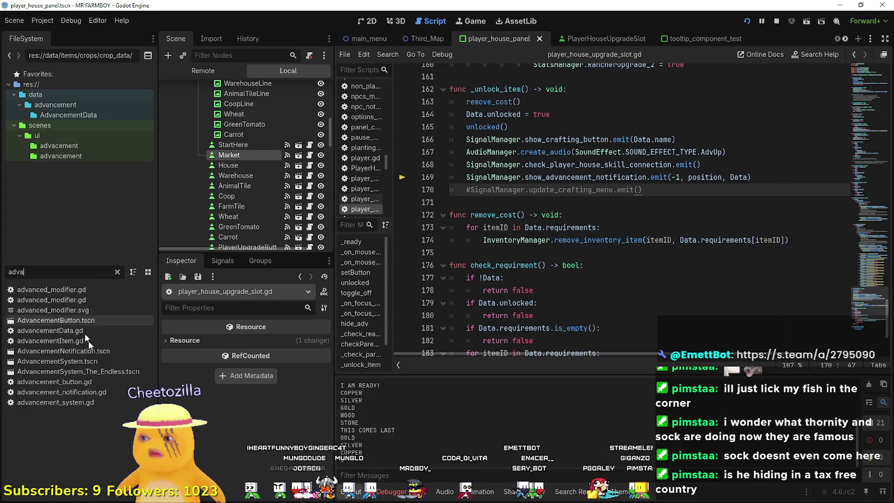
# Open AdvancementNotification.tscn and its script, and remove the breakpoint on line 35
pyautogui.doubleClick(114, 351)
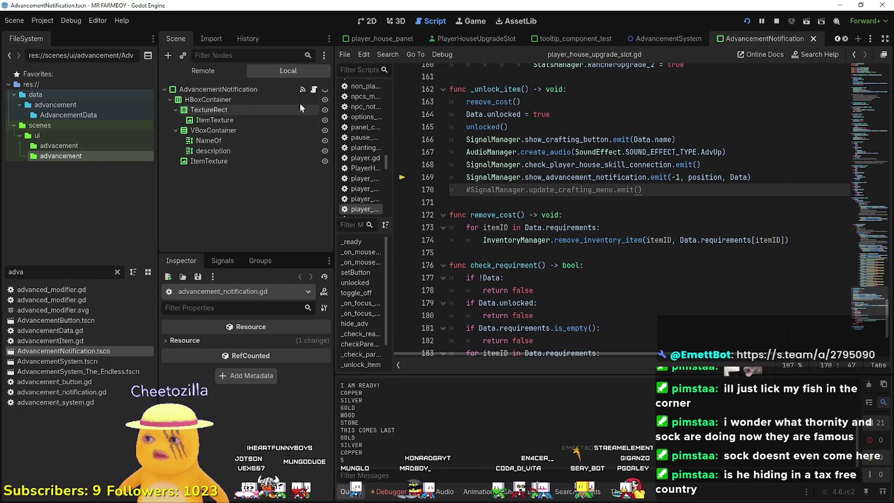
pyautogui.click(314, 89)
pyautogui.click(621, 240)
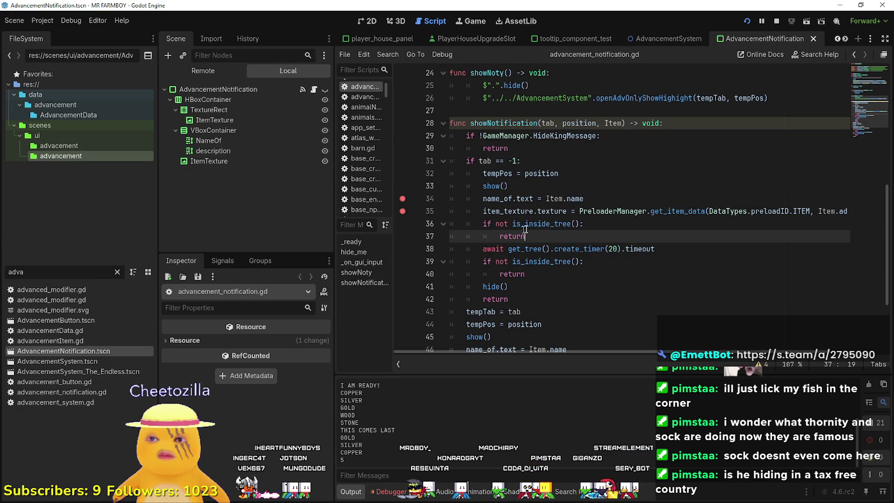
pyautogui.click(401, 210)
# Use Lookup Symbol to jump to get_item_data and add a breakpoint on line 11
pyautogui.rightClick(672, 212)
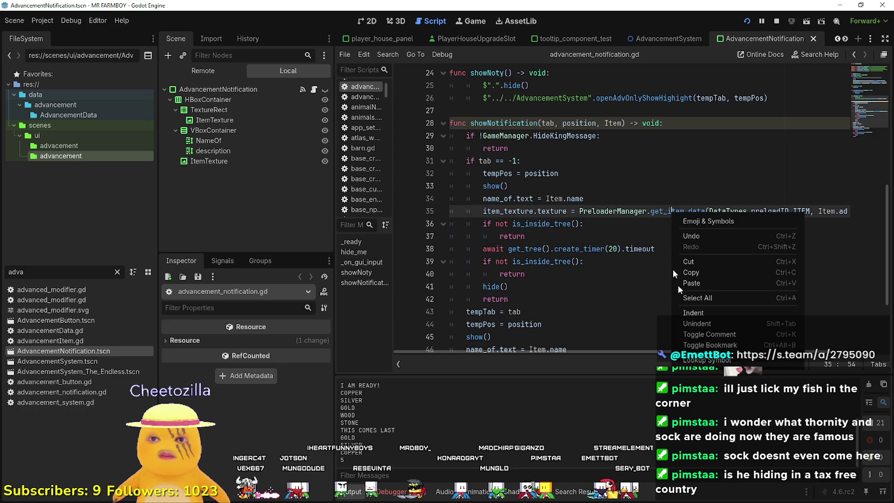
pyautogui.click(693, 168)
pyautogui.click(403, 199)
pyautogui.click(581, 203)
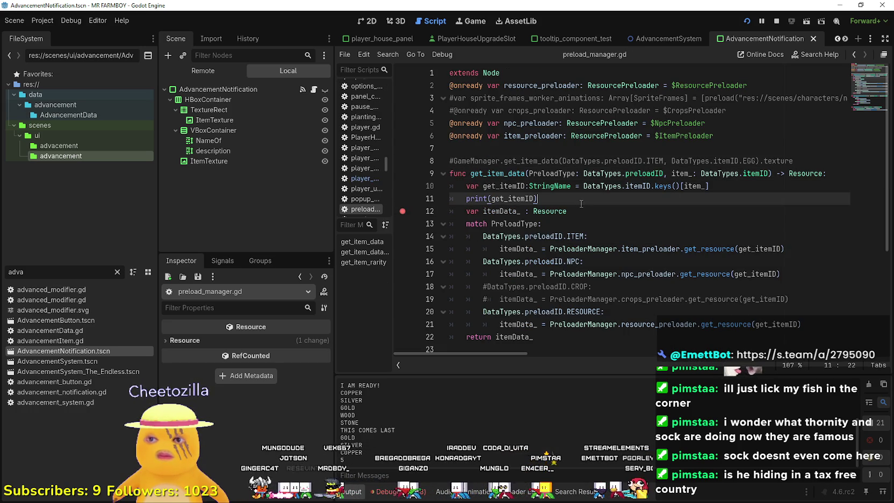
# Run the game with F5 and continue past the breakpoint hits
pyautogui.press('F5')
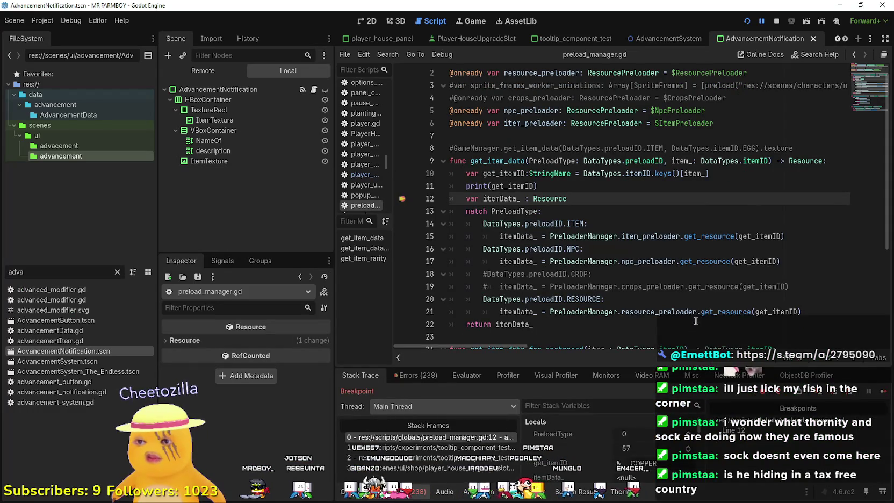
pyautogui.click(889, 390)
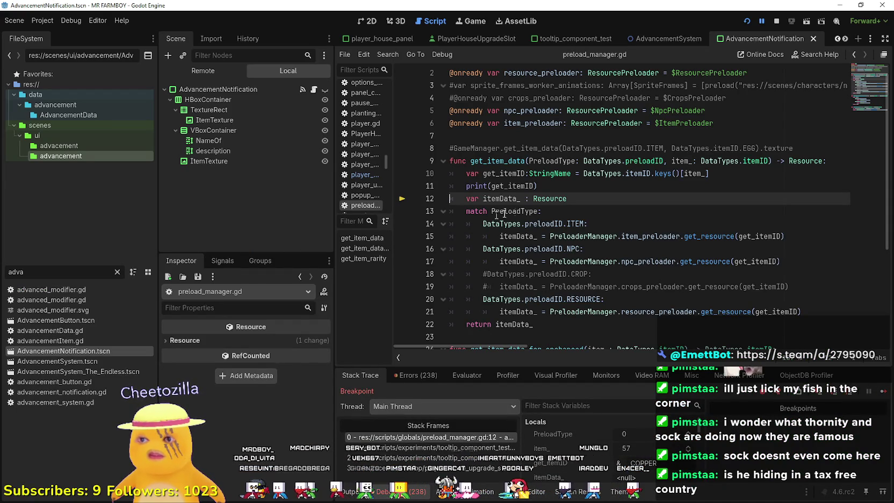
pyautogui.click(517, 211)
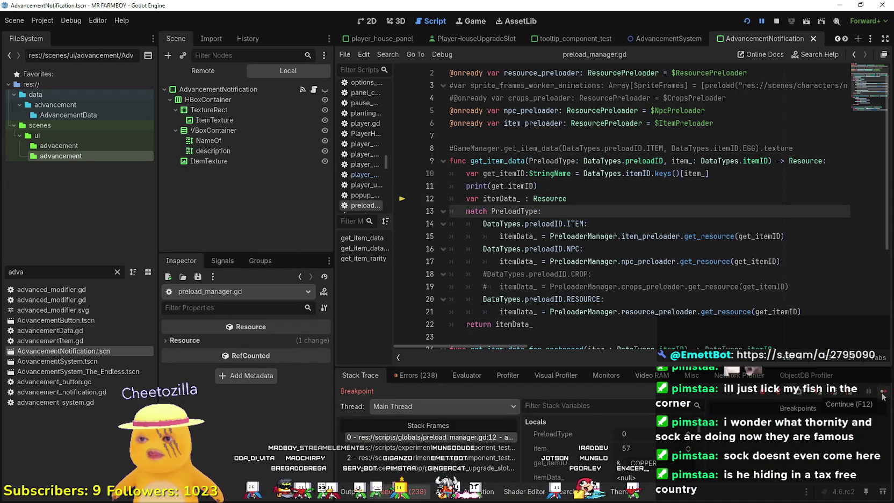
pyautogui.click(882, 395)
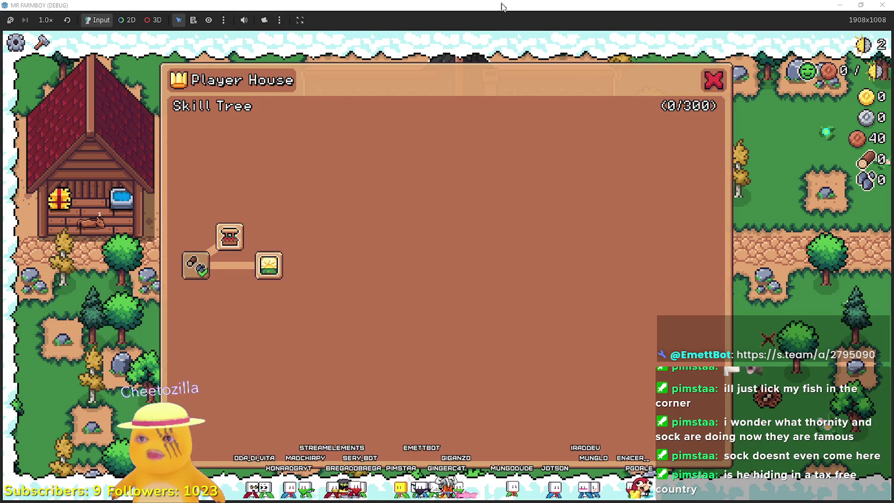
# Restore the game window, show the output log, and unlock a Player House skill
pyautogui.doubleClick(501, 4)
pyautogui.click(350, 491)
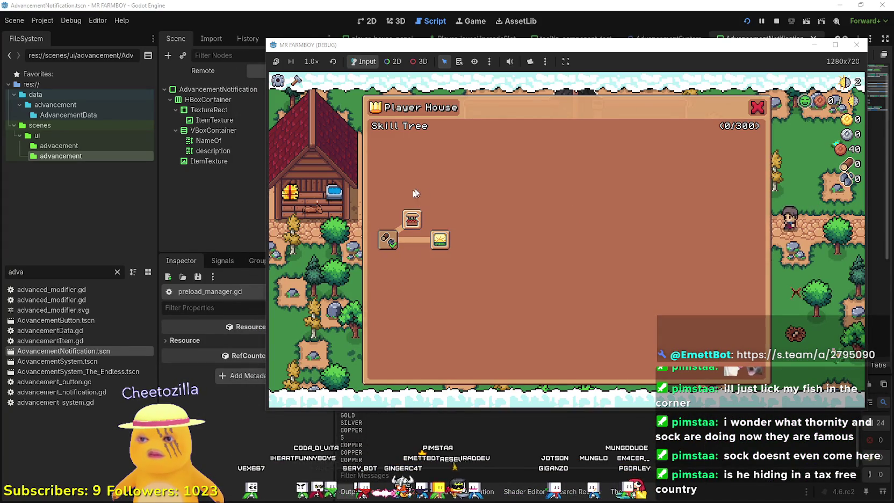
pyautogui.click(413, 215)
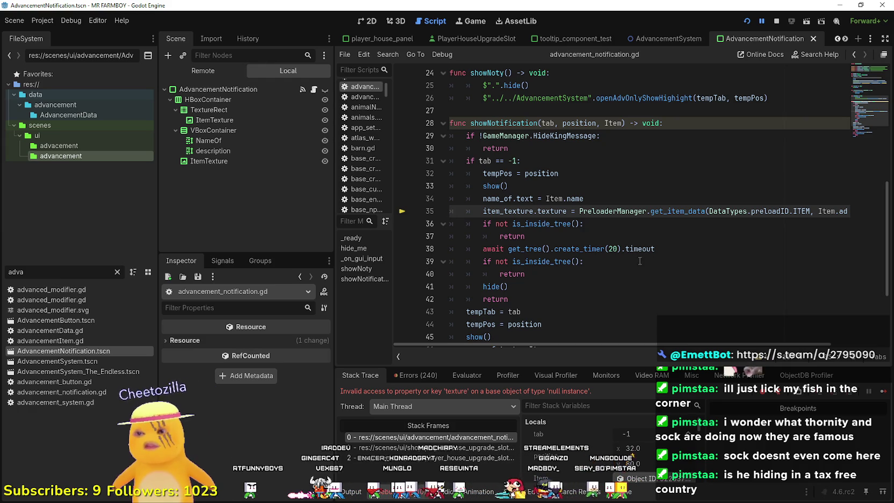
# Inspect the get_item_data call on line 35 and show the output log
pyautogui.doubleClick(677, 211)
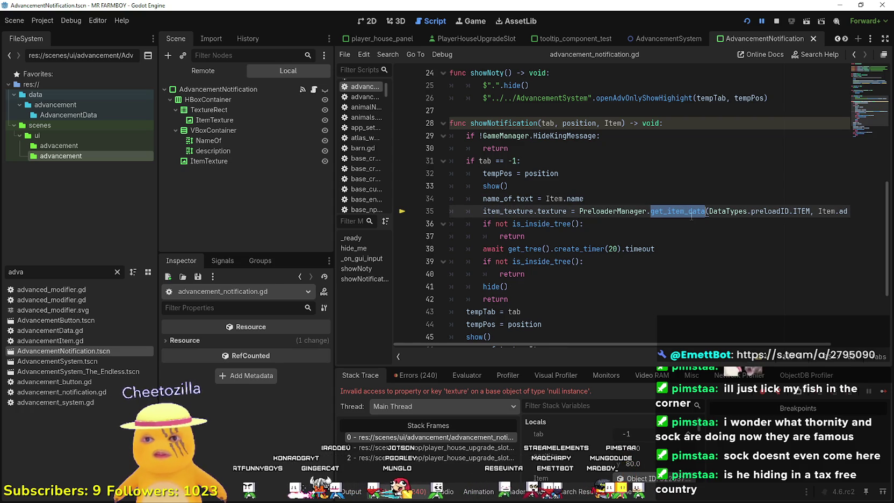
pyautogui.rightClick(672, 229)
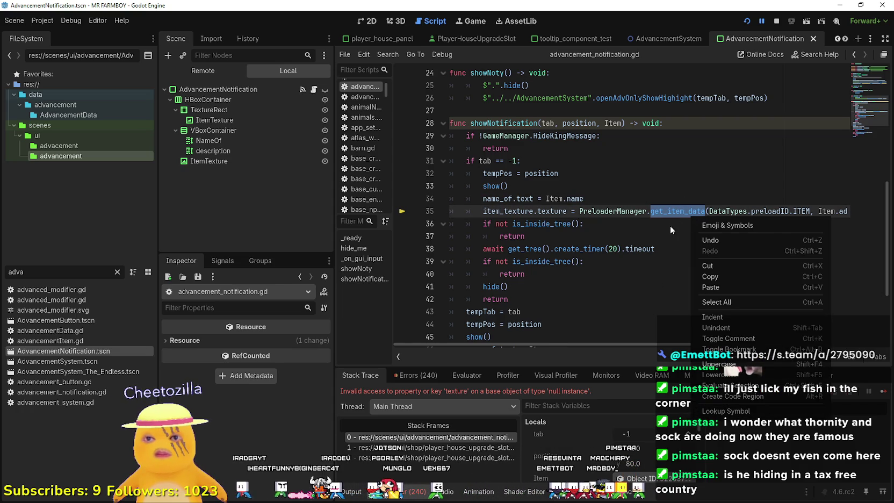
pyautogui.click(710, 276)
pyautogui.click(352, 491)
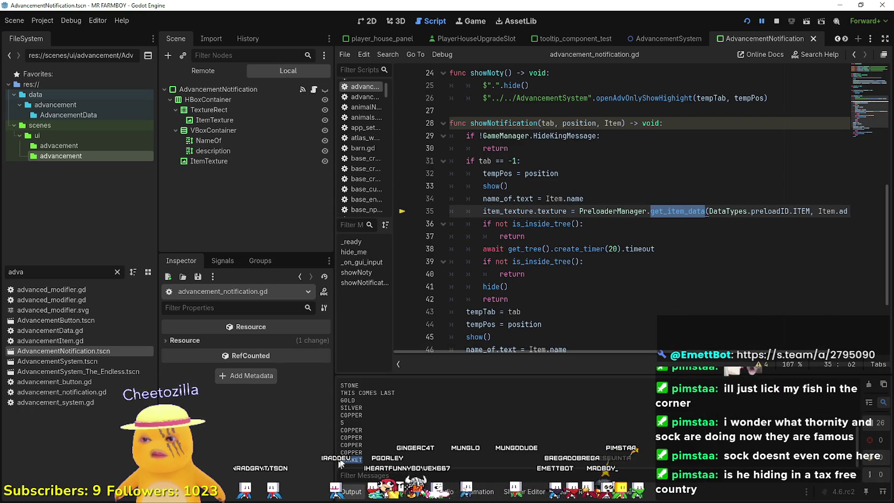
# Select the call's .texture lookup on line 35, then filter the FileSystem by 'market'
pyautogui.moveTo(758, 211); pyautogui.dragTo(847, 210)
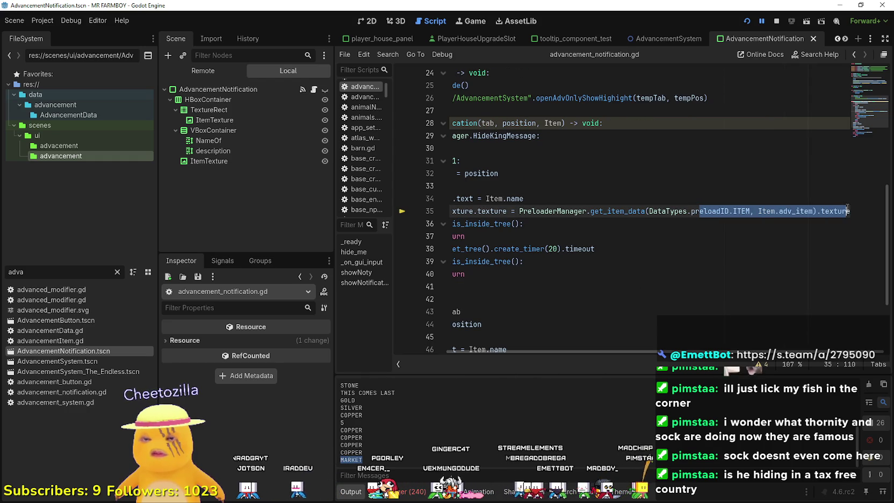
pyautogui.click(52, 272)
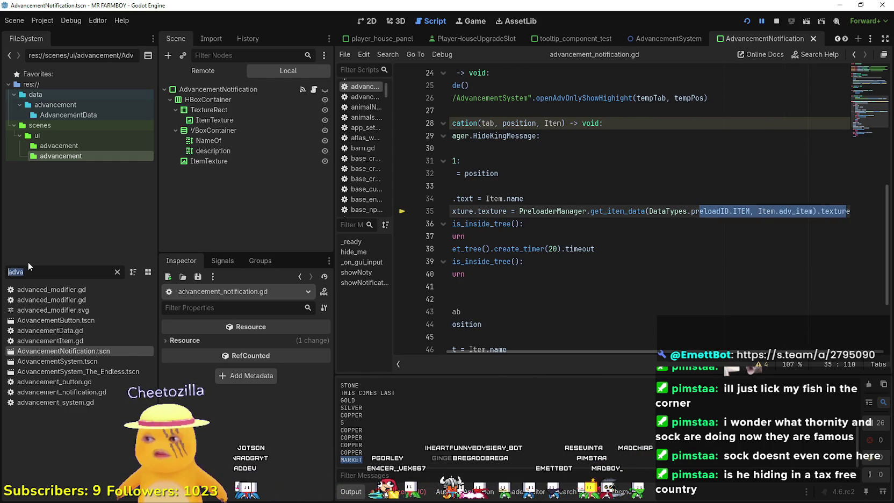
pyautogui.write('market')
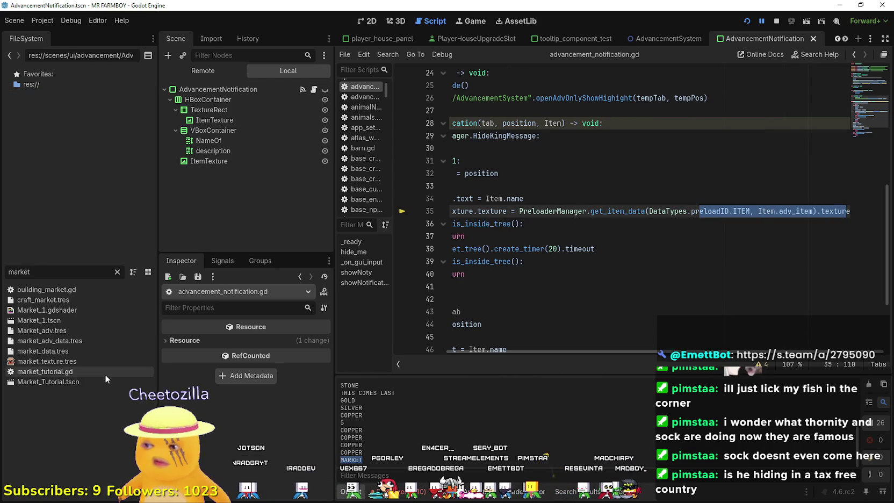
# Open market_data.tres in the Inspector and look through its fields
pyautogui.click(65, 348)
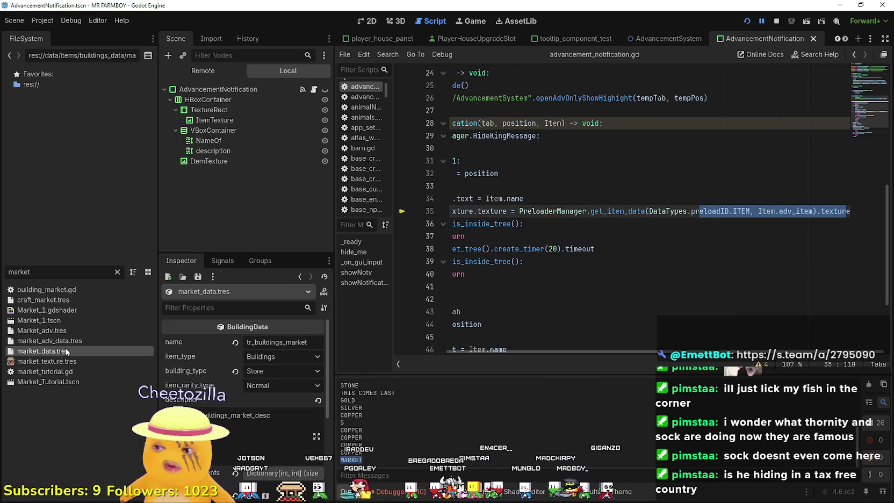
pyautogui.scroll(-3)
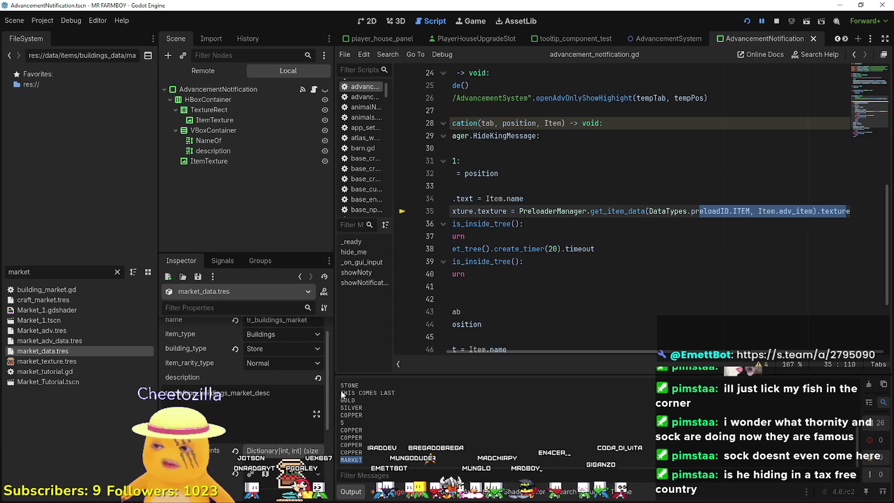
pyautogui.scroll(3)
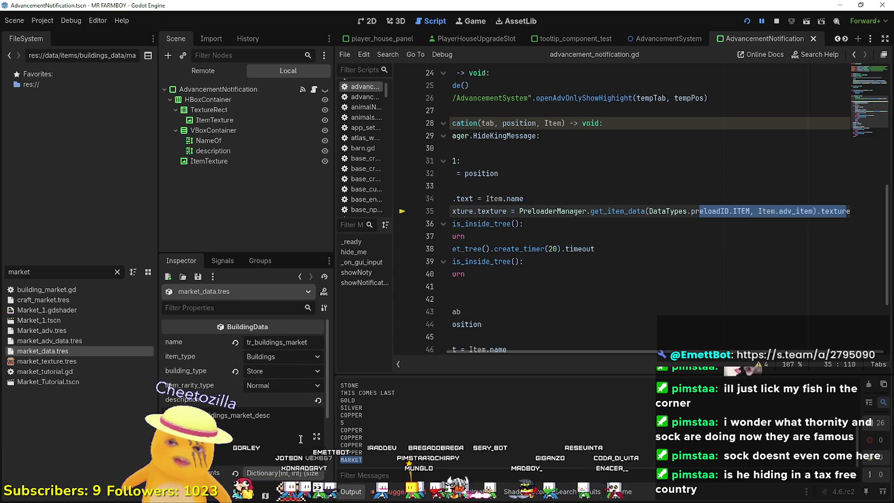
pyautogui.scroll(-3)
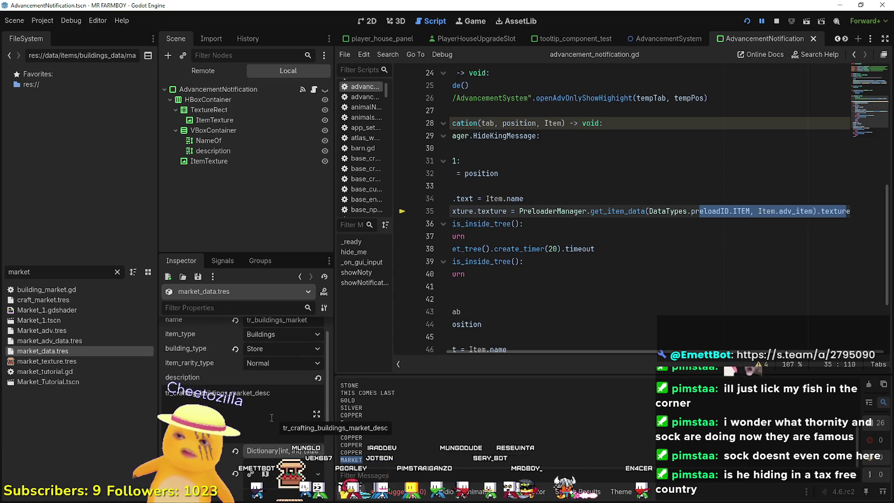
pyautogui.scroll(-3)
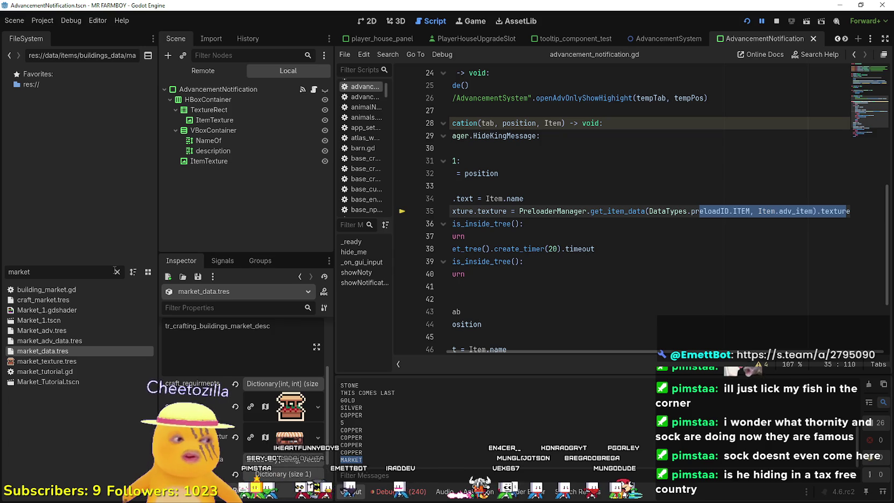
# Filter for 'wheat' and open wheat_data.tres to compare its texture fields
pyautogui.click(116, 271)
pyautogui.write('wheat')
pyautogui.click(43, 340)
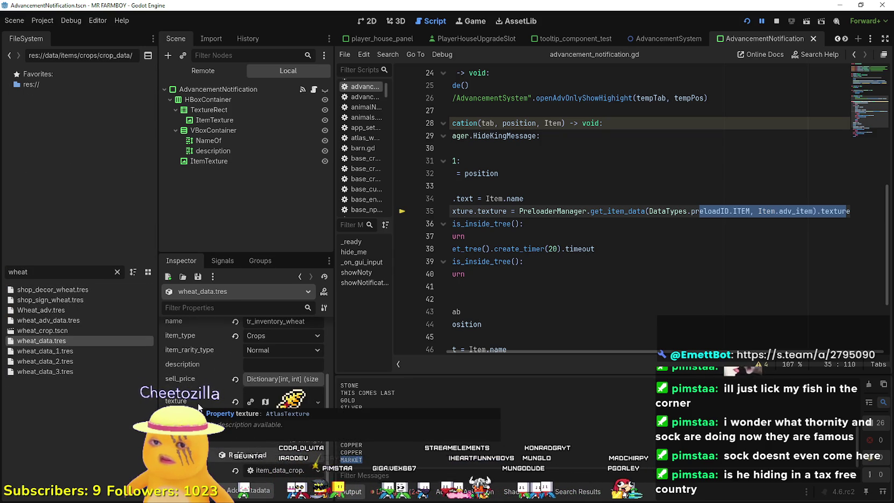
# Refilter by 'market', inspect market_adv_data.tres requirements, then return to market_data.tres
pyautogui.click(117, 272)
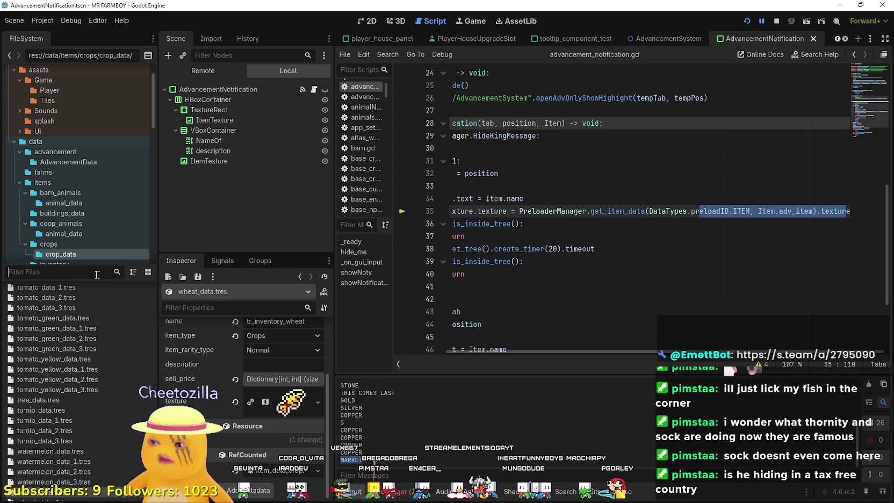
pyautogui.write('market')
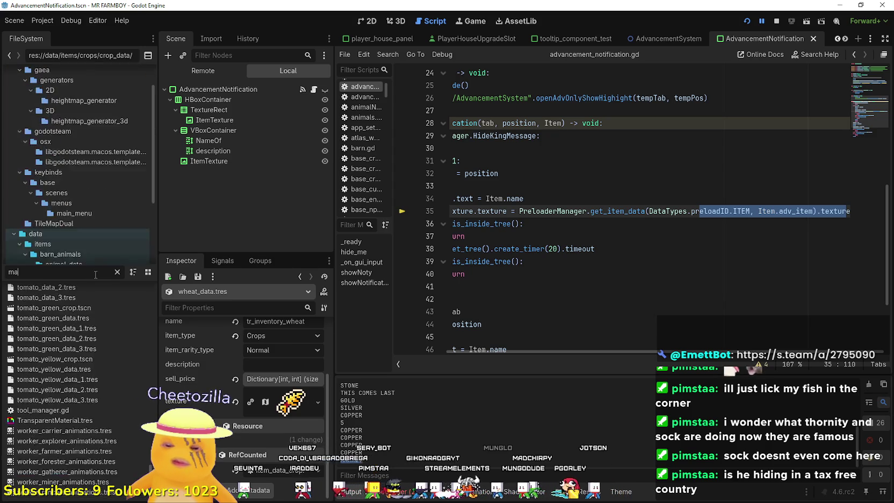
pyautogui.click(73, 350)
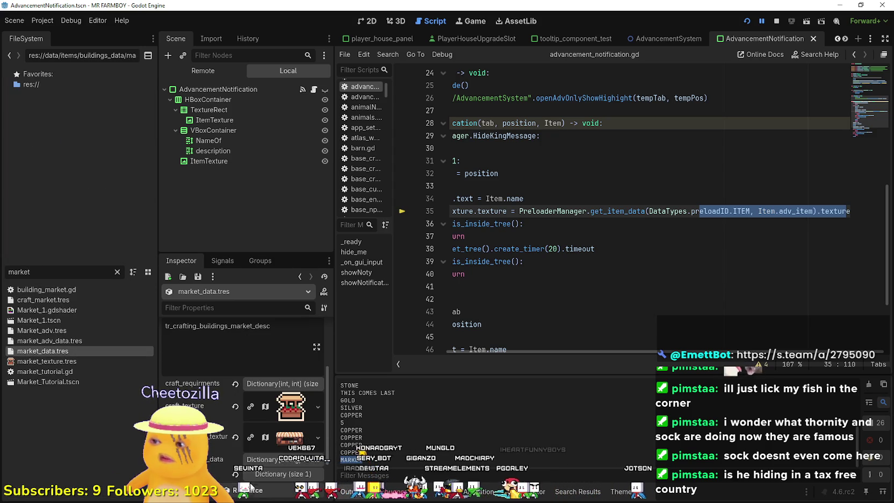
pyautogui.click(80, 341)
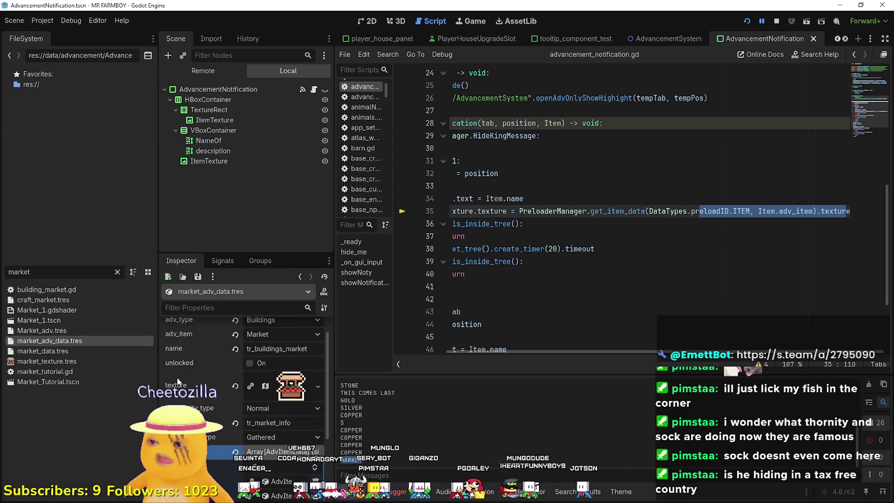
pyautogui.click(176, 377)
pyautogui.click(61, 350)
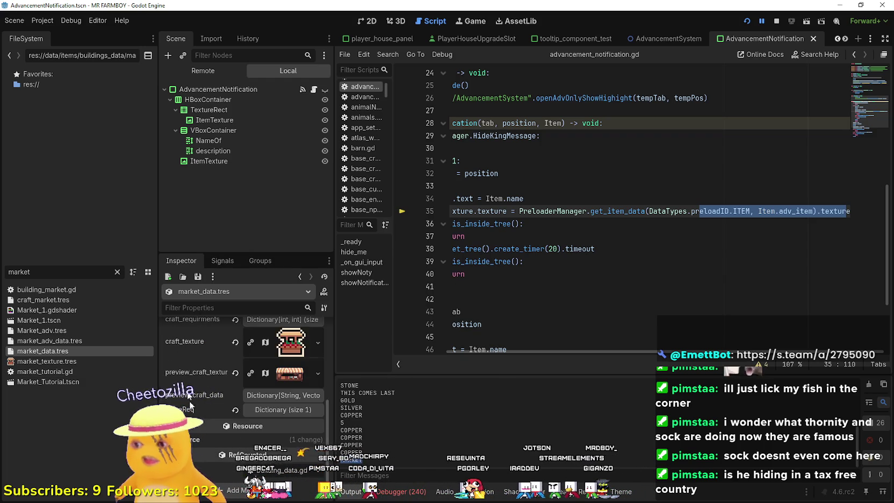
# Select and review the texture lookup code on line 35 of the script
pyautogui.scroll(3)
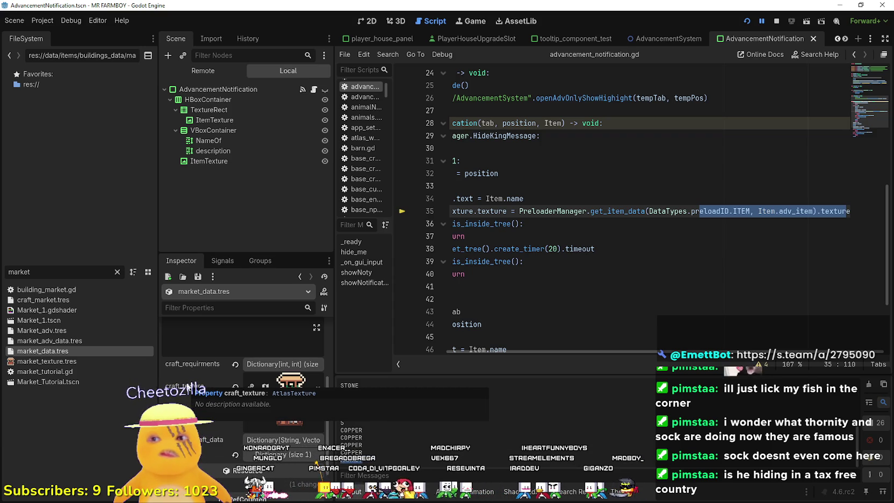
pyautogui.moveTo(638, 348); pyautogui.dragTo(510, 358)
pyautogui.scroll(3)
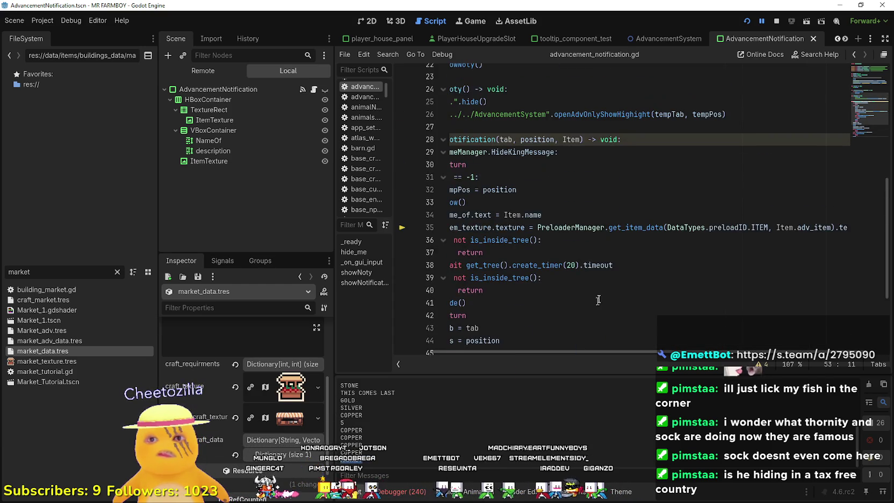
pyautogui.moveTo(769, 228); pyautogui.dragTo(446, 227)
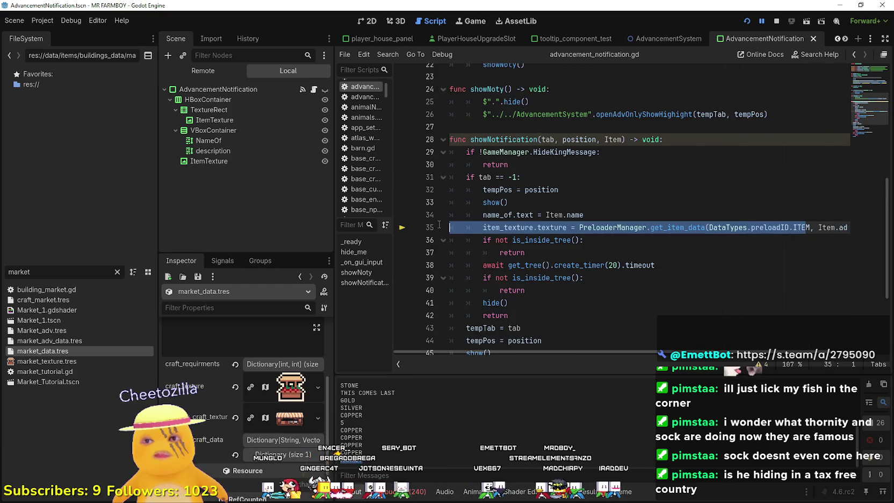
pyautogui.hscroll(3)
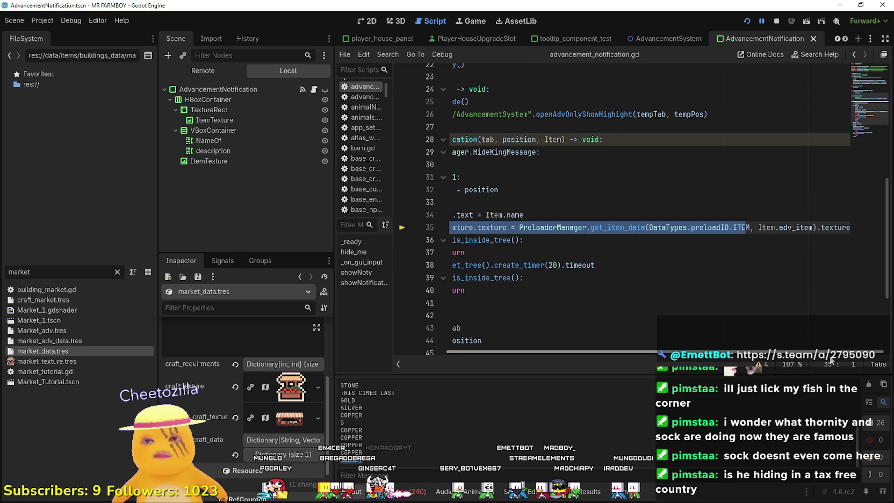
pyautogui.hscroll(-3)
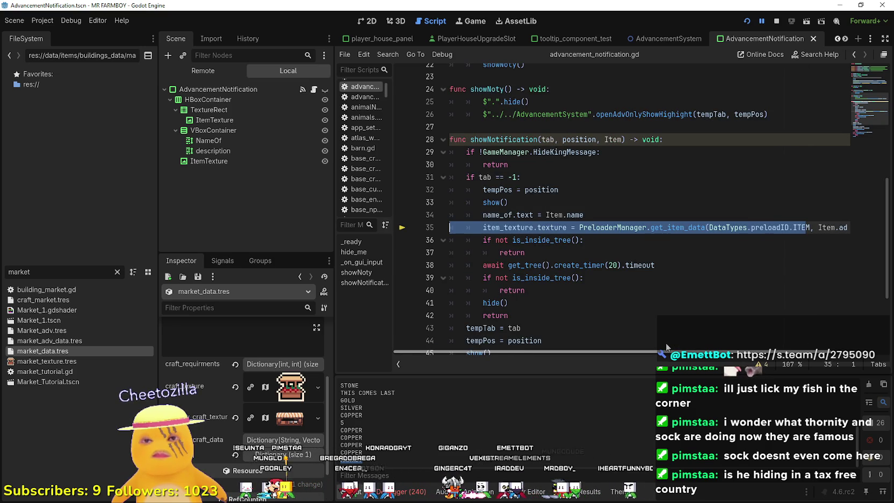
pyautogui.hscroll(3)
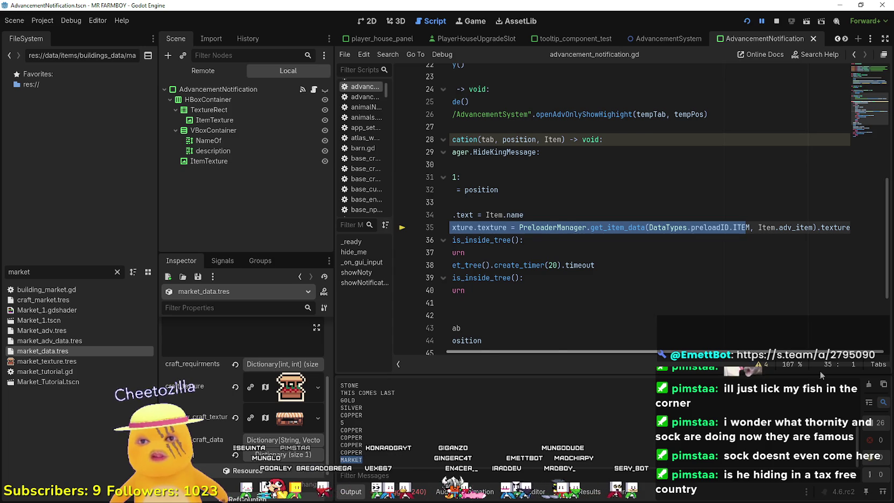
pyautogui.hscroll(-3)
pyautogui.click(605, 216)
pyautogui.hscroll(3)
pyautogui.hscroll(-3)
pyautogui.hscroll(3)
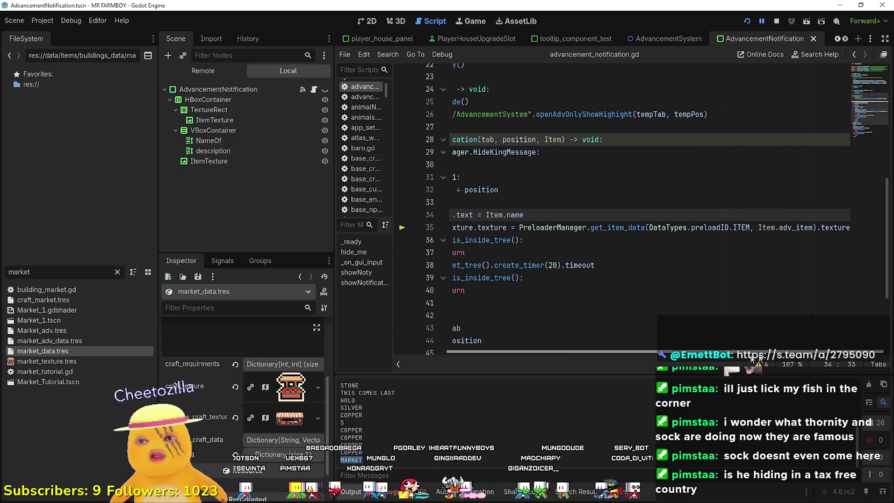
pyautogui.hscroll(-3)
pyautogui.moveTo(636, 352); pyautogui.dragTo(636, 353)
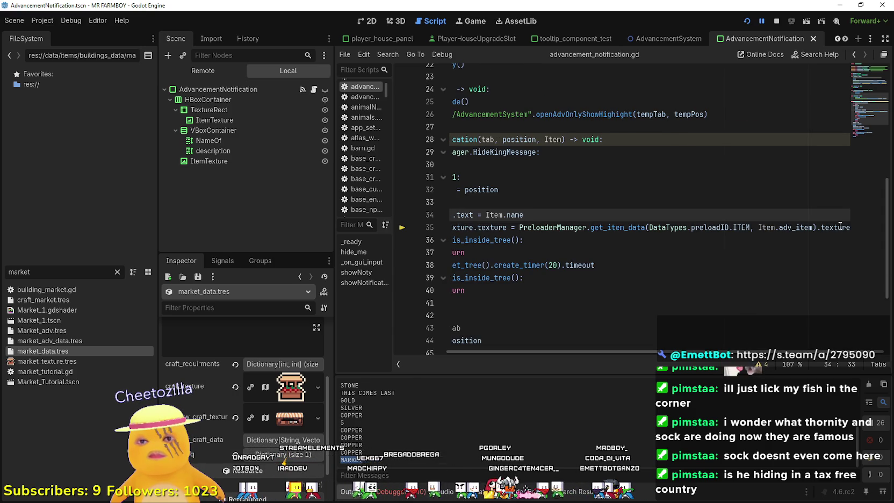
pyautogui.doubleClick(841, 227)
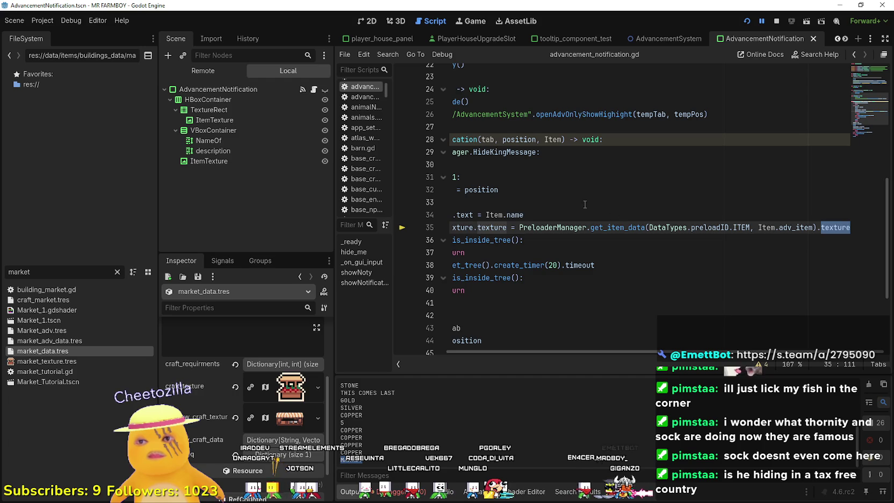
pyautogui.click(578, 214)
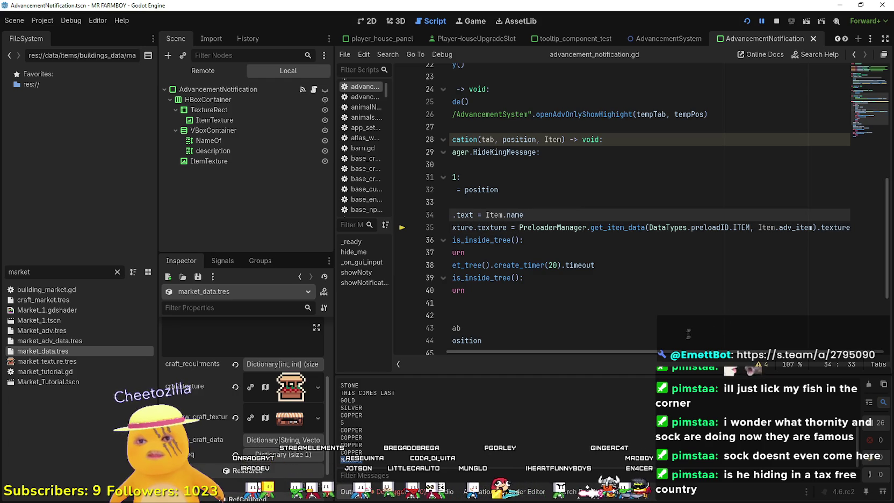
pyautogui.moveTo(672, 353); pyautogui.dragTo(531, 351)
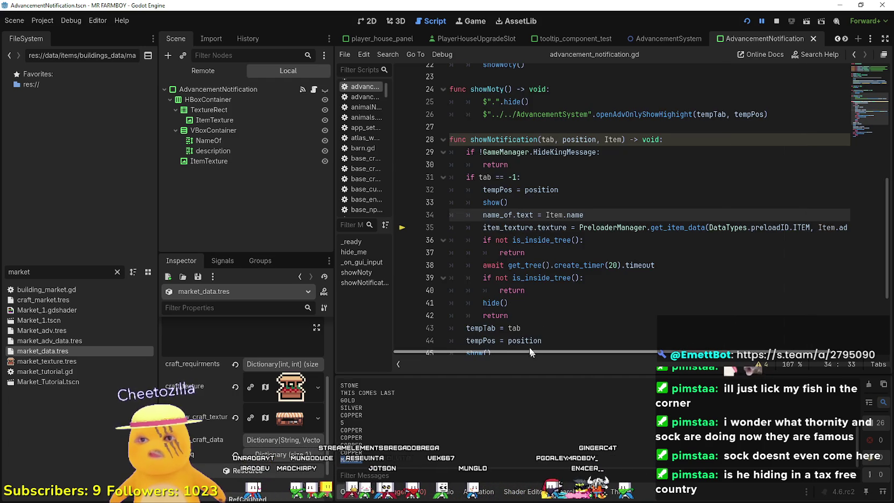
pyautogui.press('Return')
pyautogui.write('if i')
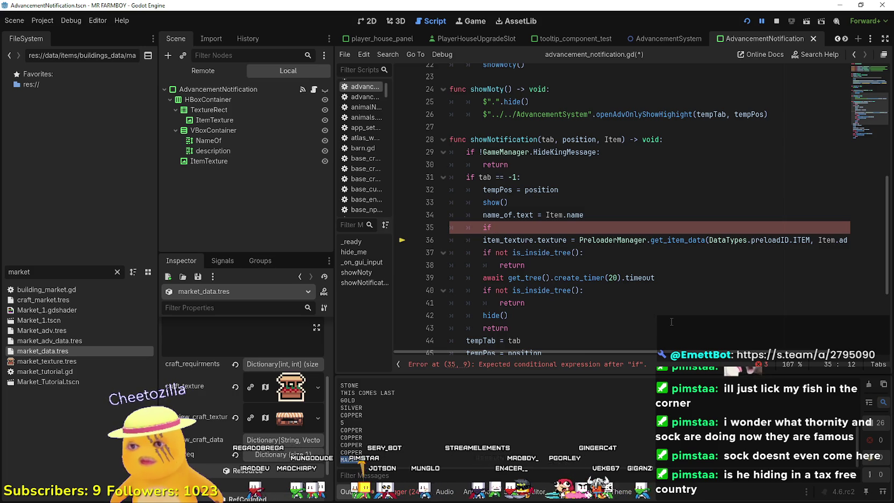
# Start the line-35 if testing Item.adv_item == DataTypes.itemID.MARKET, followed by 'or'
pyautogui.write('tem')
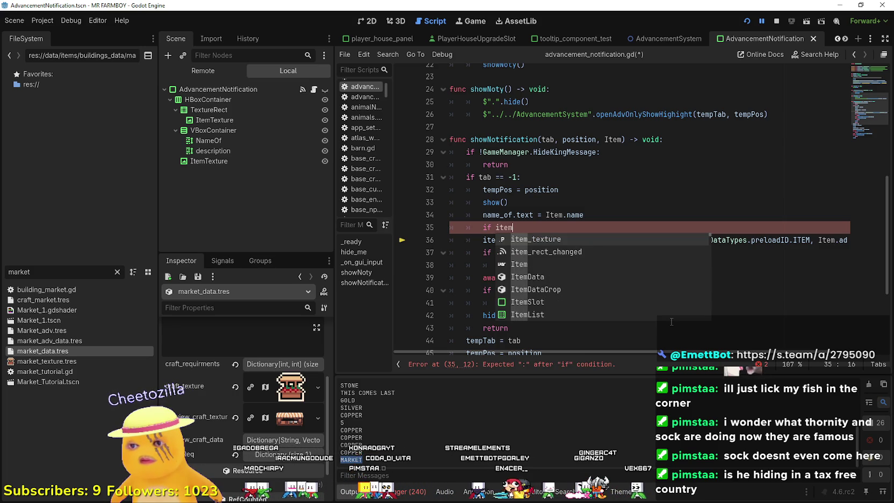
pyautogui.press('Down')
pyautogui.press('Down')
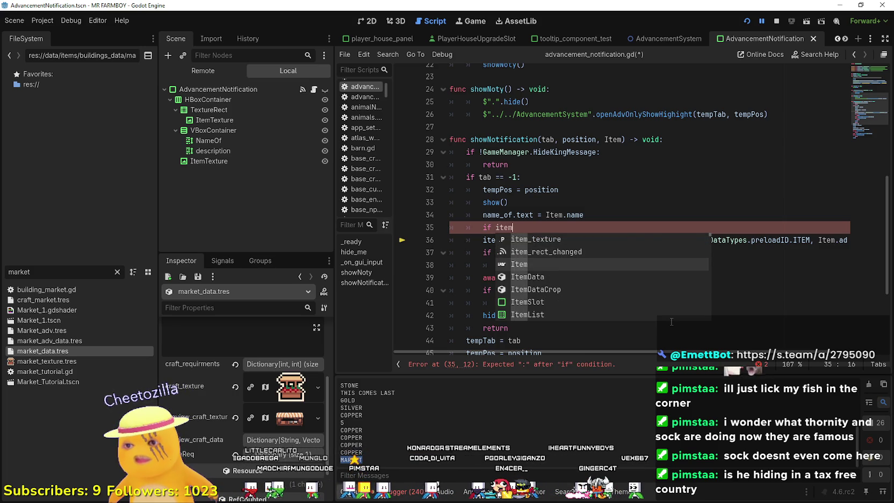
pyautogui.press('Return')
pyautogui.write('/')
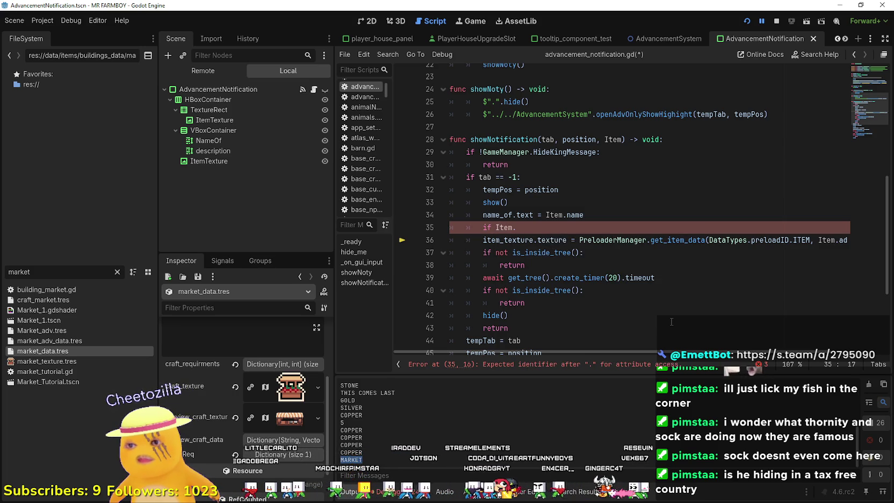
pyautogui.moveTo(803, 240); pyautogui.dragTo(851, 240)
pyautogui.click(783, 240)
pyautogui.click(606, 233)
pyautogui.write('adv_item ==')
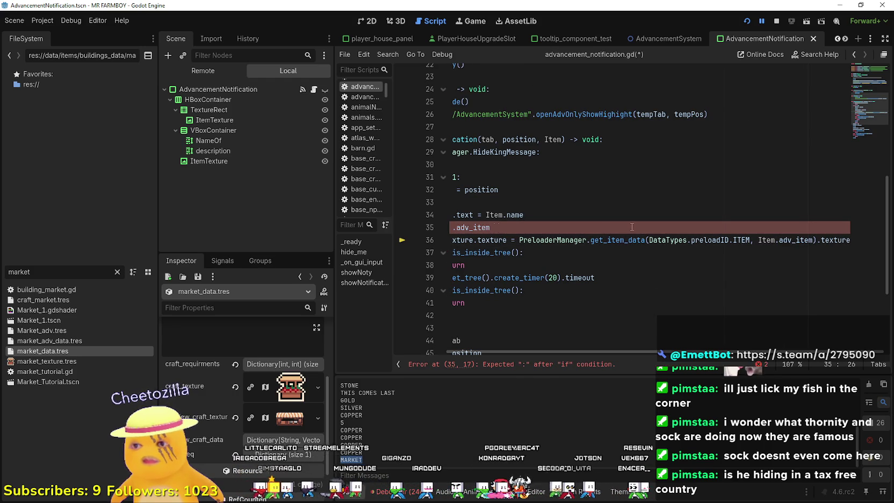
pyautogui.press('Escape')
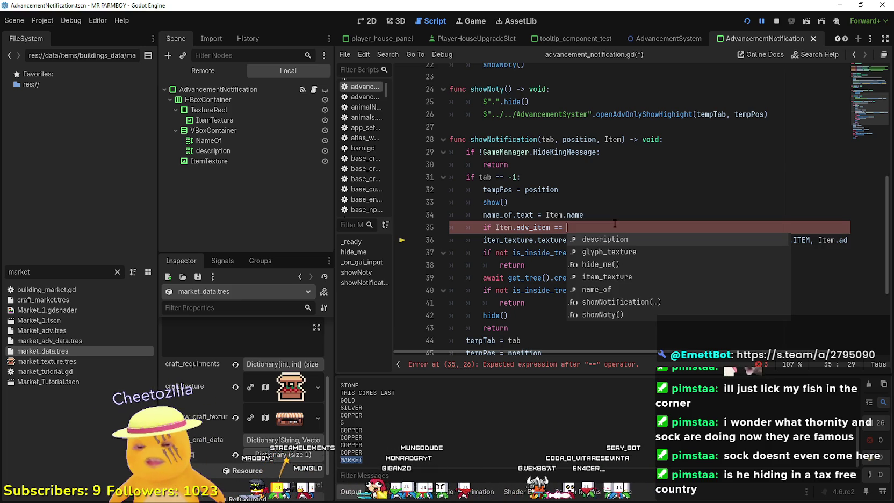
pyautogui.press('BackSpace')
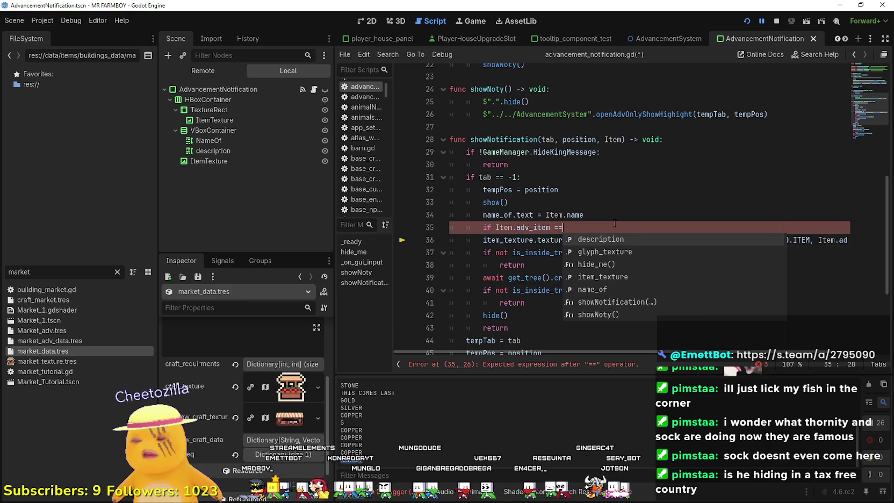
pyautogui.write(' DataTypes.')
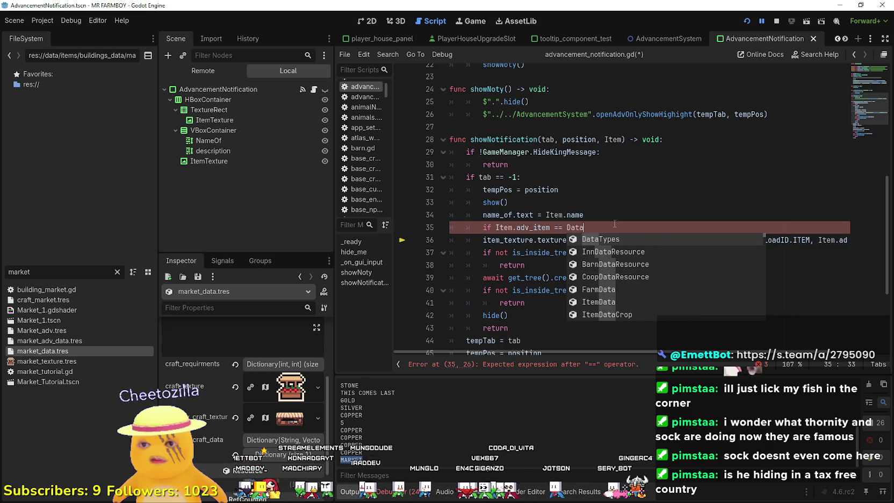
pyautogui.write('itemID.M')
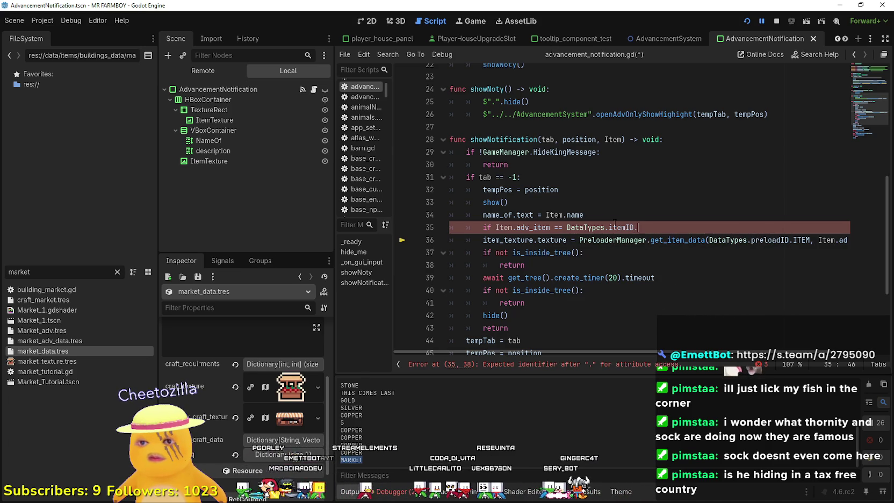
pyautogui.write('ARKET,')
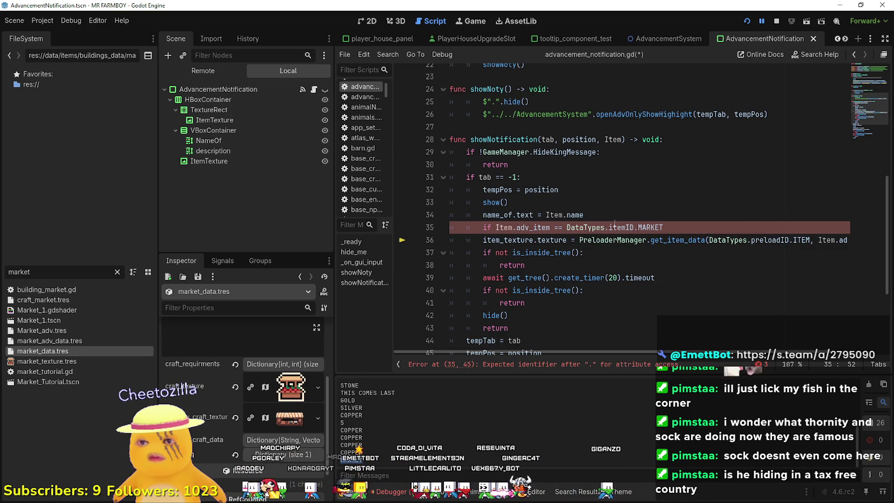
pyautogui.press('BackSpace')
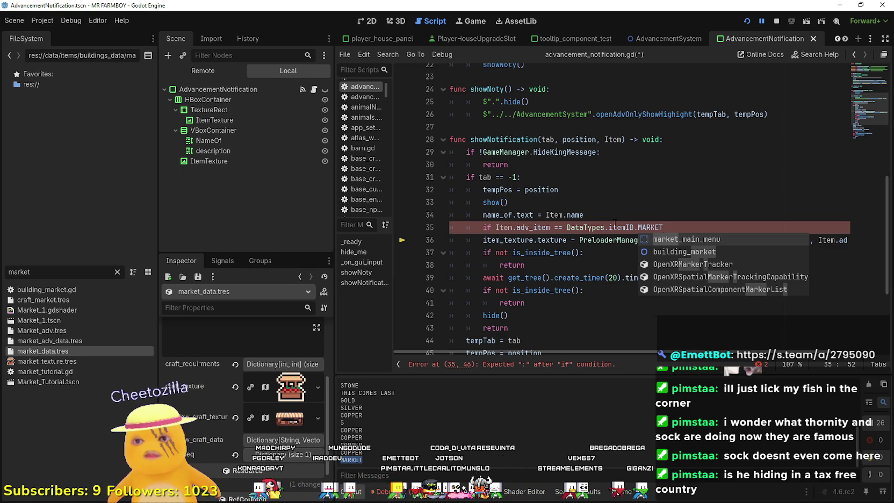
pyautogui.write(' or')
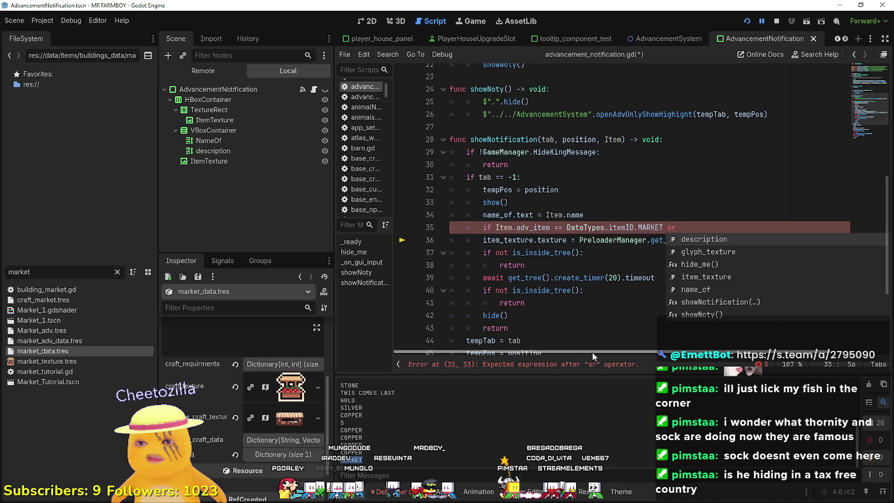
# Copy the comparison to add HOUSE and WAREHOUSE alternatives to the condition
pyautogui.click(647, 228)
pyautogui.moveTo(663, 228); pyautogui.dragTo(655, 227)
pyautogui.hotkey('ctrl', 'c')
pyautogui.click(698, 226)
pyautogui.hotkey('ctrl', 'v')
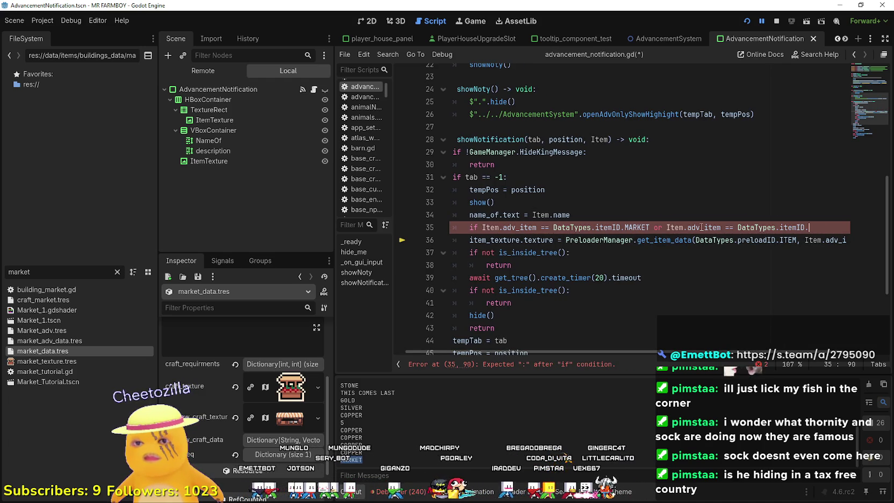
pyautogui.write('HOUSE ')
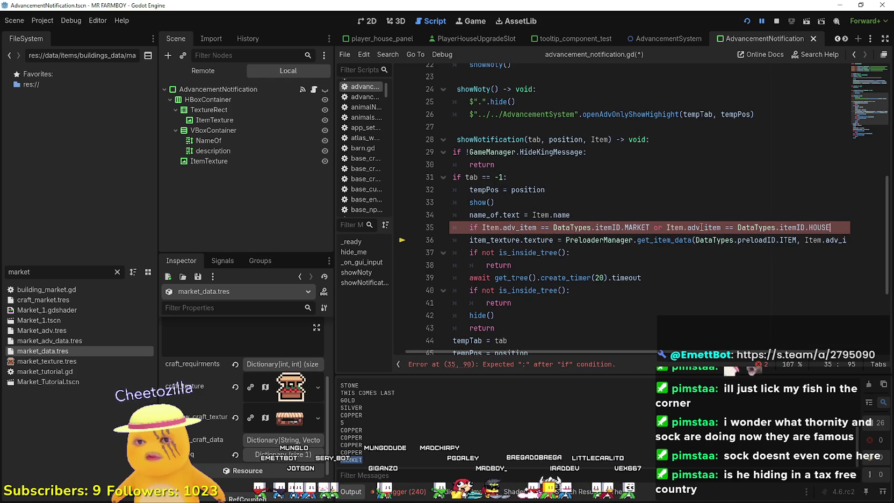
pyautogui.write('or')
pyautogui.hotkey('ctrl', 'v')
pyautogui.press('BackSpace')
pyautogui.press('BackSpace')
pyautogui.press('BackSpace')
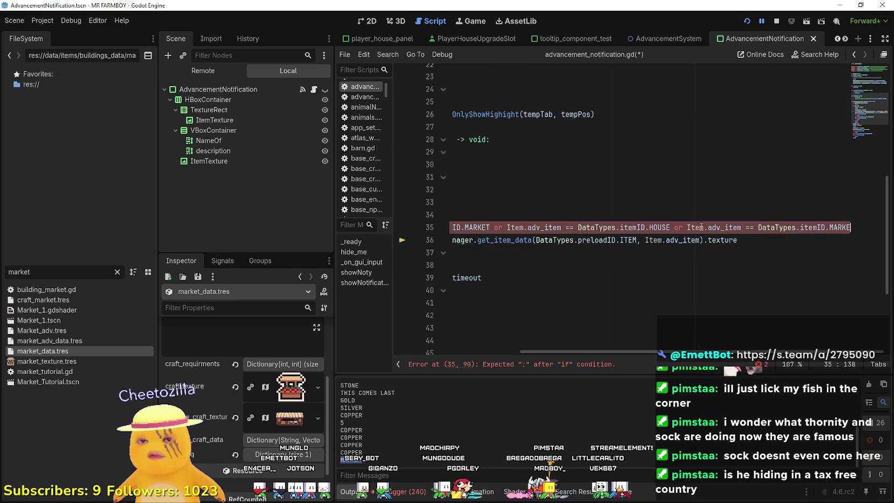
pyautogui.press('BackSpace')
pyautogui.write('Ware')
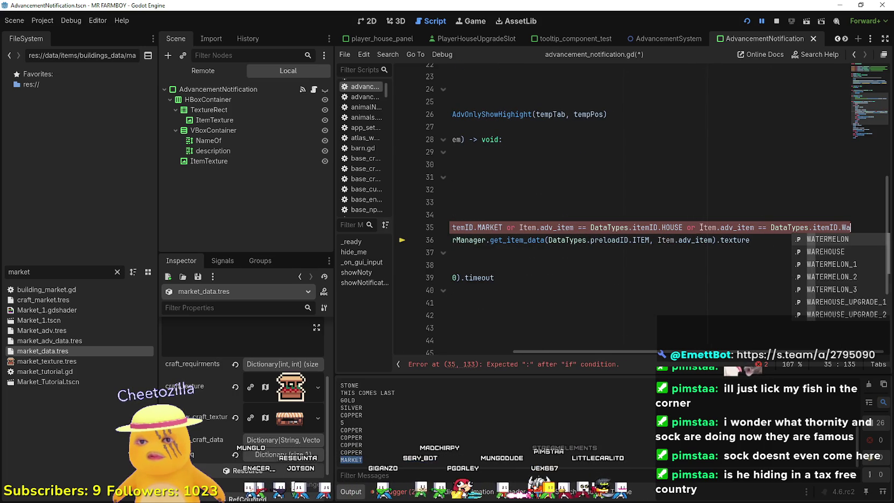
pyautogui.press('Return')
# Add or-clauses comparing adv_item against COOP and BARN
pyautogui.write('or')
pyautogui.hotkey('ctrl', 'v')
pyautogui.write('MARKE')
pyautogui.press('BackSpace')
pyautogui.press('BackSpace')
pyautogui.press('BackSpace')
pyautogui.write('Coo')
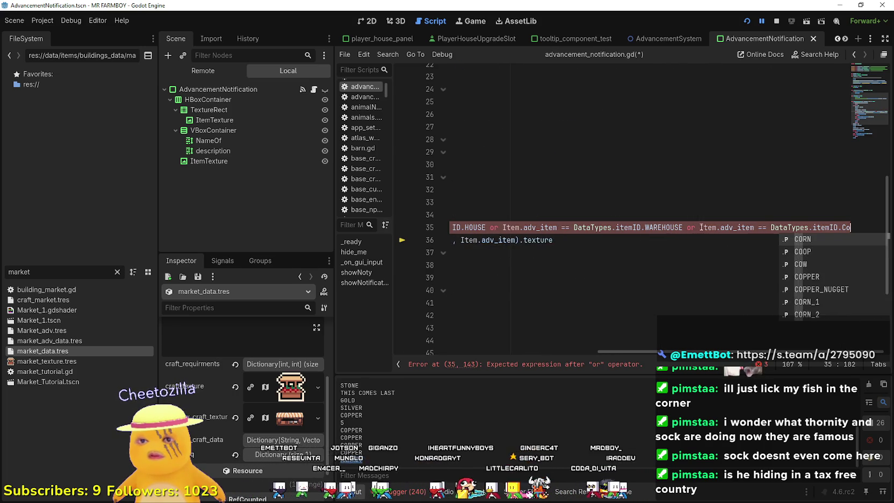
pyautogui.press('Return')
pyautogui.write('or')
pyautogui.hotkey('ctrl', 'v')
pyautogui.write('MARK')
pyautogui.press('BackSpace')
pyautogui.press('BackSpace')
pyautogui.press('BackSpace')
pyautogui.write('Barn')
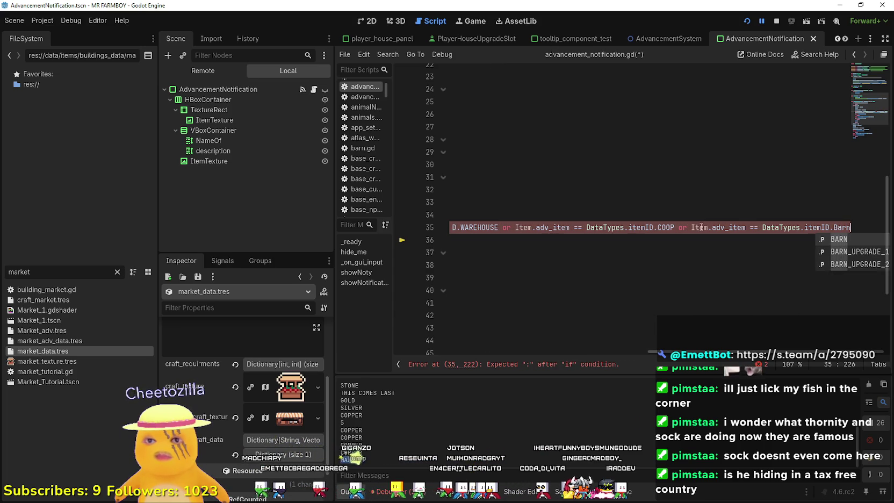
pyautogui.press('Return')
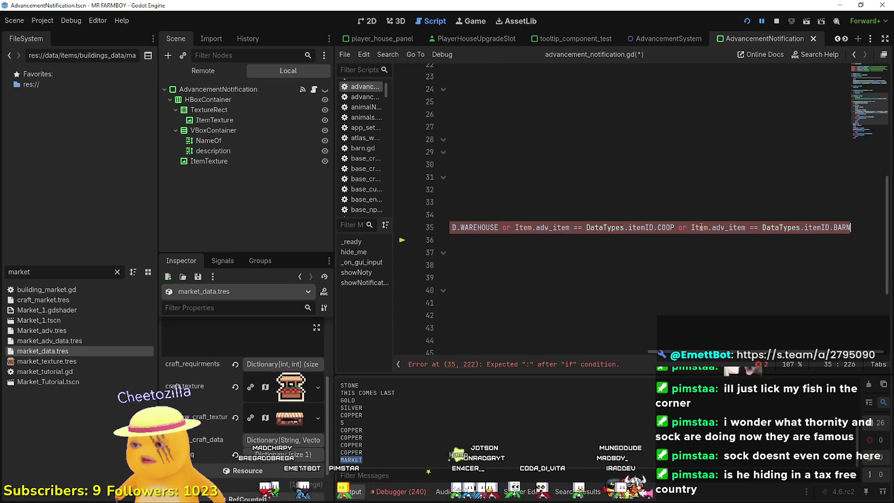
# End the condition with a colon and indent the texture assignment beneath it
pyautogui.write(':')
pyautogui.press('Return')
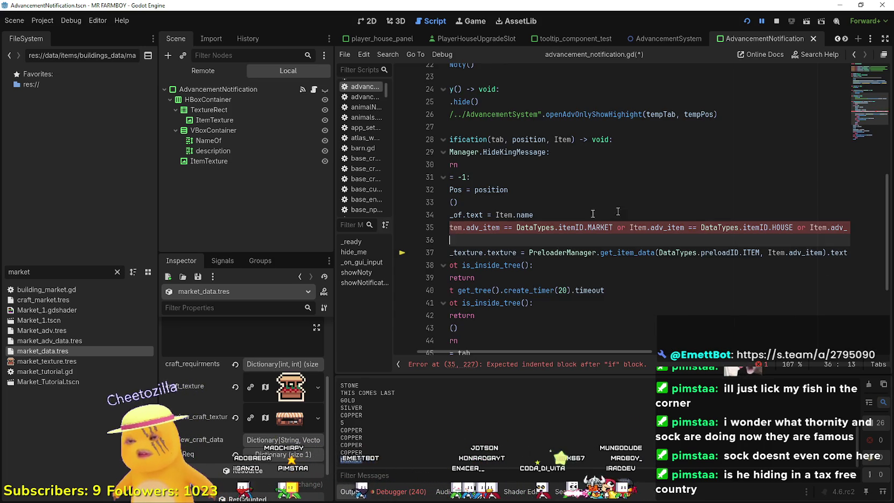
pyautogui.moveTo(458, 246); pyautogui.dragTo(398, 237)
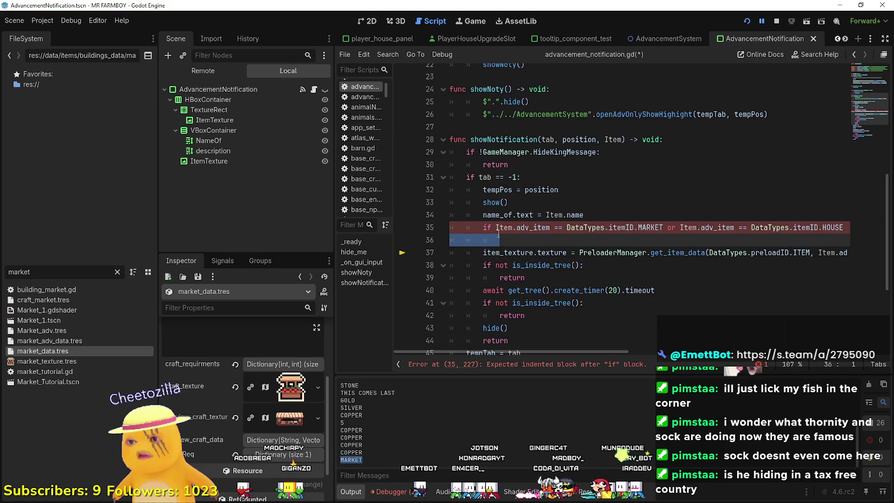
pyautogui.press('BackSpace')
pyautogui.press('BackSpace')
pyautogui.press('Return')
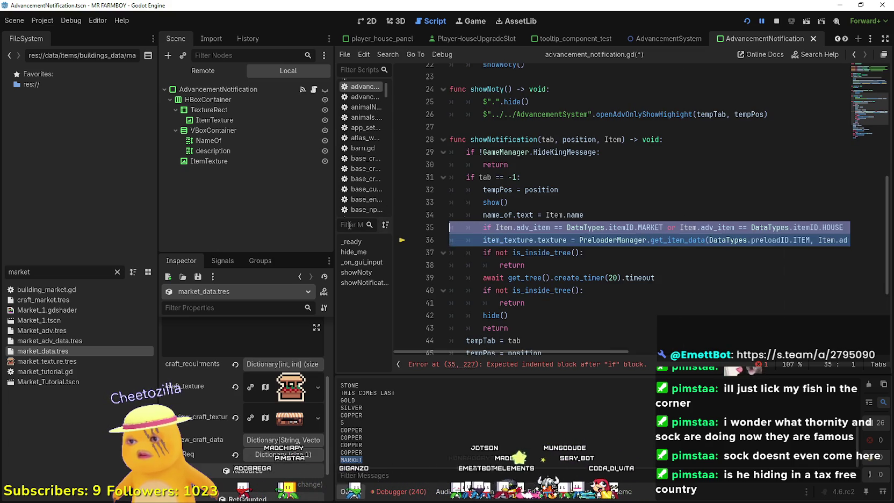
# Change the if-branch assignment to .craft_texture and start an else branch
pyautogui.moveTo(823, 239); pyautogui.dragTo(857, 241)
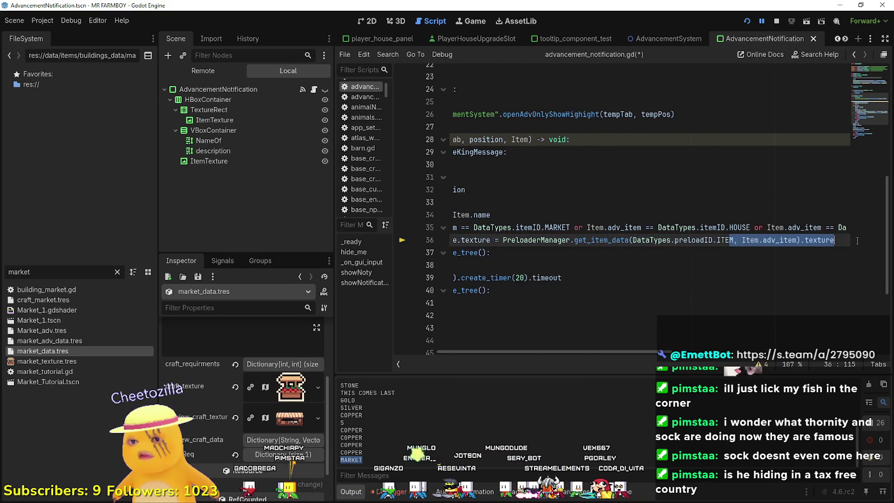
pyautogui.doubleClick(832, 240)
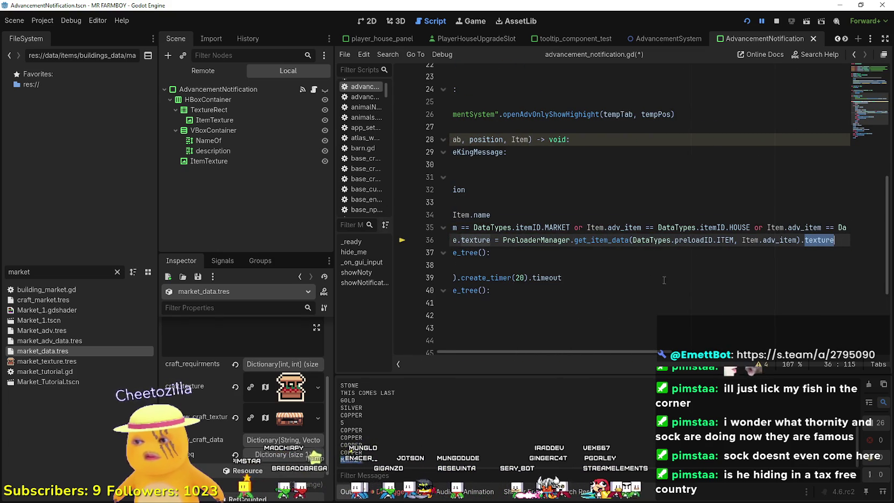
pyautogui.write('craf_texture')
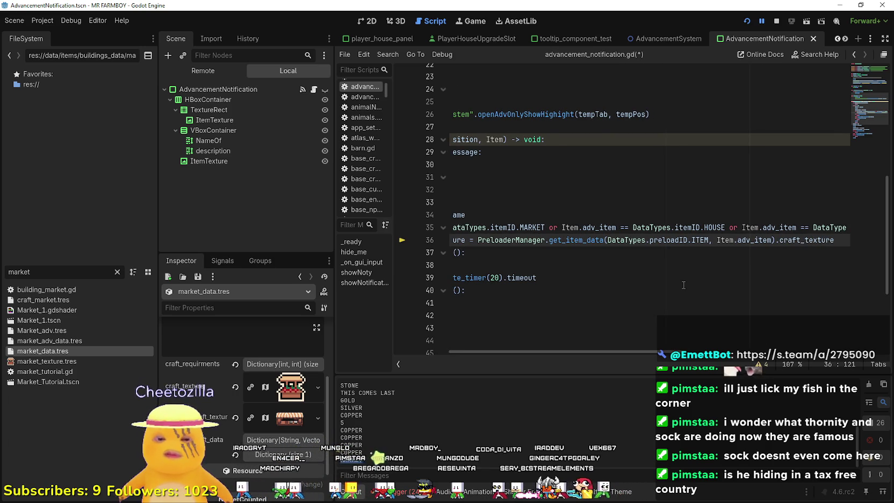
pyautogui.press('Return')
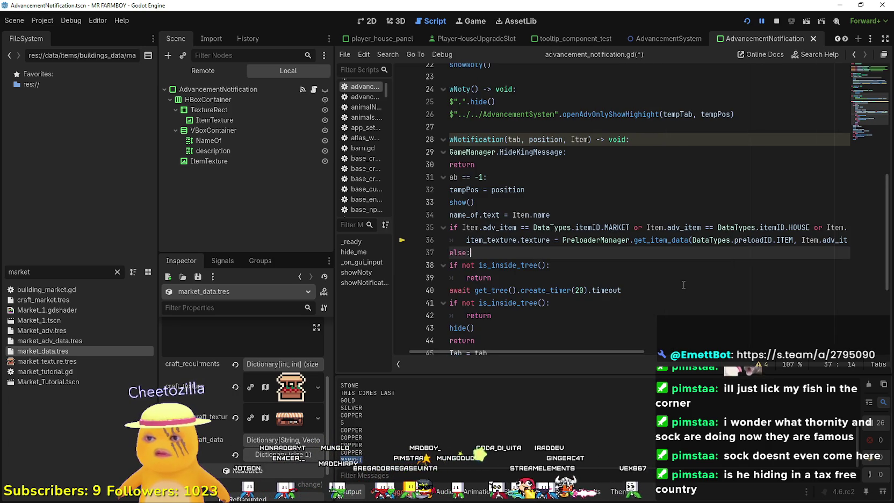
pyautogui.press('Return')
# Paste the assignment under else using .texture, save the script, and rerun the game
pyautogui.moveTo(457, 240); pyautogui.dragTo(853, 236)
pyautogui.click(650, 251)
pyautogui.click(539, 260)
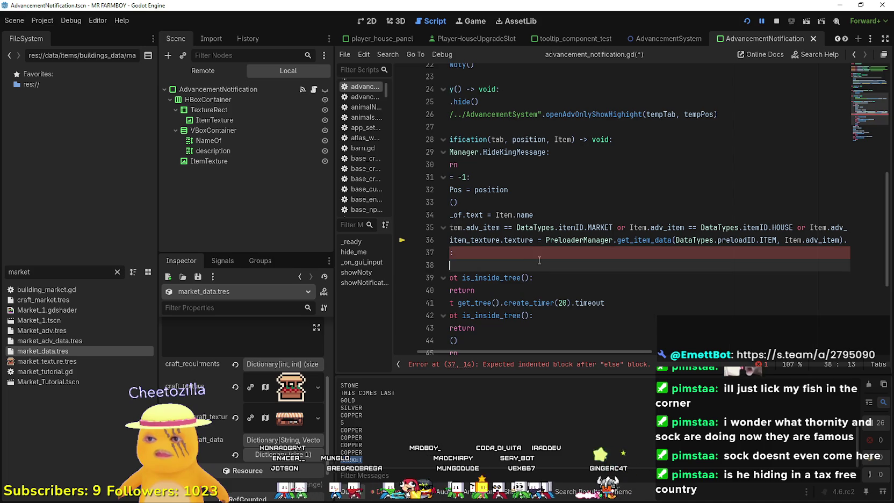
pyautogui.hotkey('ctrl', 'v')
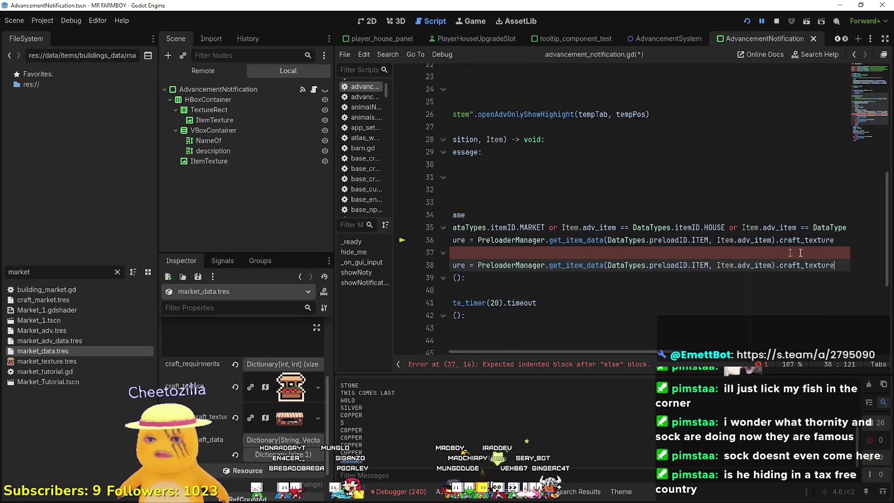
pyautogui.doubleClick(814, 265)
pyautogui.write('texture')
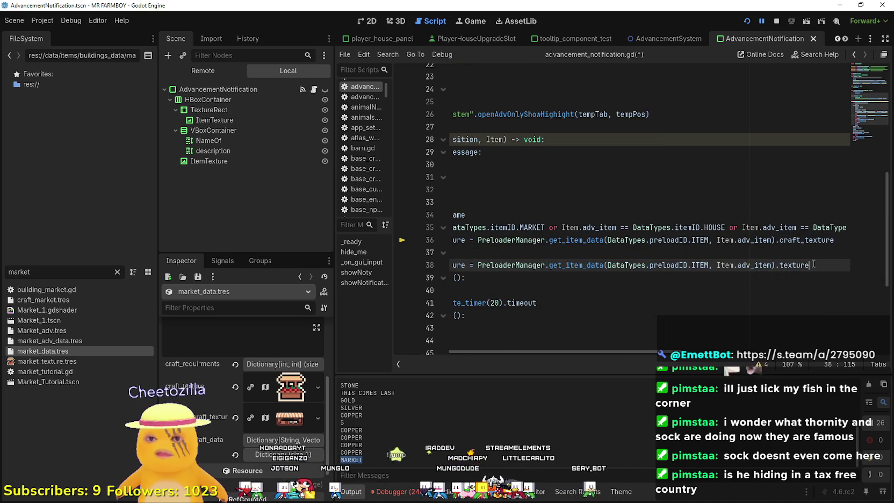
pyautogui.hotkey('ctrl', 's')
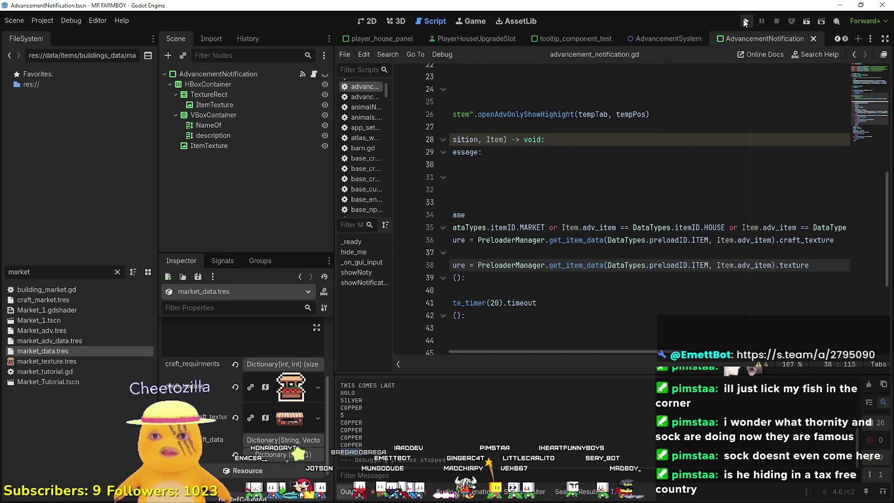
pyautogui.click(745, 19)
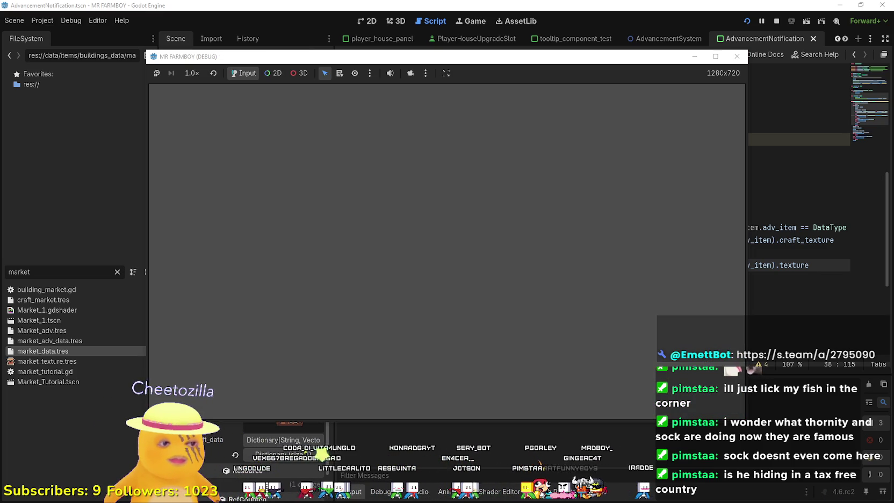
# Get past the MR FARMBOY splash screen and dismiss the Steam window to reach the main menu
pyautogui.click(166, 238)
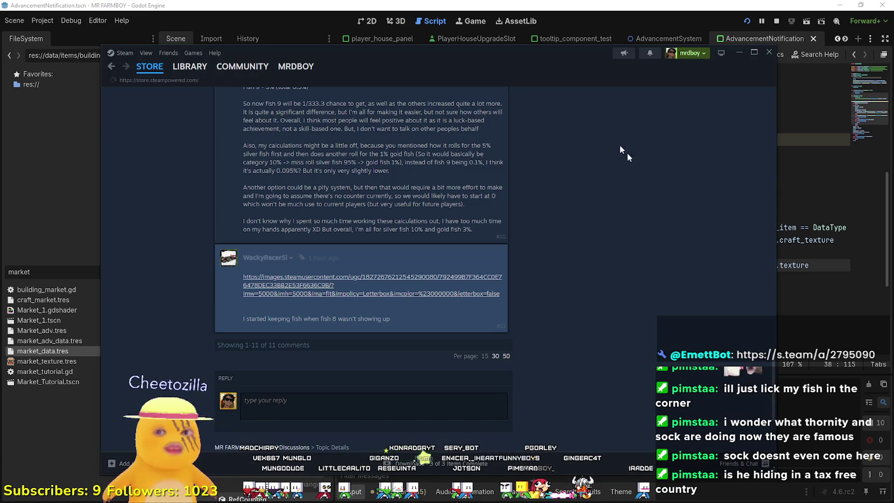
pyautogui.hotkey('alt', 'Tab')
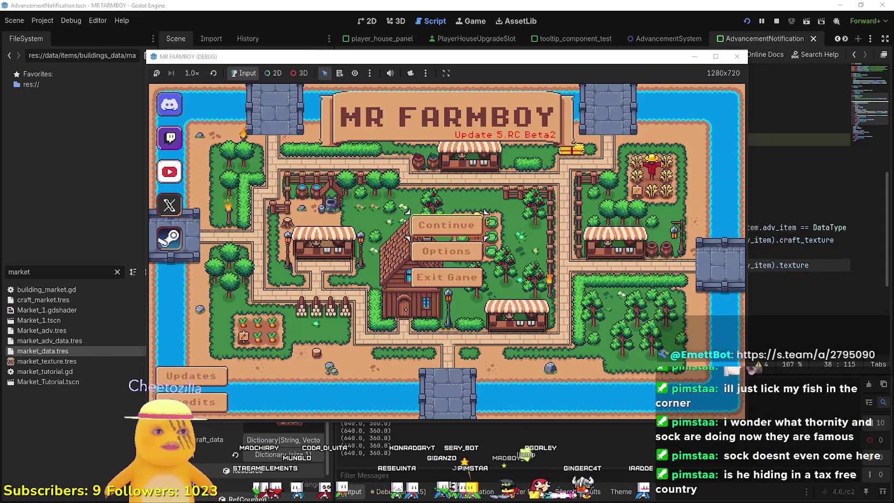
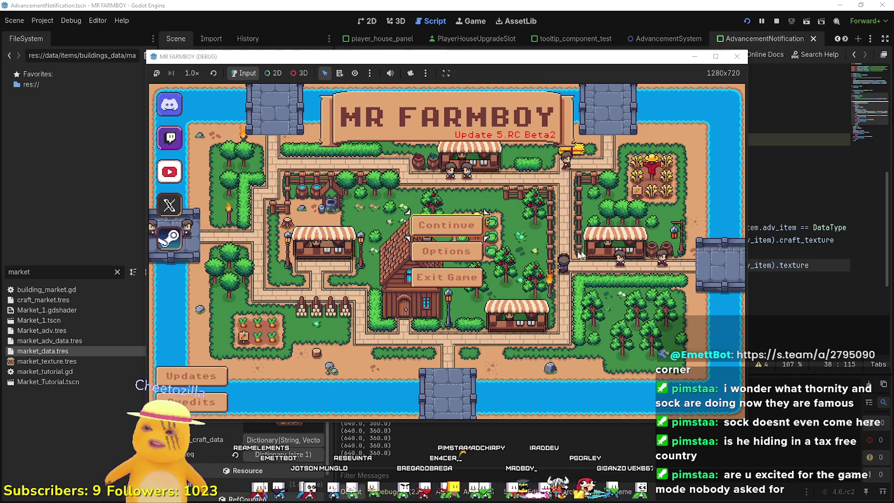
# From the save list, set up a new game and create a fresh save to start playing
pyautogui.click(446, 225)
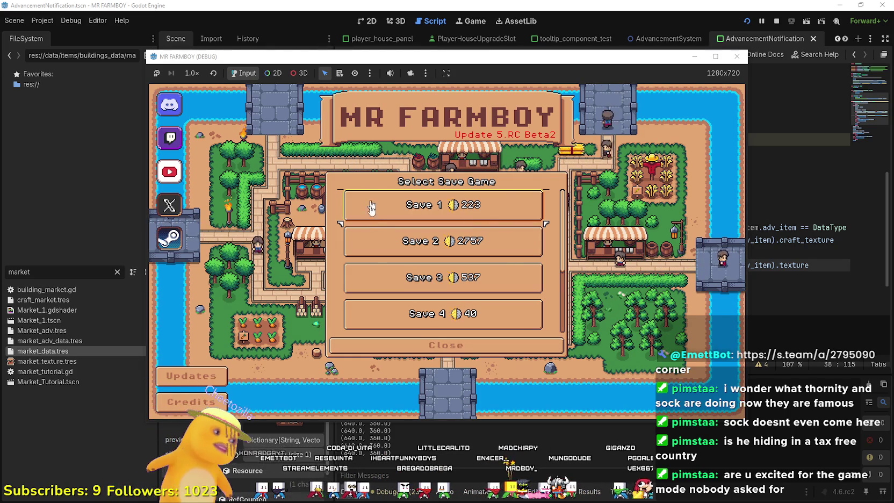
pyautogui.scroll(-3)
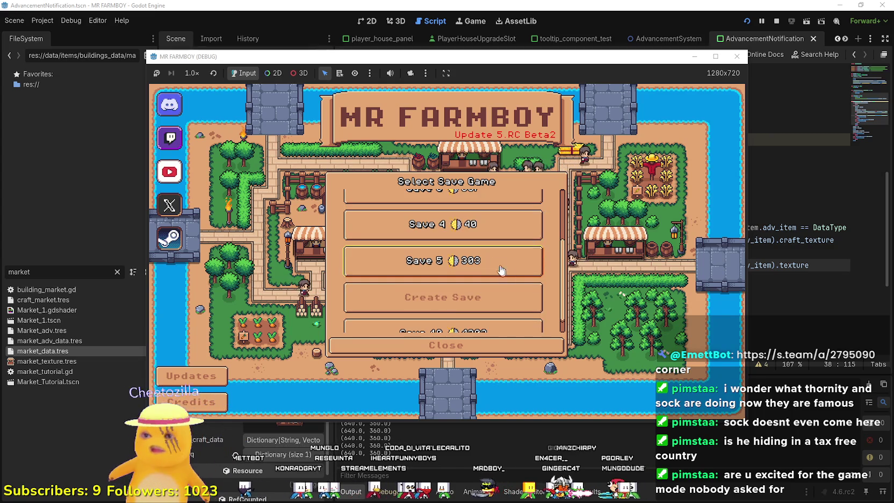
pyautogui.click(503, 273)
pyautogui.click(485, 297)
pyautogui.click(536, 279)
pyautogui.click(497, 341)
pyautogui.click(421, 292)
pyautogui.click(396, 341)
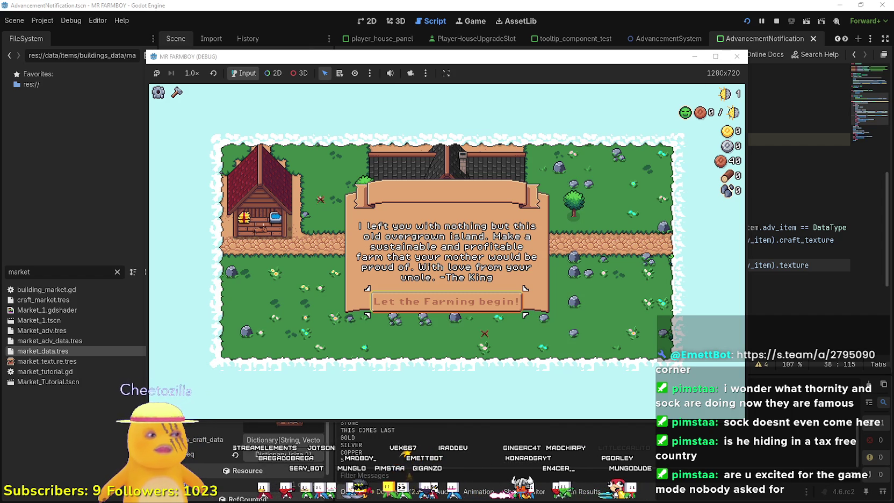
# Dismiss the King's letter, maximize the game window, and chop the nearby trees for logs
pyautogui.click(482, 302)
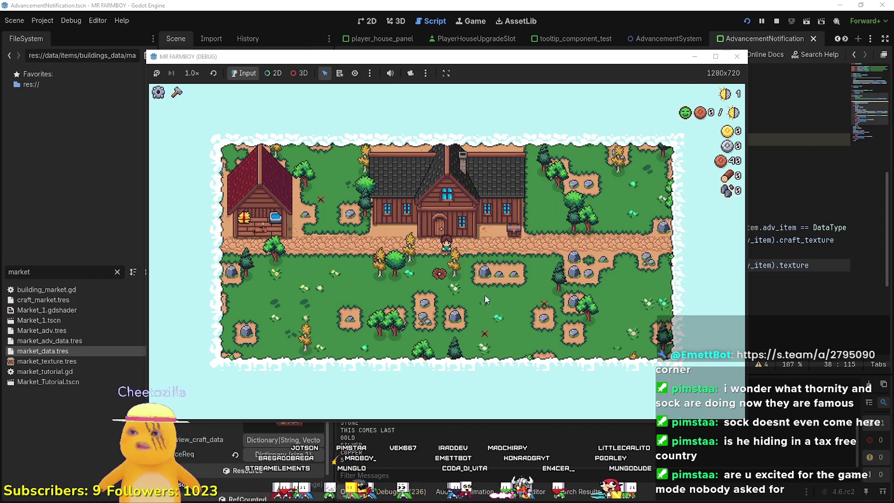
pyautogui.click(716, 56)
pyautogui.press('d')
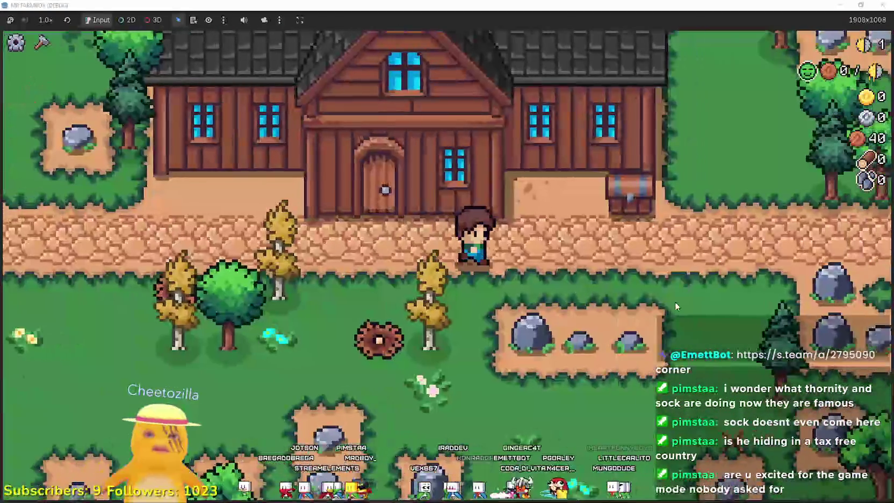
pyautogui.press('a')
pyautogui.press('s')
pyautogui.press('a')
pyautogui.press('w')
pyautogui.press('a')
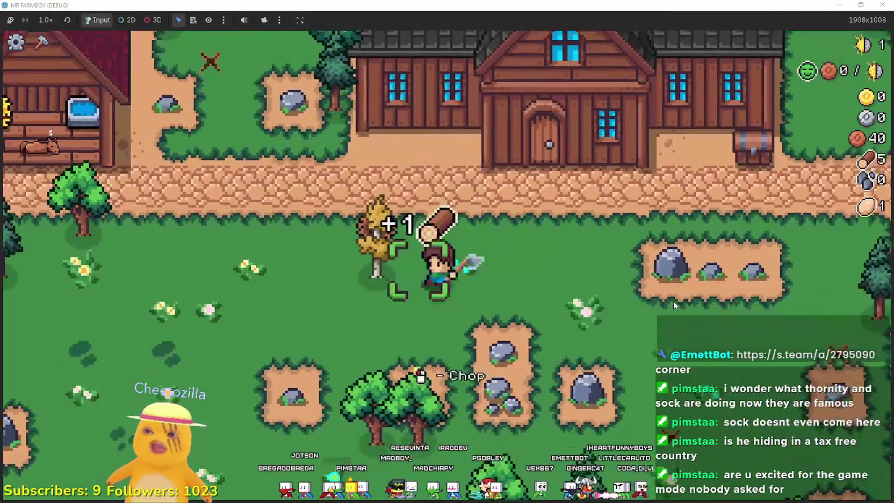
pyautogui.press('w')
pyautogui.press('a')
pyautogui.press('s')
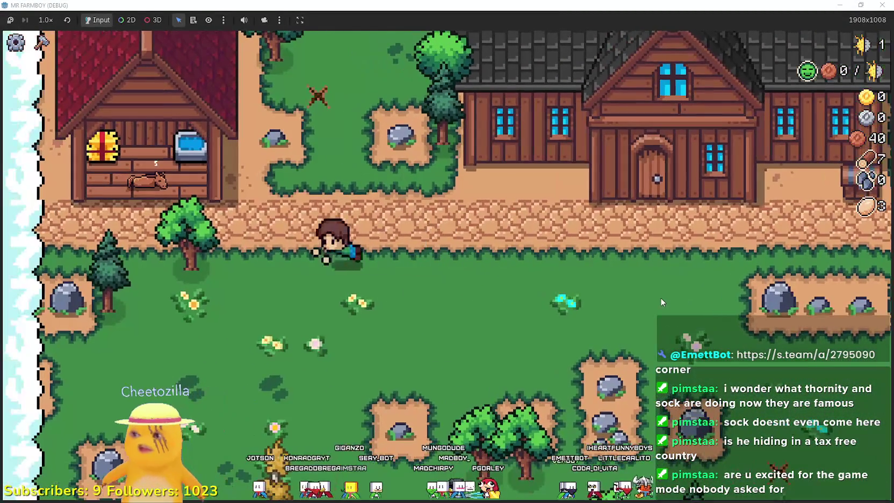
# Mine the rocks for stone and chop more trees, then bring the music browser forward
pyautogui.press('s')
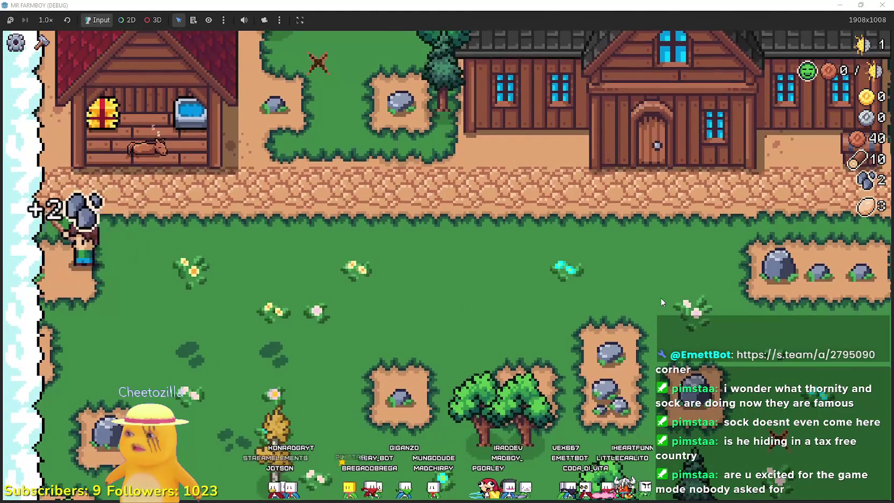
pyautogui.press('d')
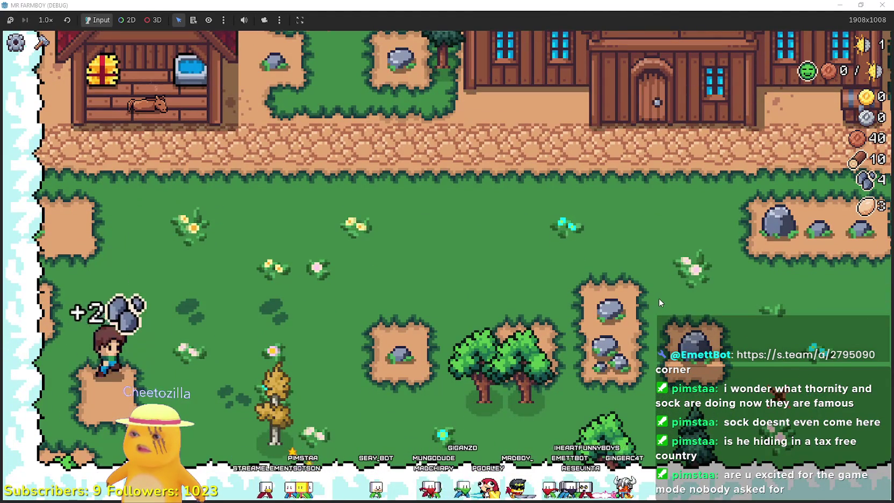
pyautogui.press('w')
pyautogui.press('d')
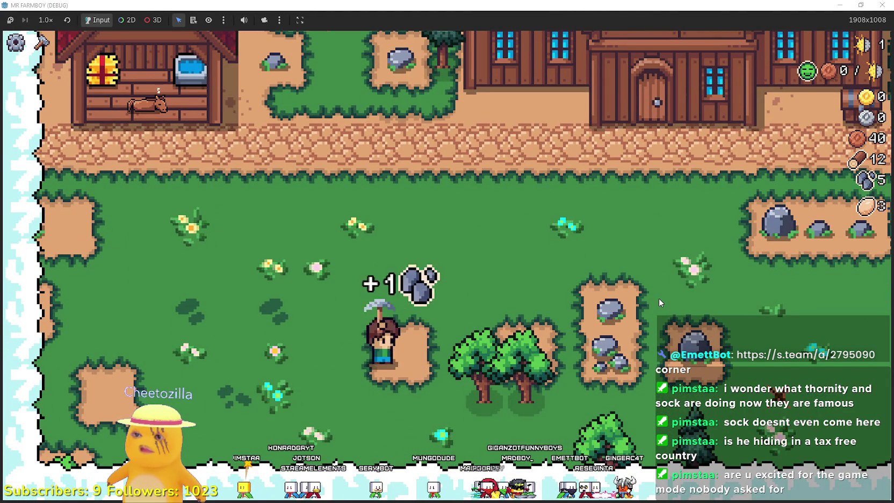
pyautogui.press('d')
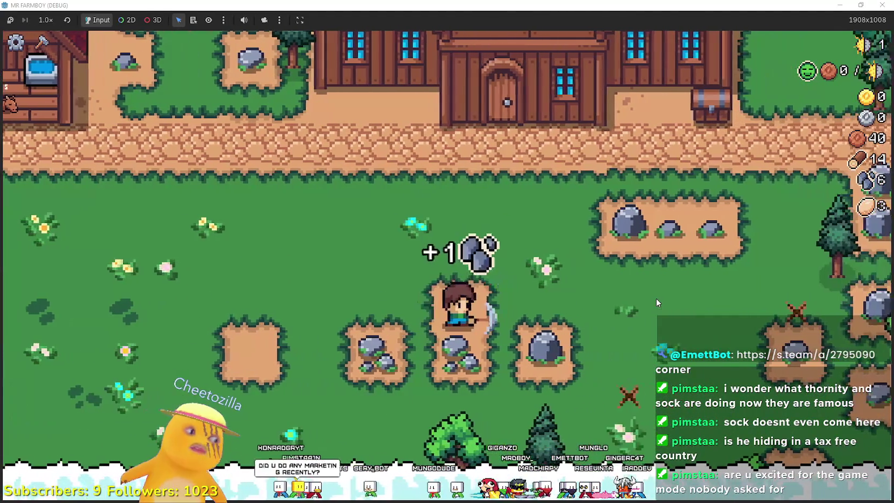
pyautogui.press('a')
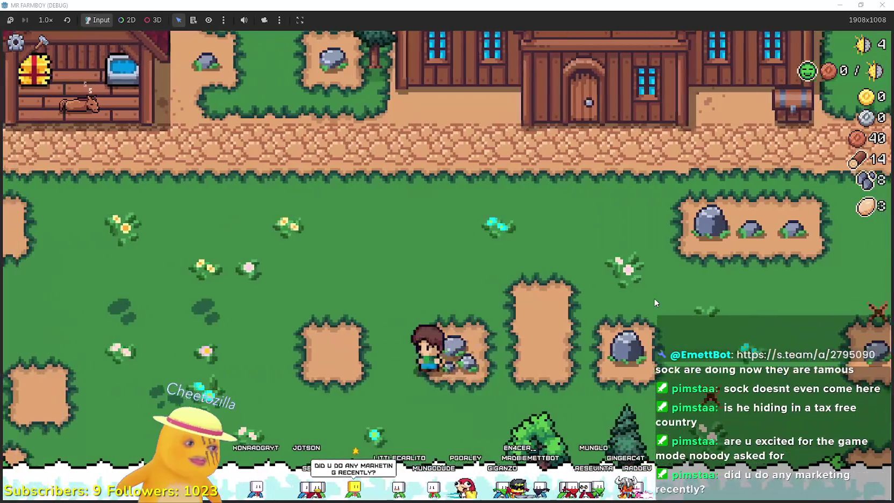
pyautogui.press('d')
pyautogui.press('a')
pyautogui.press('w')
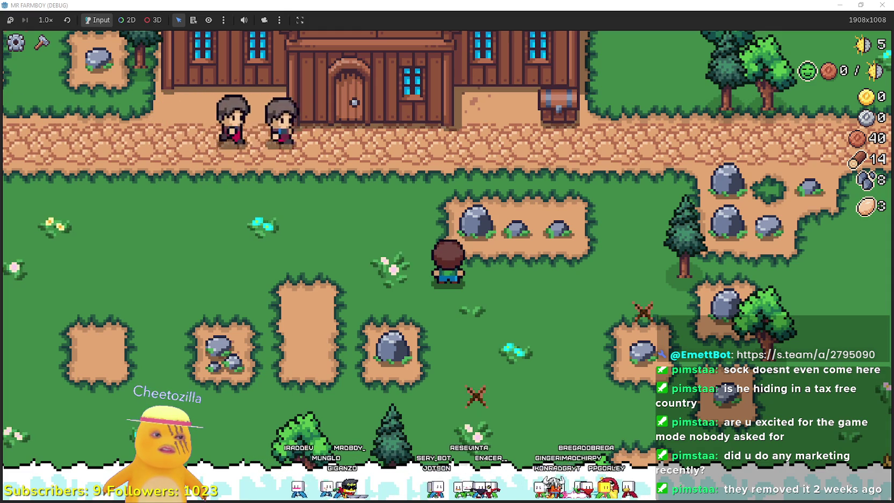
pyautogui.hotkey('alt', 'Tab')
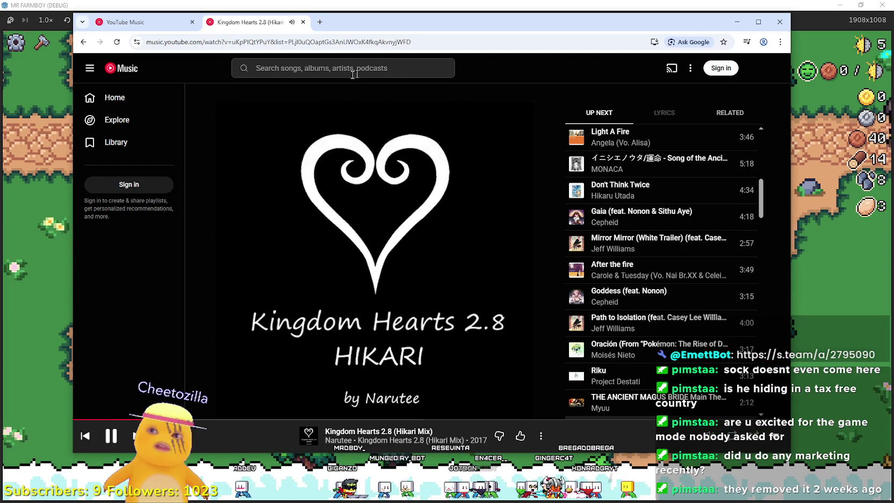
# Load the 'Top 10 Romanian Games Launched on Steam in 2025 by Reviews' video in a new tab
pyautogui.click(320, 22)
pyautogui.write('https://www.youtube.com/watch?v=pvFYrE431F8&pp=ygUKTVIgRkFSTUJPWQ%3D%3D')
pyautogui.press('Return')
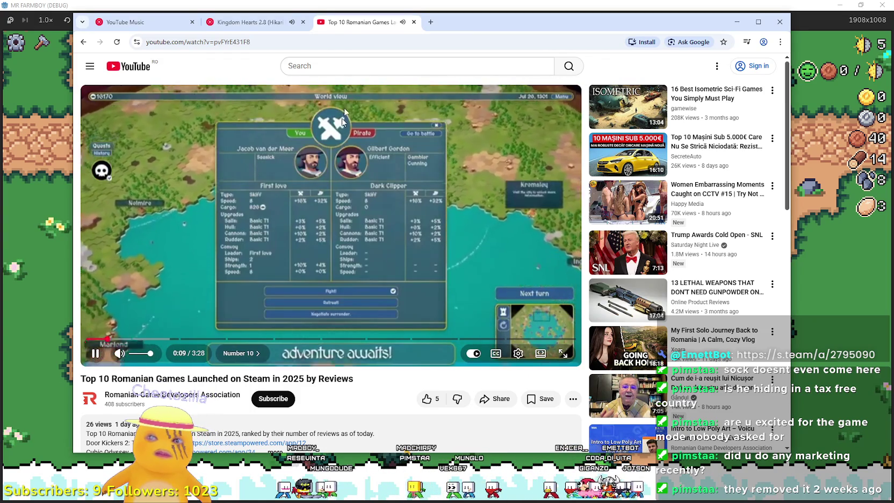
# Look over the tab and playback options, check the music tab and game, then return to the video
pyautogui.rightClick(338, 24)
pyautogui.press('Escape')
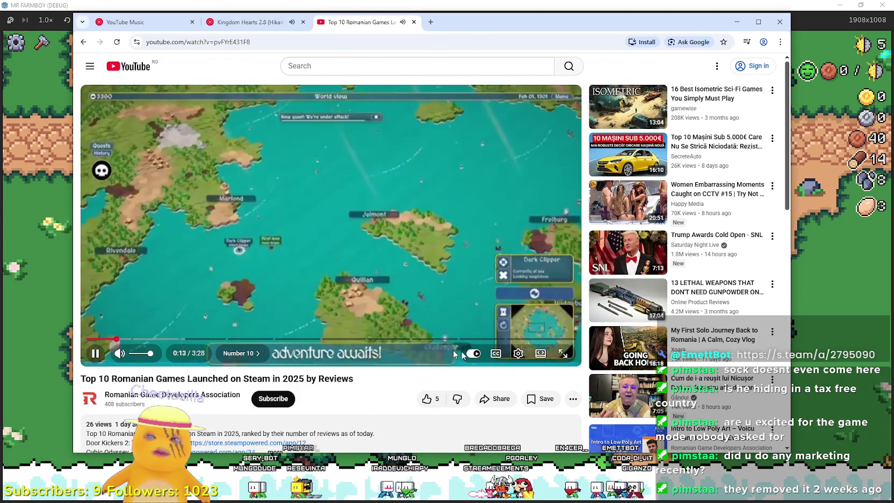
pyautogui.click(518, 354)
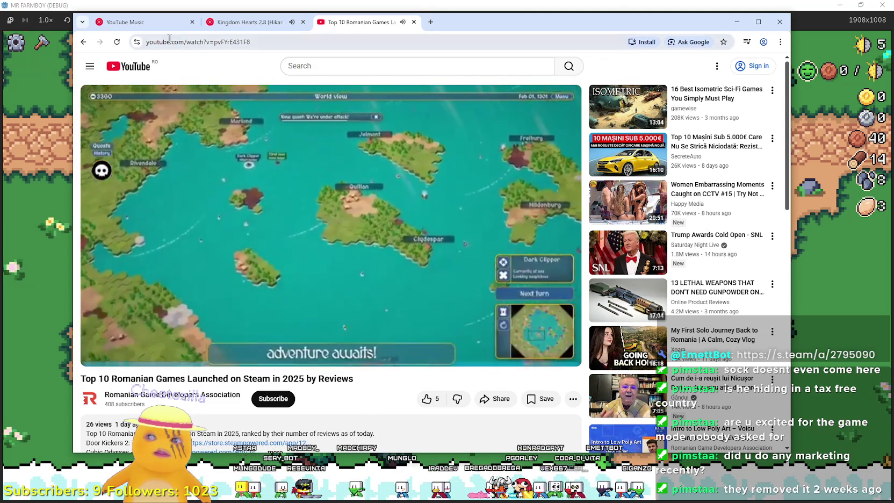
pyautogui.click(250, 22)
pyautogui.hotkey('alt', 'Tab')
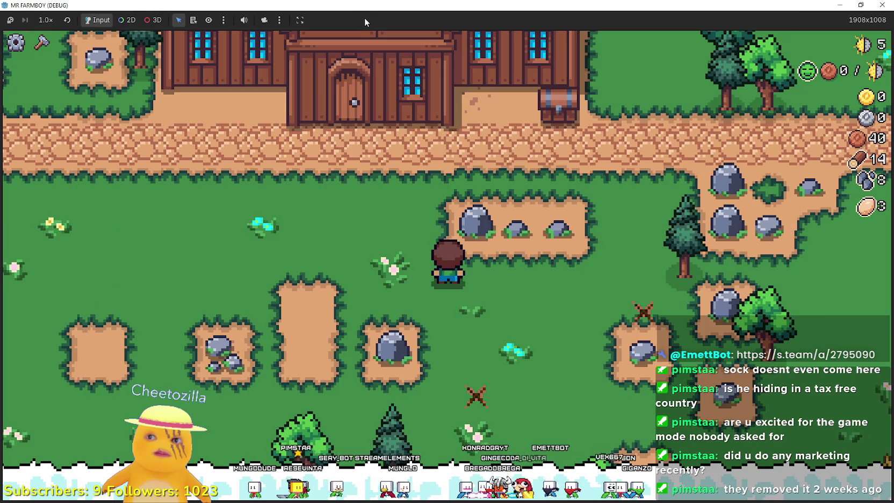
pyautogui.hotkey('alt', 'Tab')
pyautogui.click(367, 22)
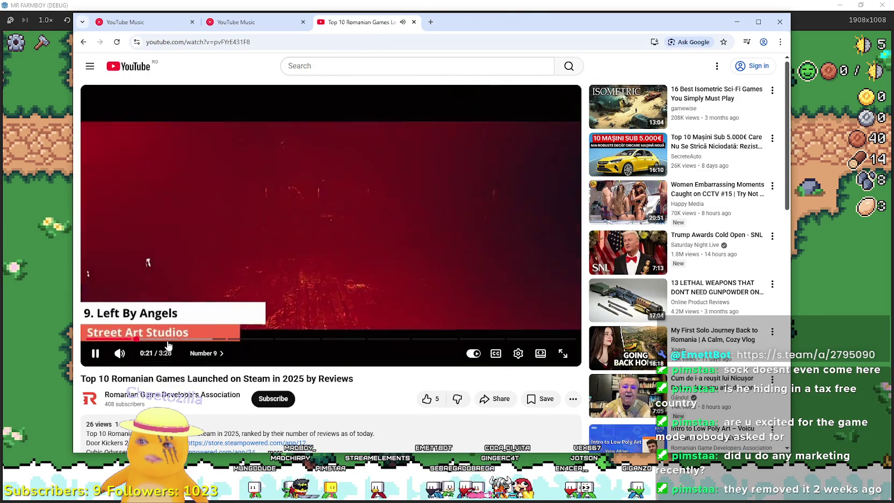
# Scrub the video forward through Number 8 and Number 5 to around 2:26
pyautogui.click(158, 339)
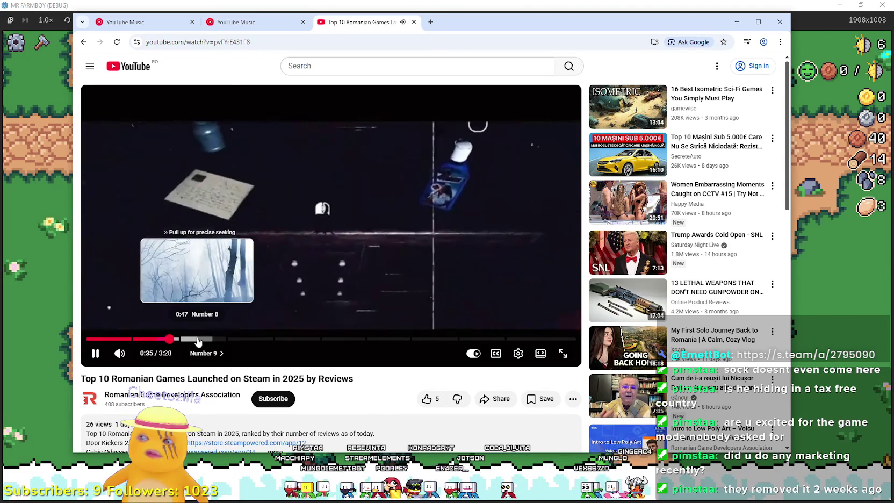
pyautogui.click(196, 338)
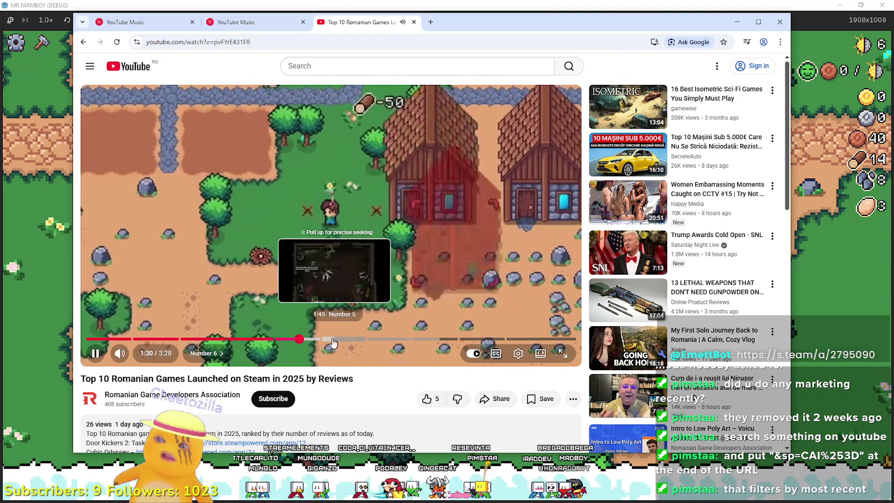
pyautogui.click(346, 339)
pyautogui.moveTo(346, 341); pyautogui.dragTo(443, 340)
pyautogui.scroll(-3)
pyautogui.scroll(-3)
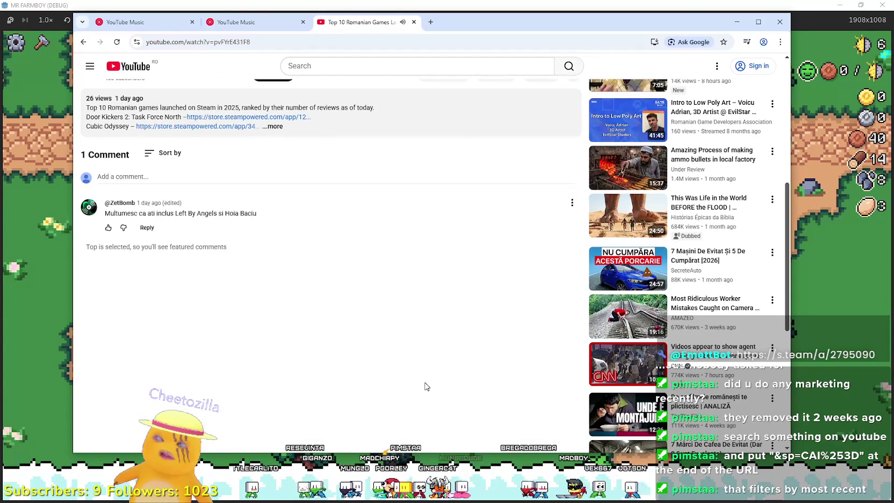
pyautogui.scroll(3)
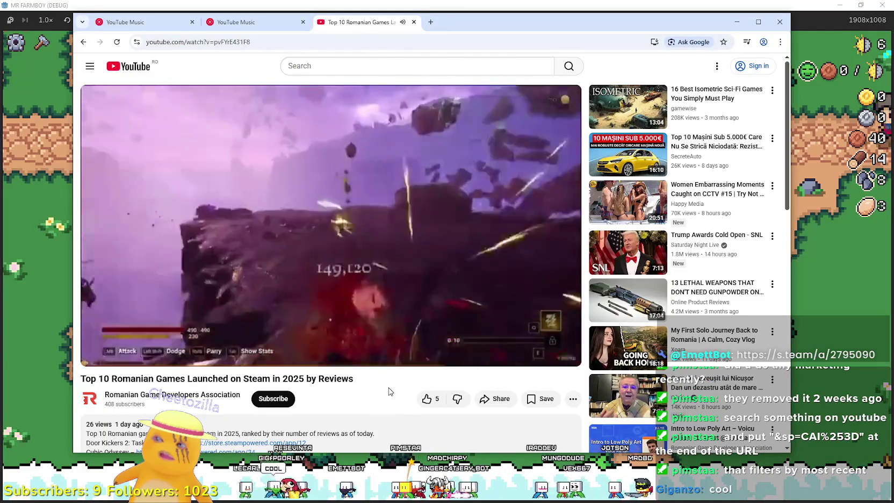
pyautogui.moveTo(436, 339); pyautogui.dragTo(433, 339)
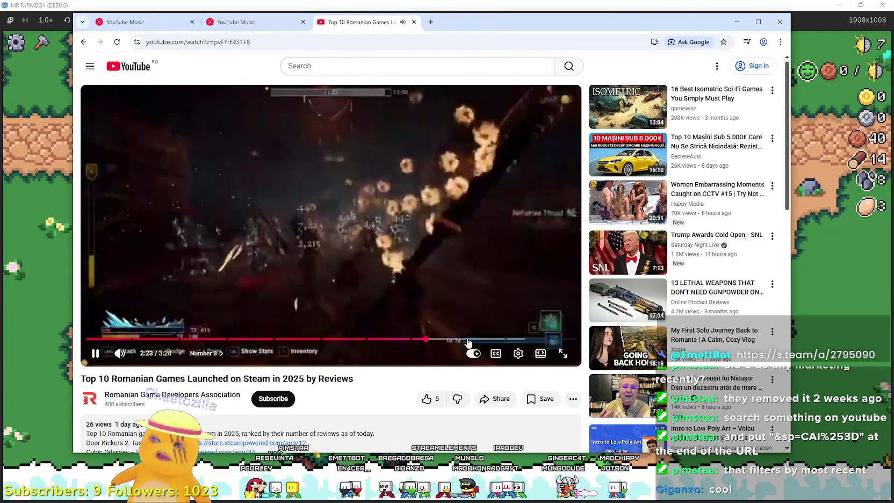
# Skip ahead past Number 2 to about 3:16, then close the video tab and minimize the browser
pyautogui.click(472, 339)
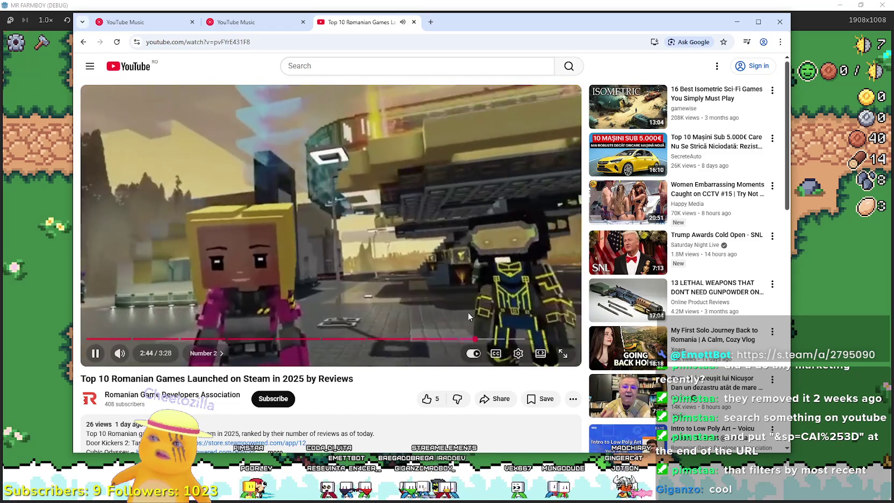
pyautogui.click(465, 339)
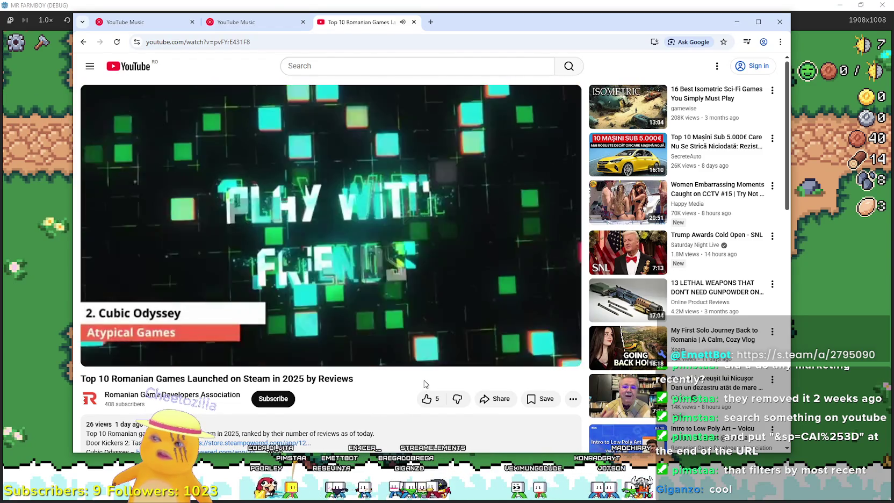
pyautogui.click(487, 339)
pyautogui.click(499, 339)
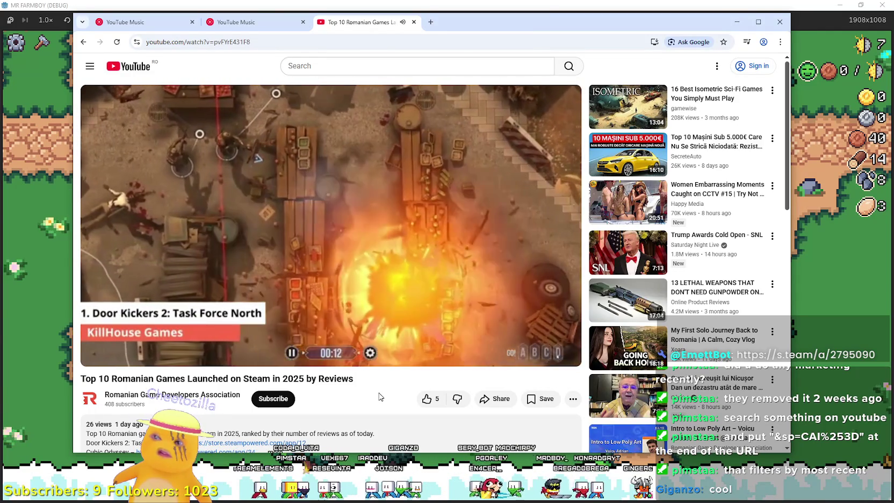
pyautogui.moveTo(550, 338); pyautogui.dragTo(553, 337)
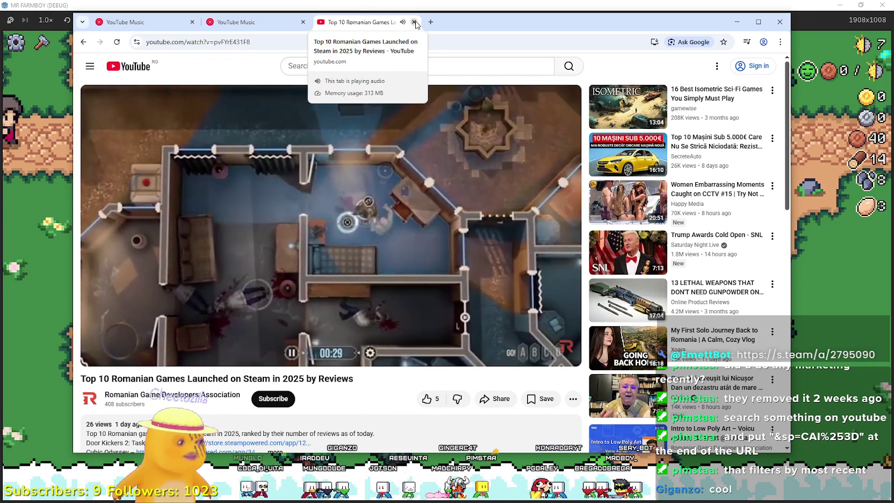
pyautogui.click(414, 23)
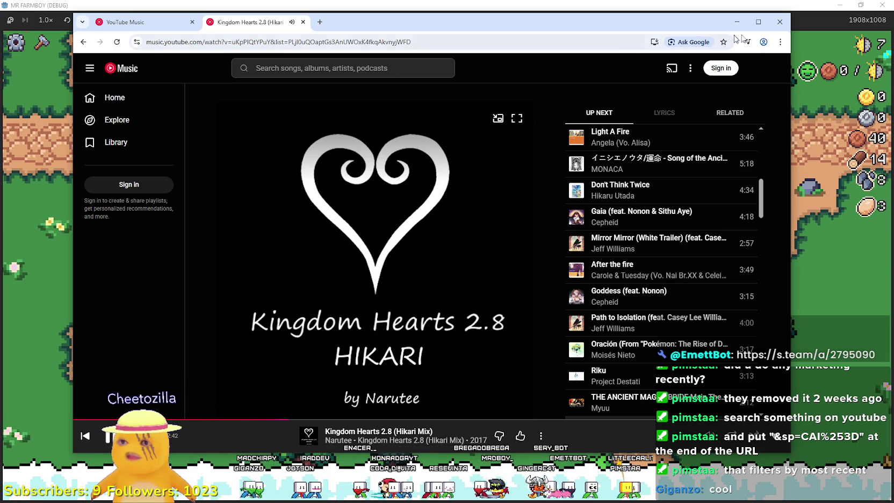
pyautogui.click(739, 22)
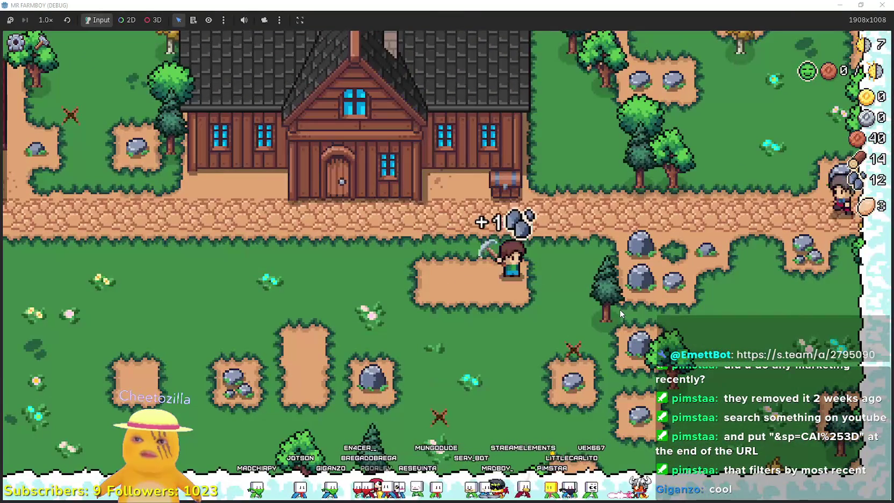
# Open the Player House skill tree and show the Market upgrade's details
pyautogui.press('e')
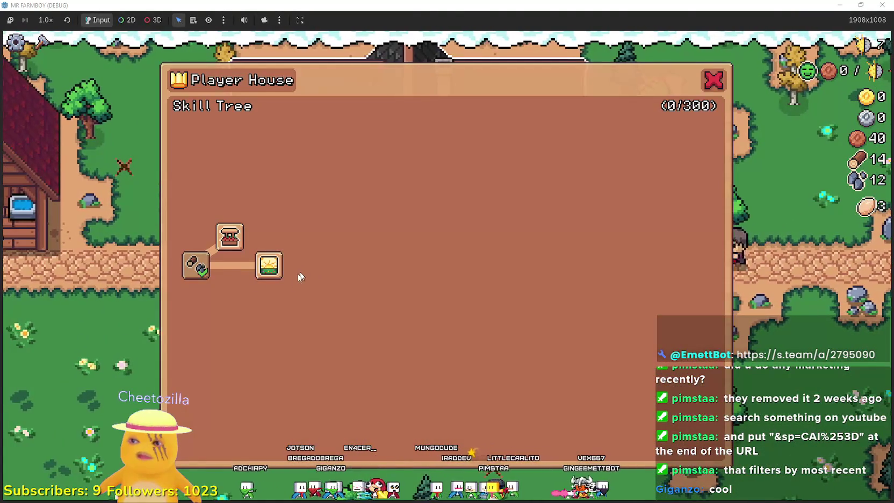
pyautogui.moveTo(234, 250)
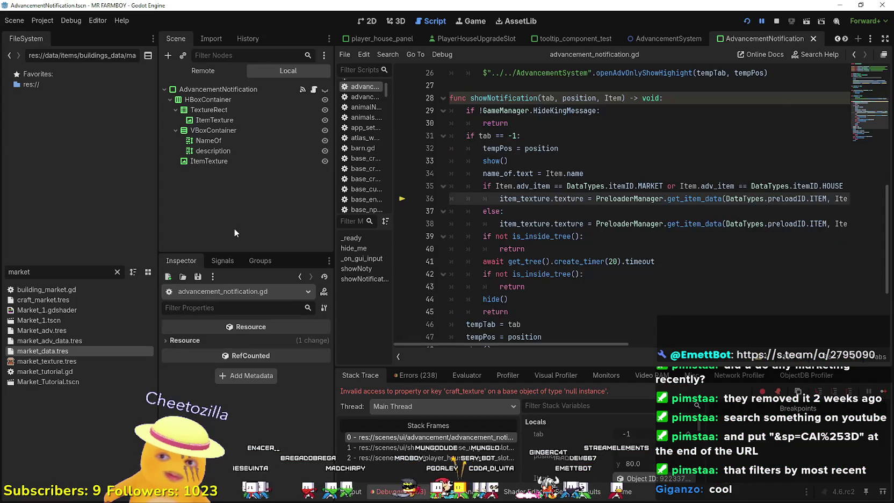
# Inspect the Item's PlayerHouseSkillData resource and open market_data.tres in the Inspector
pyautogui.moveTo(598, 343); pyautogui.dragTo(477, 369)
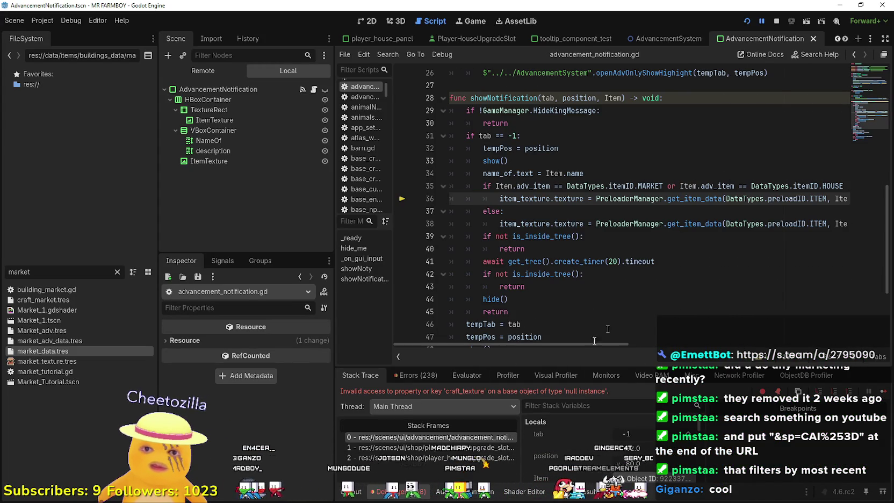
pyautogui.moveTo(528, 344); pyautogui.dragTo(667, 343)
pyautogui.click(623, 467)
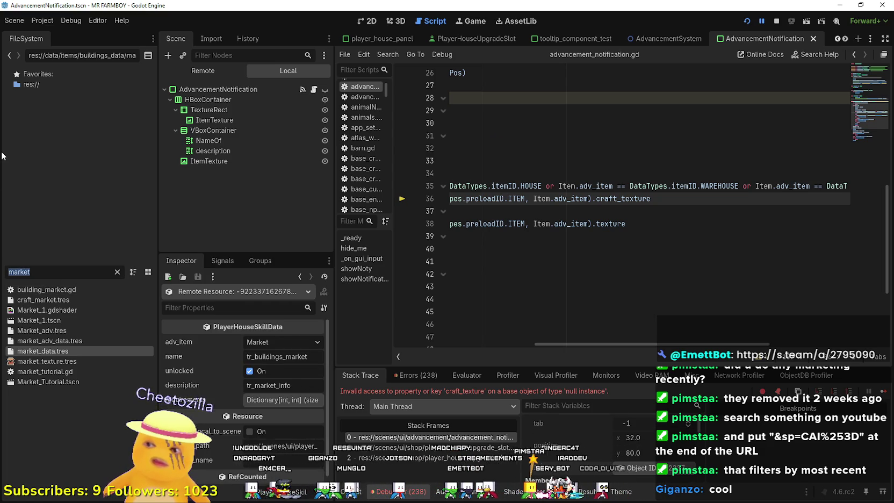
pyautogui.click(96, 349)
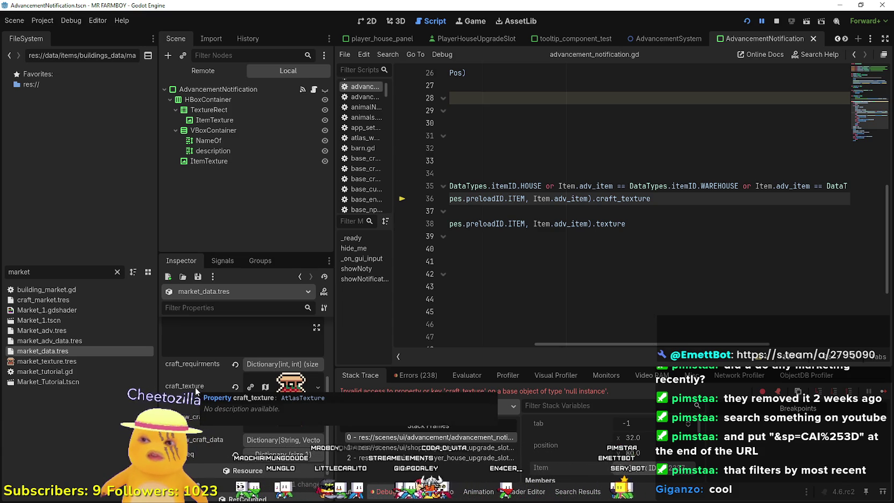
pyautogui.moveTo(559, 186); pyautogui.dragTo(578, 199)
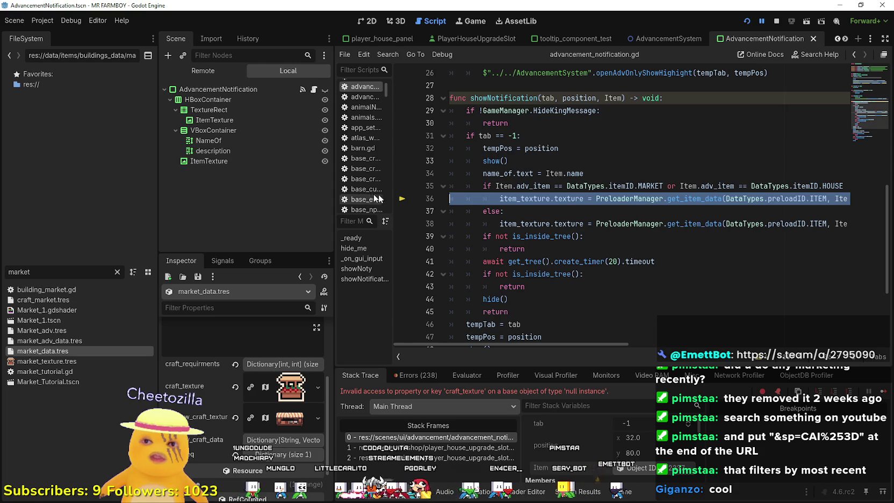
pyautogui.click(577, 237)
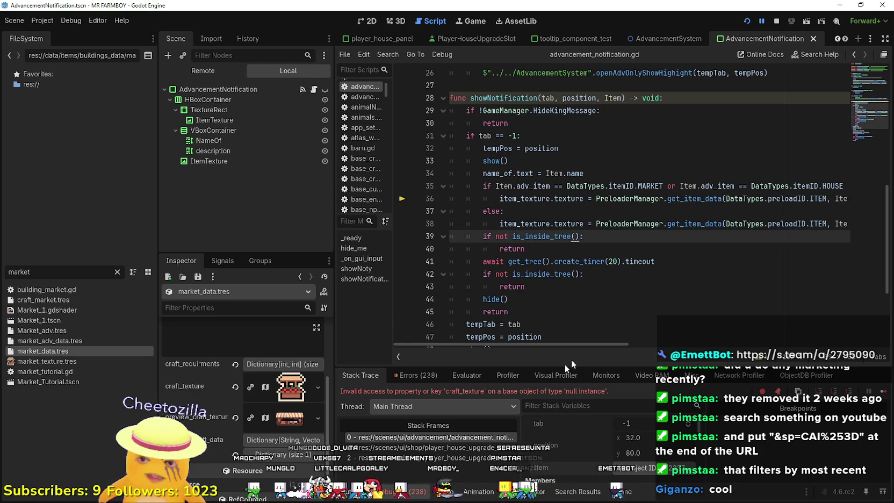
pyautogui.moveTo(613, 344); pyautogui.dragTo(728, 345)
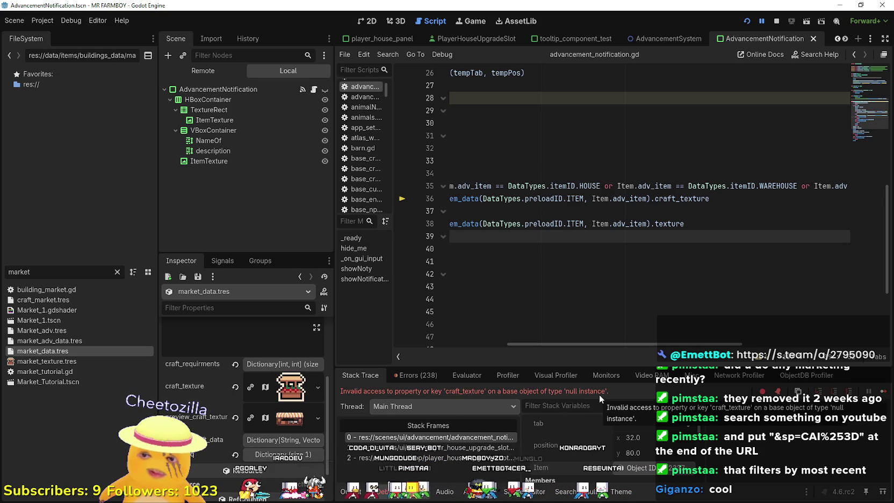
# Check the output log, then select craft_texture on line 36 and expand it to see the 16×16 AtlasTexture
pyautogui.click(363, 495)
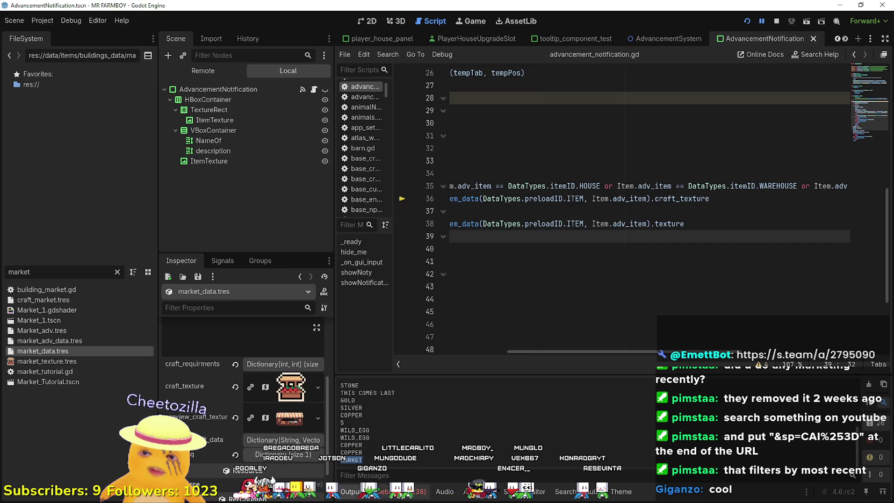
pyautogui.click(387, 491)
pyautogui.moveTo(828, 198); pyautogui.dragTo(451, 199)
pyautogui.click(728, 188)
pyautogui.moveTo(746, 198); pyautogui.dragTo(848, 198)
pyautogui.doubleClick(813, 199)
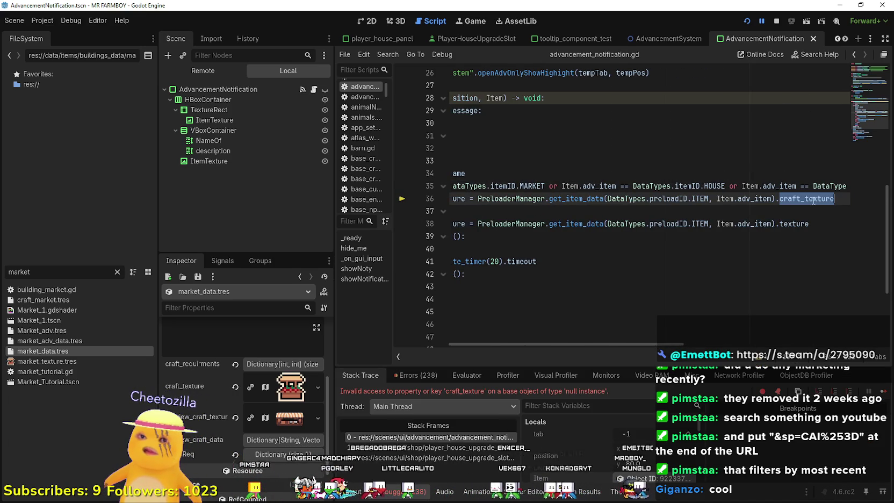
pyautogui.click(288, 393)
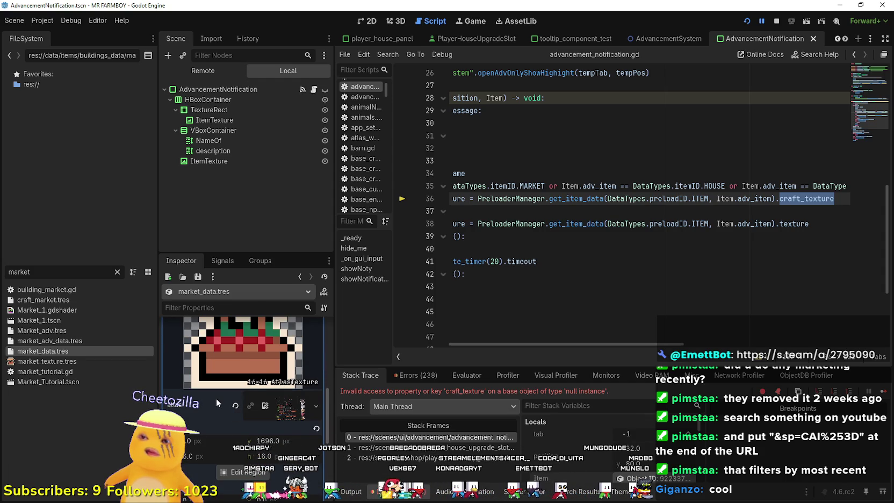
# Append .texture to craft_texture on line 36, save, and rerun the game
pyautogui.scroll(-3)
pyautogui.scroll(3)
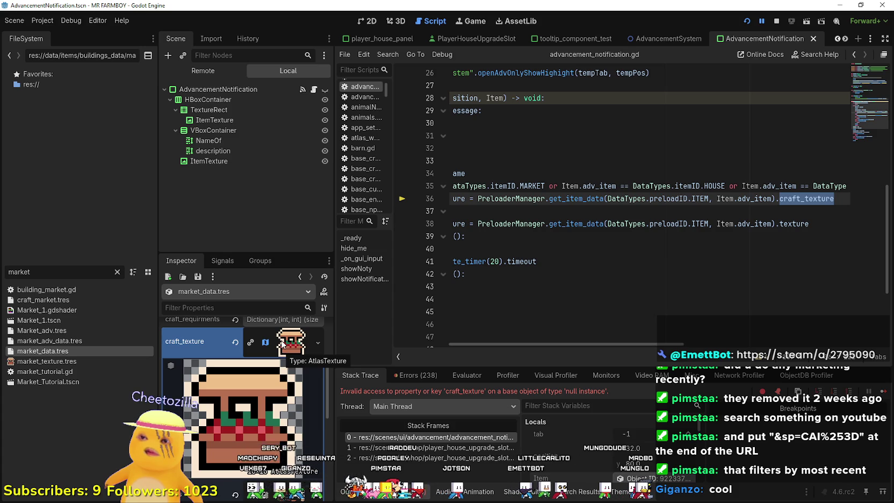
pyautogui.click(282, 344)
pyautogui.scroll(3)
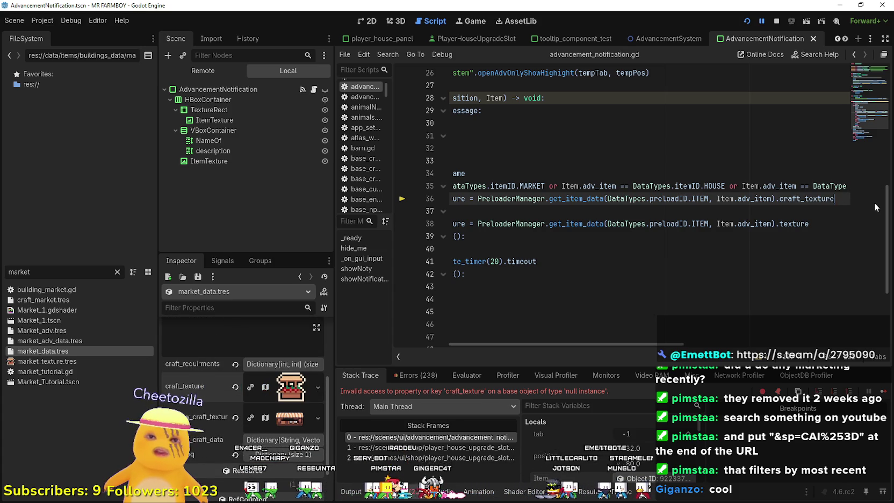
pyautogui.write('.texture')
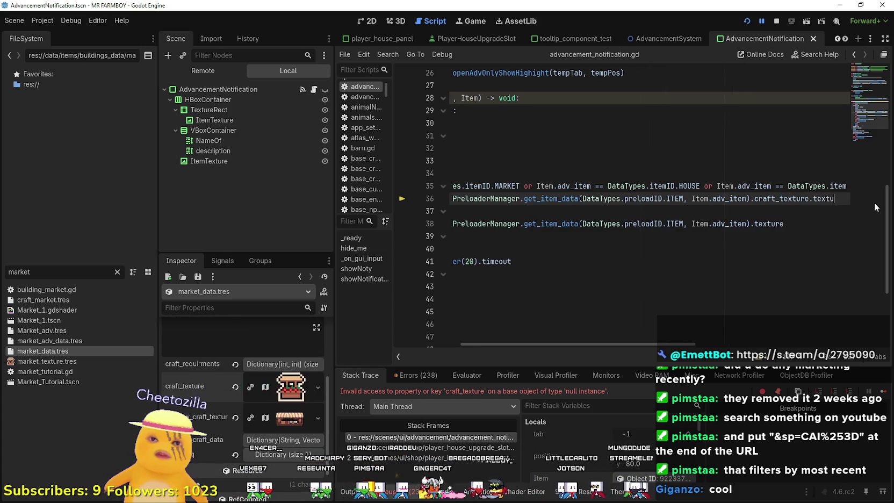
pyautogui.hotkey('ctrl', 's')
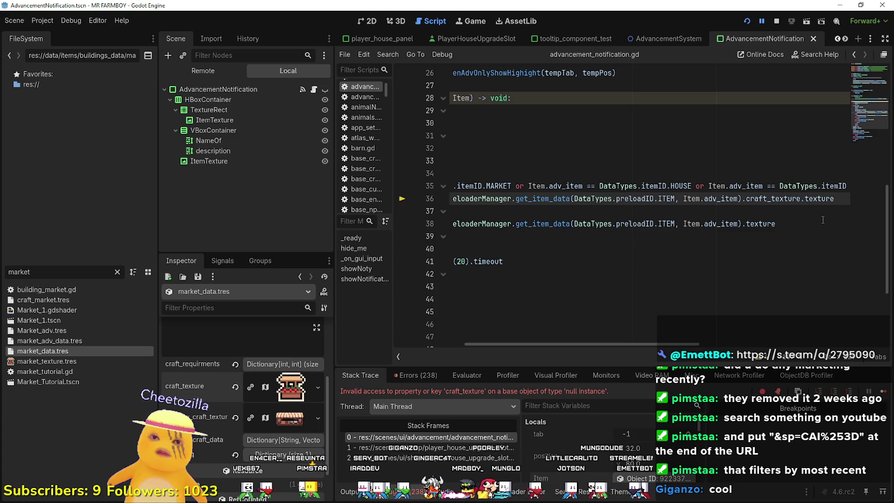
pyautogui.click(821, 220)
pyautogui.press('F12')
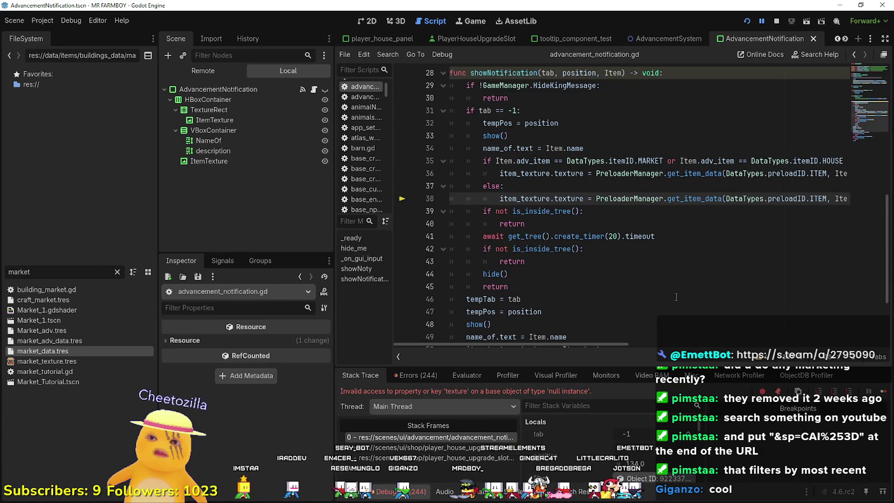
pyautogui.moveTo(606, 342); pyautogui.dragTo(707, 321)
pyautogui.click(349, 491)
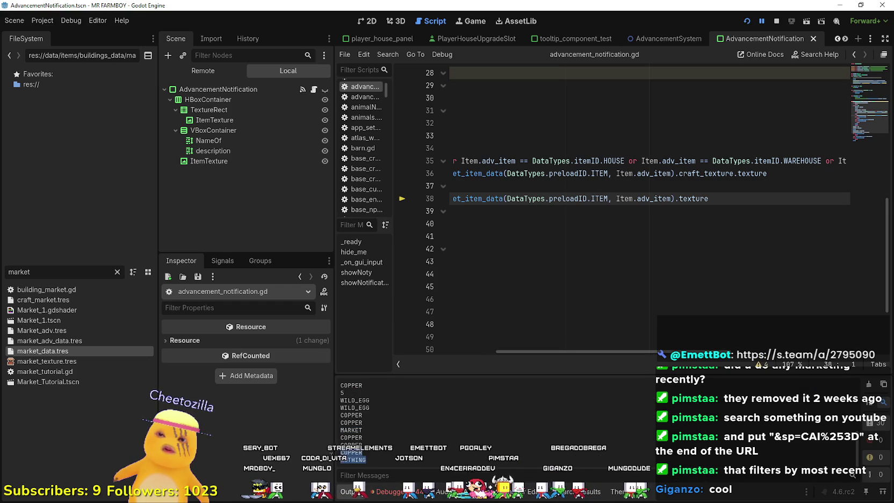
pyautogui.click(386, 491)
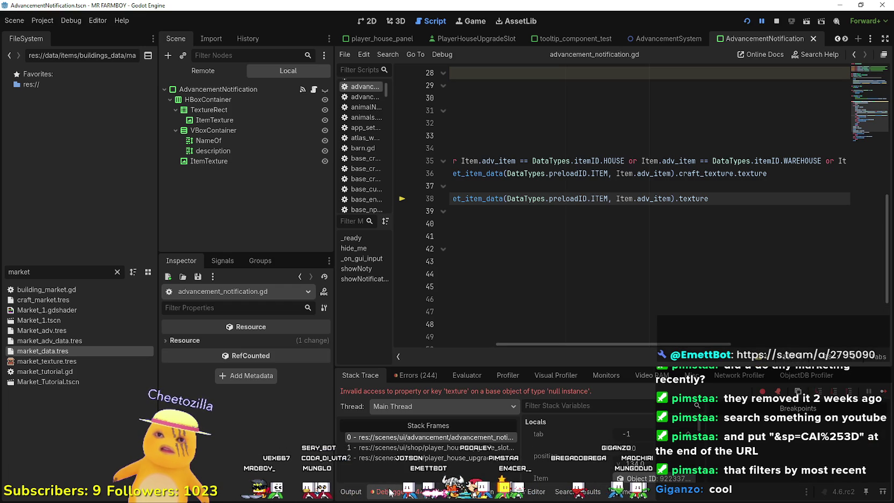
pyautogui.moveTo(548, 341); pyautogui.dragTo(382, 333)
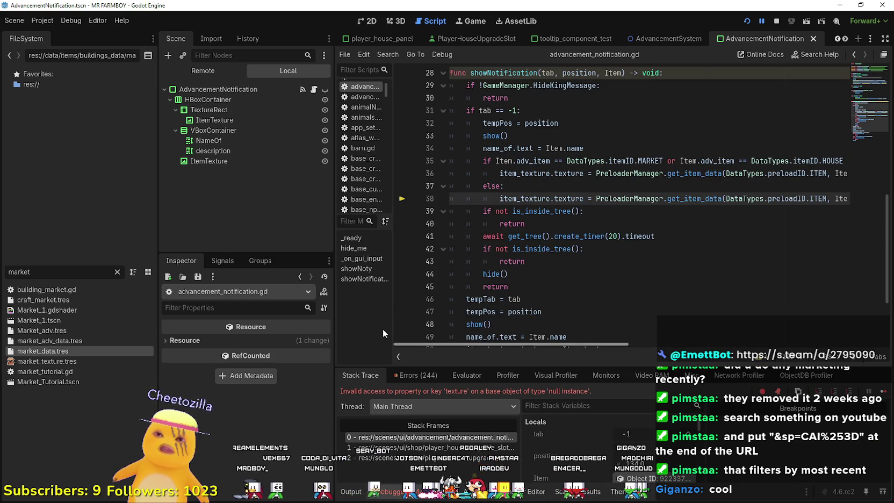
pyautogui.moveTo(444, 344); pyautogui.dragTo(419, 309)
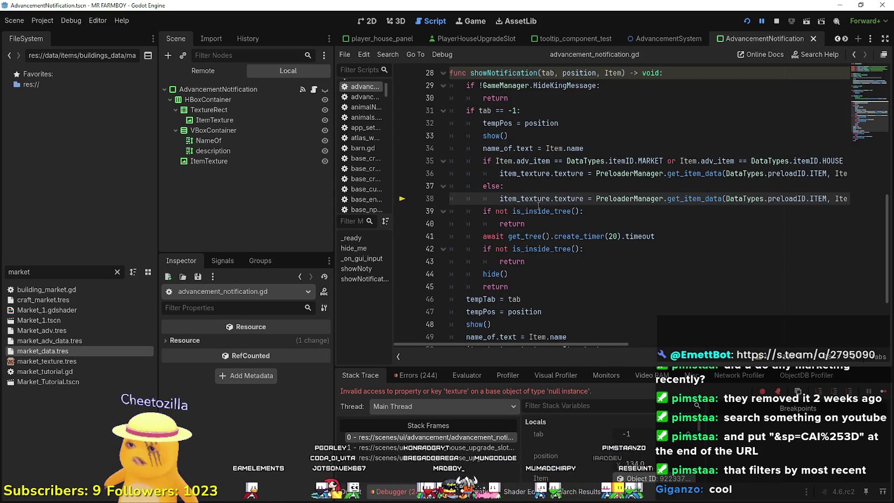
pyautogui.moveTo(551, 204)
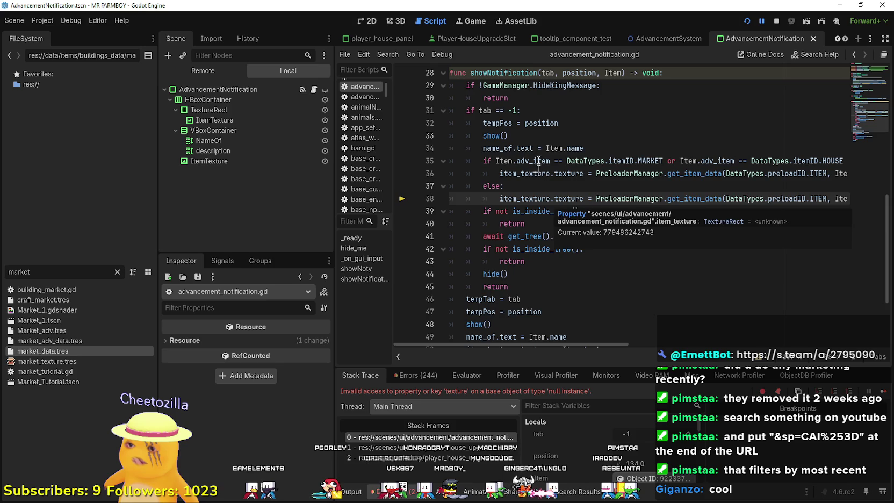
pyautogui.scroll(-3)
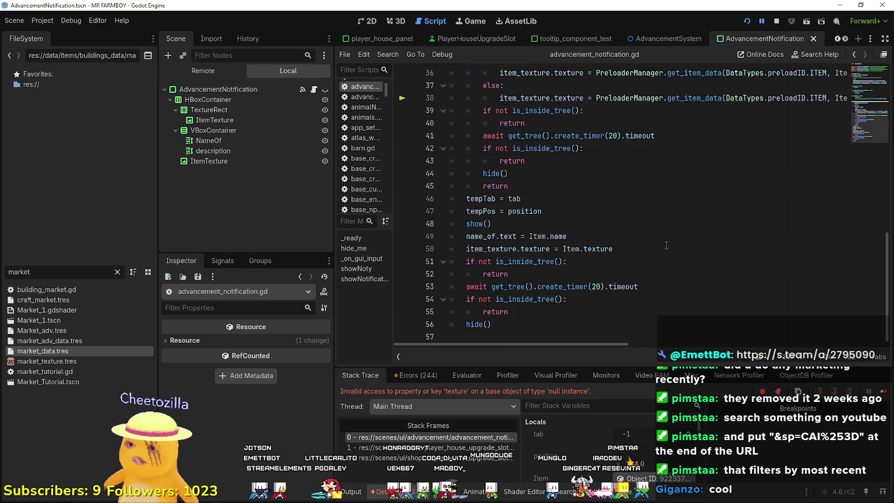
pyautogui.scroll(3)
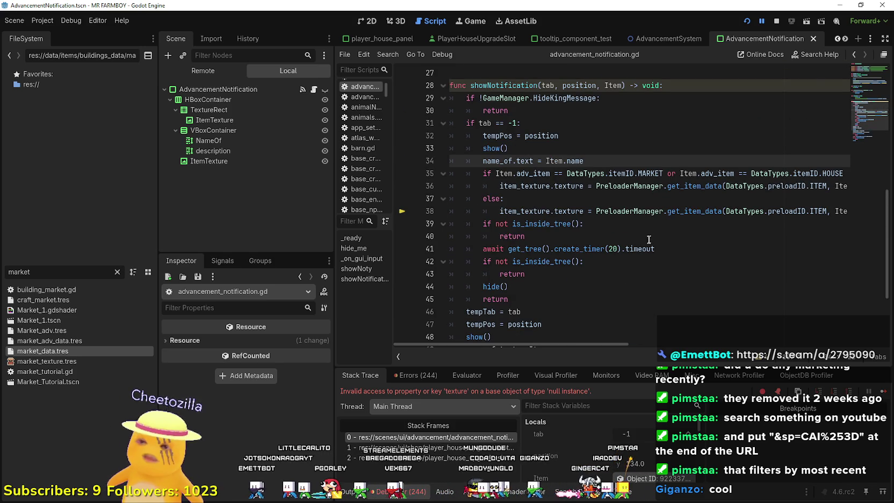
pyautogui.moveTo(532, 300); pyautogui.dragTo(414, 112)
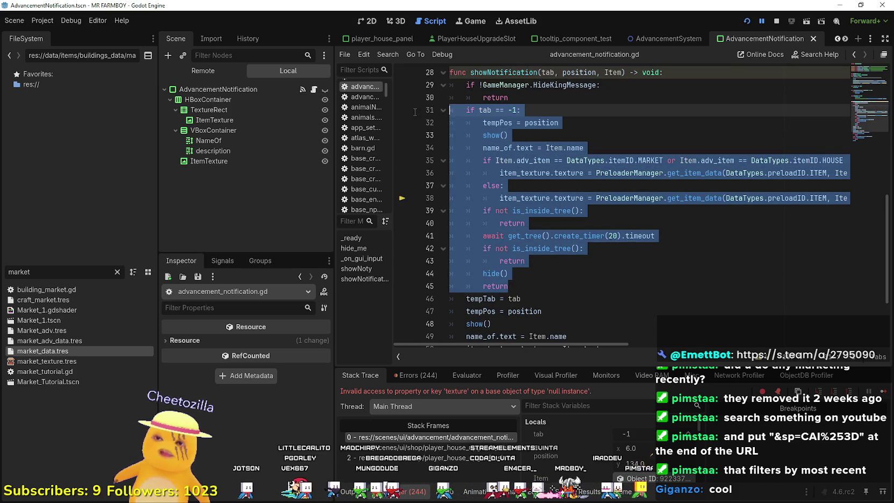
# Delete the tab == -1 branch from showNotification and save the script
pyautogui.scroll(-3)
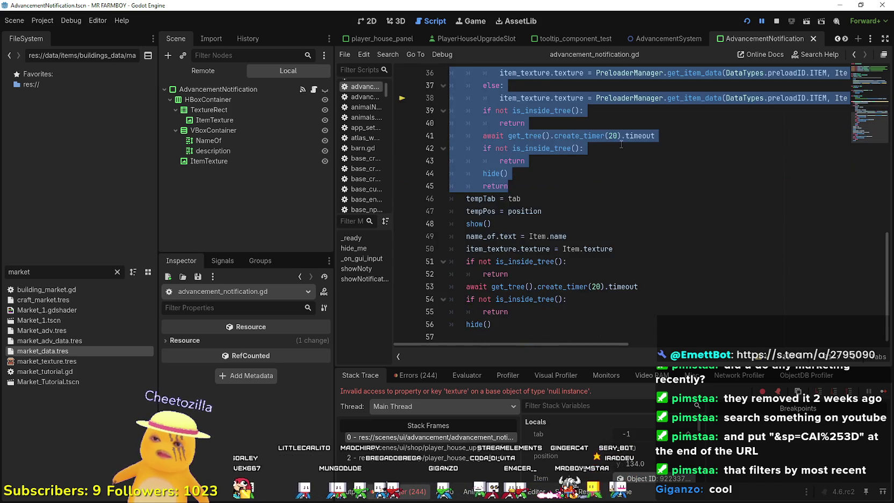
pyautogui.press('BackSpace')
pyautogui.scroll(3)
pyautogui.hotkey('ctrl', 's')
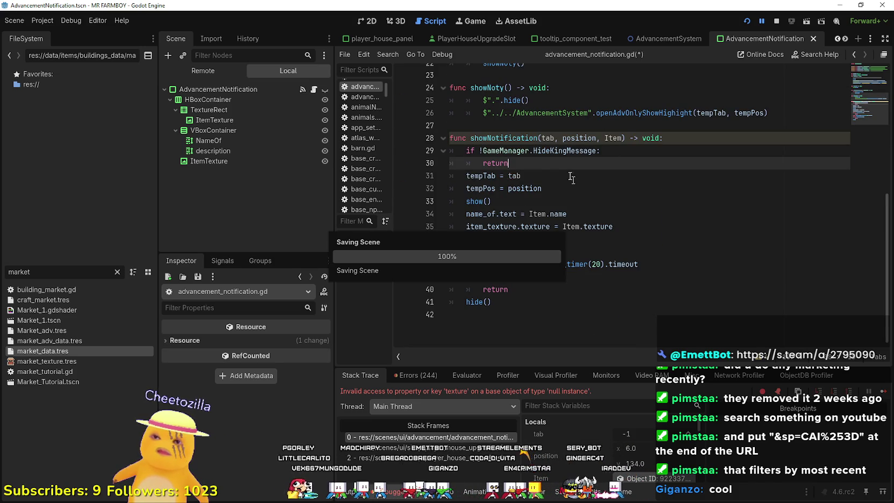
# Remove the empty last line of the script and switch to the 2D scene view
pyautogui.click(539, 174)
pyautogui.click(591, 240)
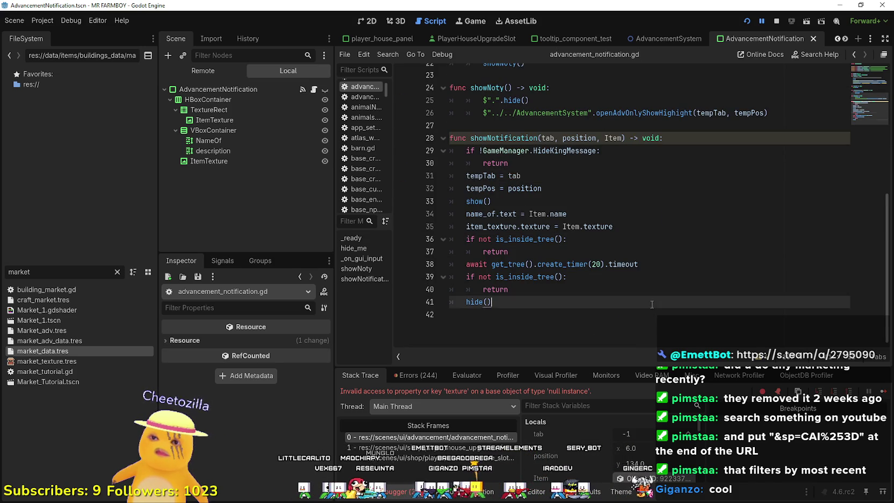
pyautogui.click(652, 304)
pyautogui.click(612, 320)
pyautogui.scroll(3)
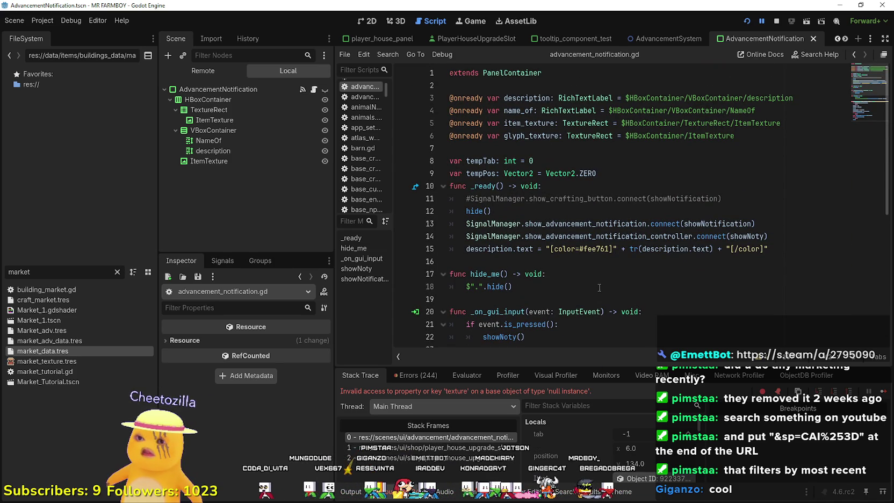
pyautogui.scroll(-3)
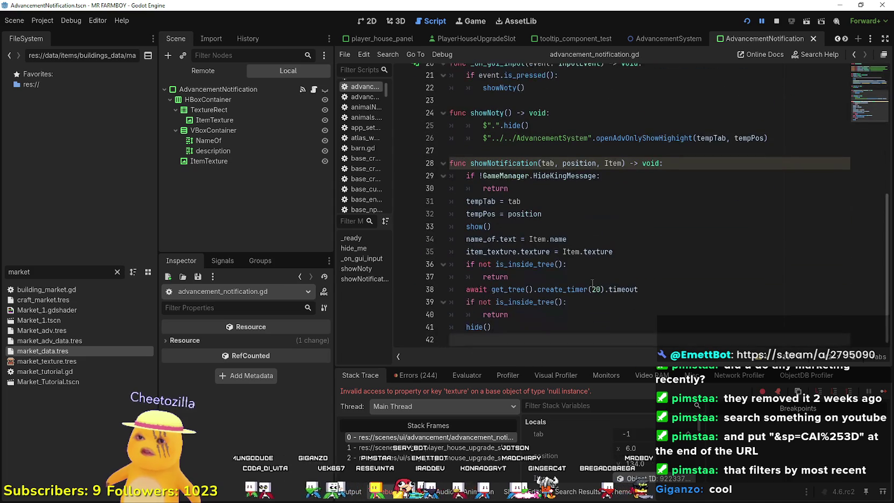
pyautogui.press('BackSpace')
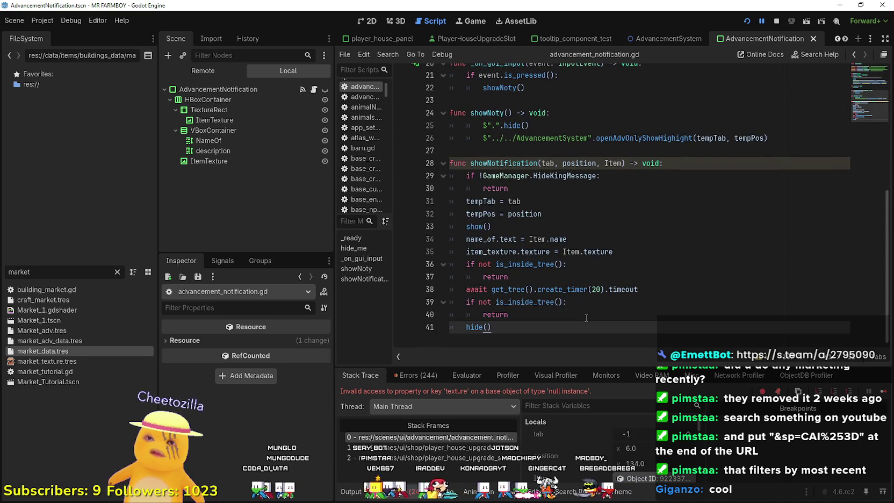
pyautogui.click(484, 152)
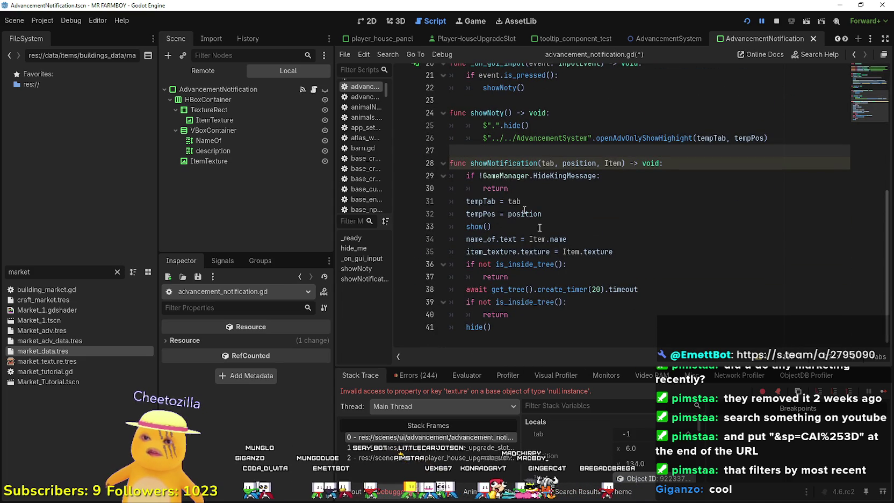
pyautogui.click(521, 340)
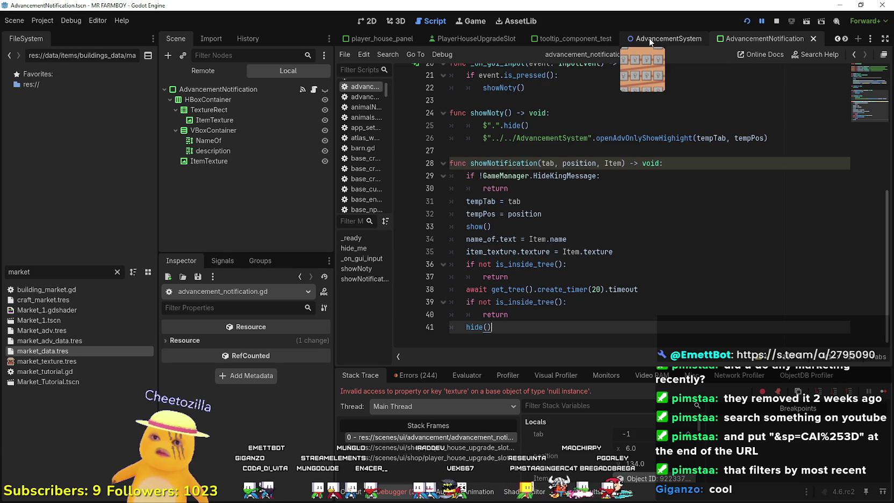
pyautogui.scroll(3)
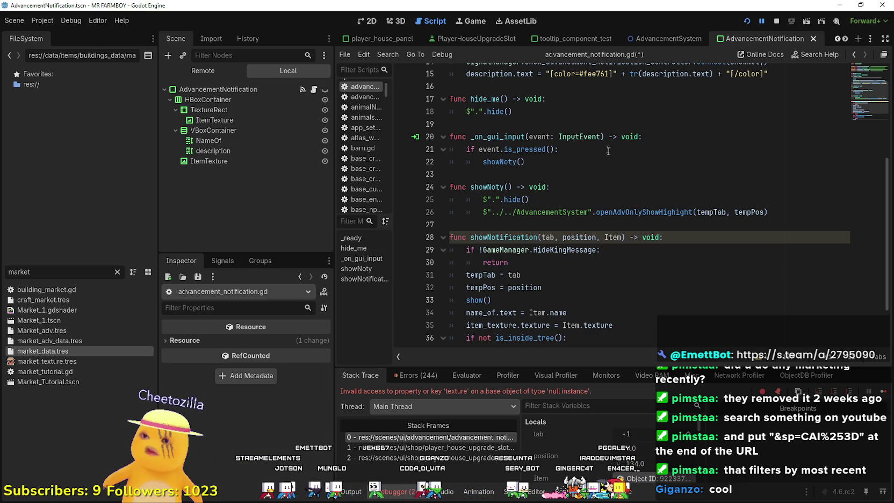
pyautogui.click(595, 222)
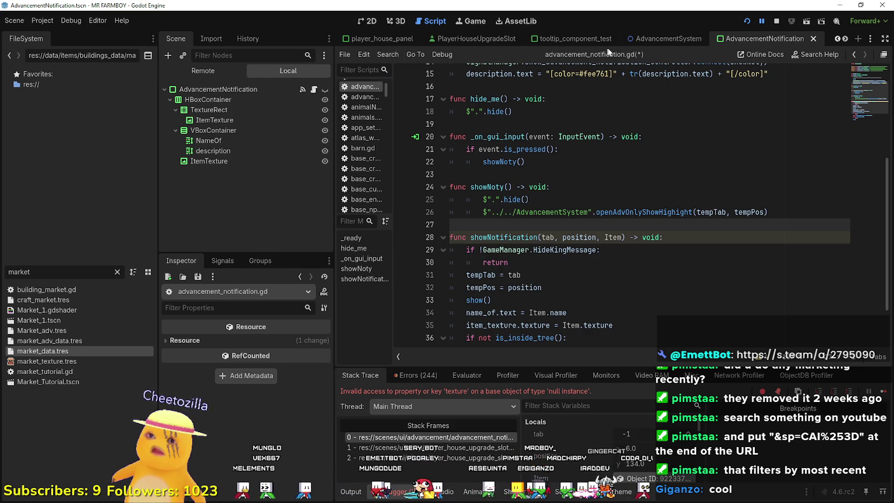
pyautogui.click(371, 23)
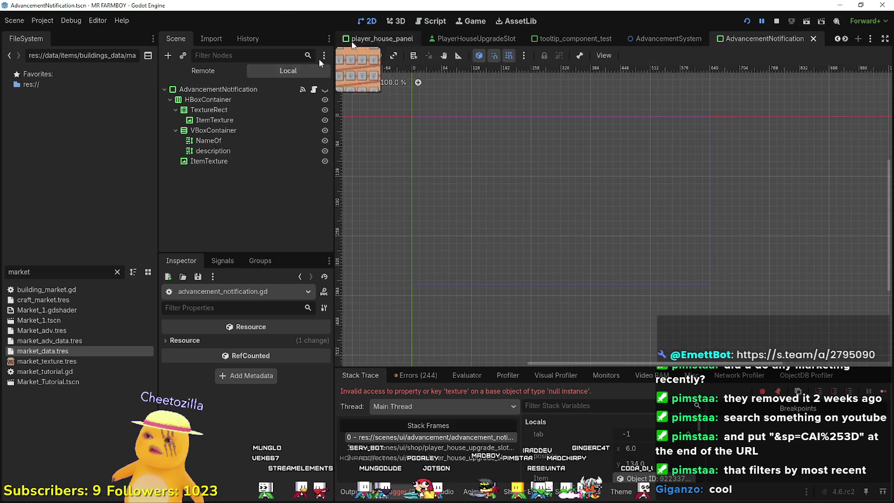
# Filter FileSystem for 'adva', open AdvancementButton.tscn and AdvancementNotification.tscn, then clear the filter
pyautogui.scroll(-3)
pyautogui.hotkey('ctrl', 'f')
pyautogui.write('adva')
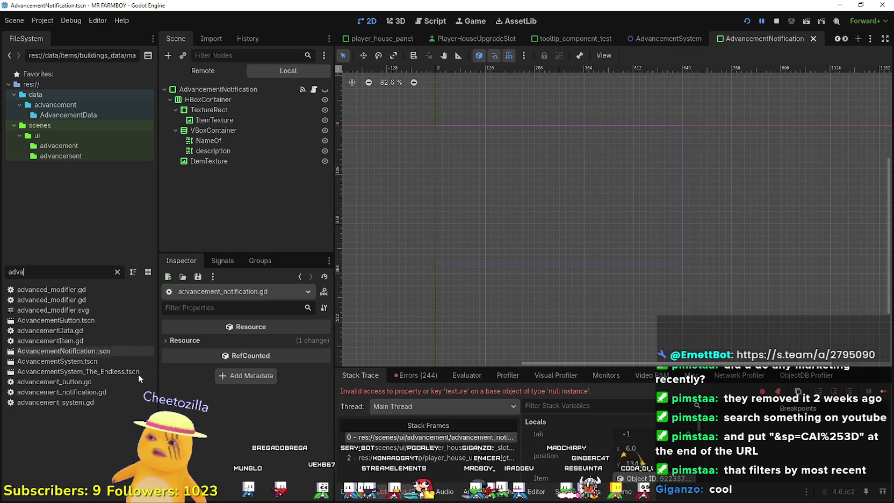
pyautogui.doubleClick(69, 321)
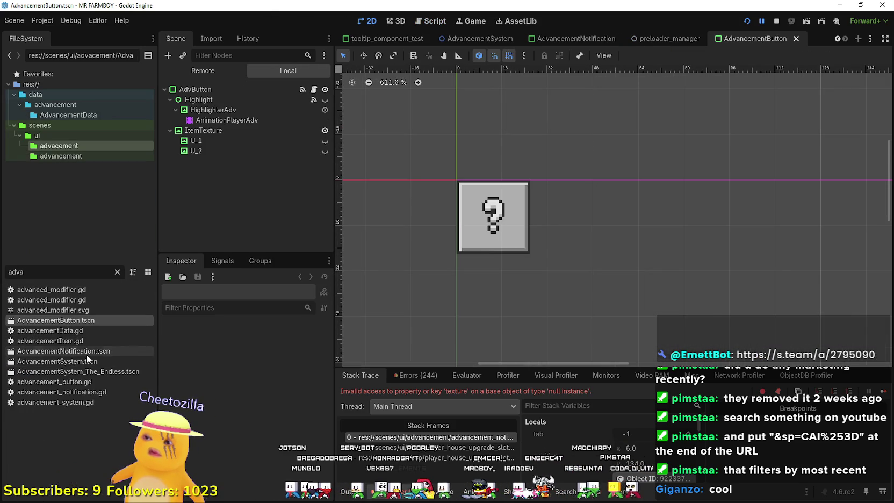
pyautogui.doubleClick(81, 351)
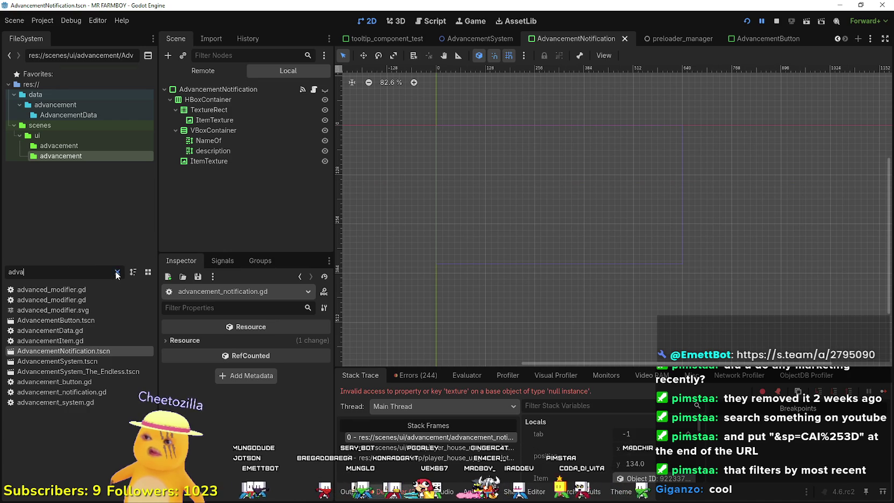
pyautogui.click(118, 274)
pyautogui.scroll(-3)
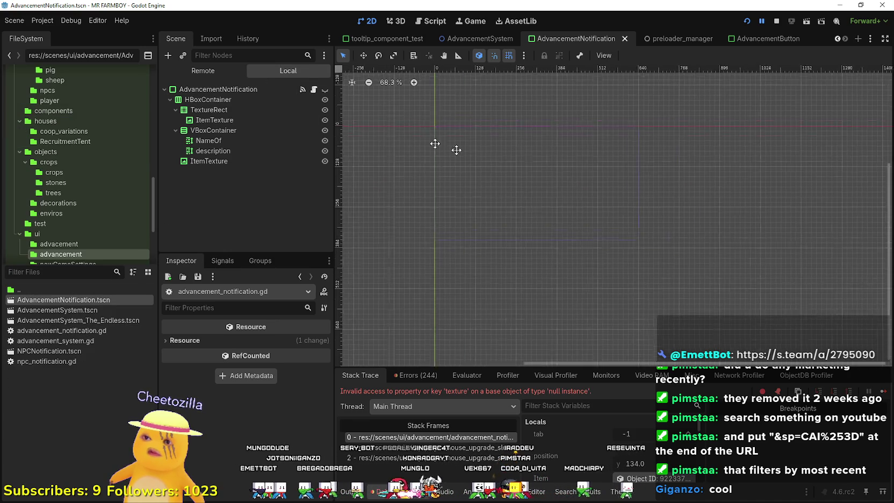
pyautogui.scroll(-3)
# Duplicate AdvancementNotification.tscn as SkillNotification.tscn and open the new scene
pyautogui.scroll(3)
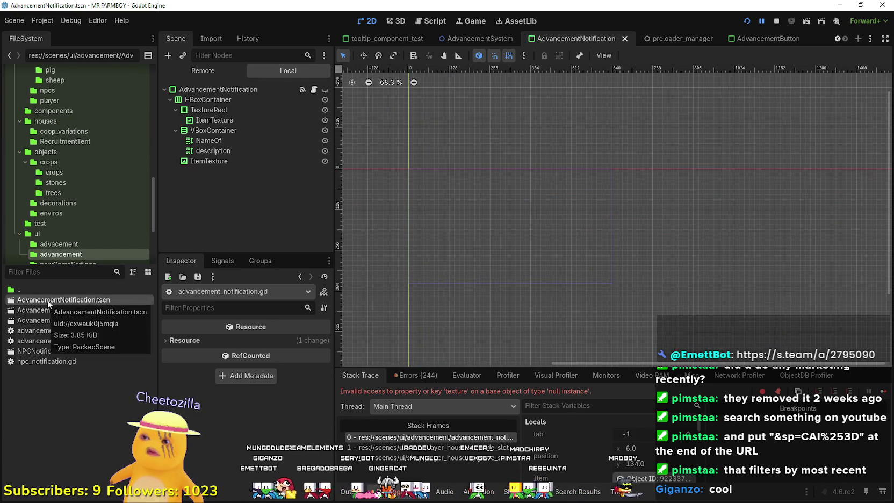
pyautogui.rightClick(48, 300)
pyautogui.click(93, 419)
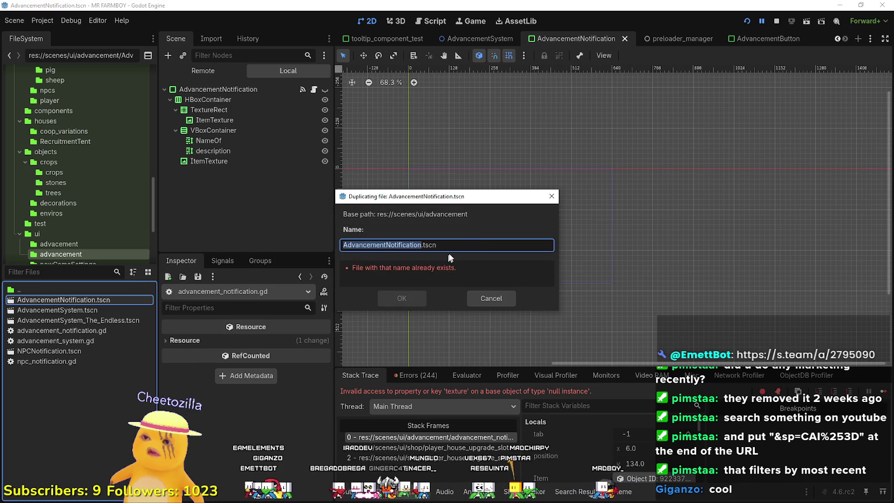
pyautogui.press('End')
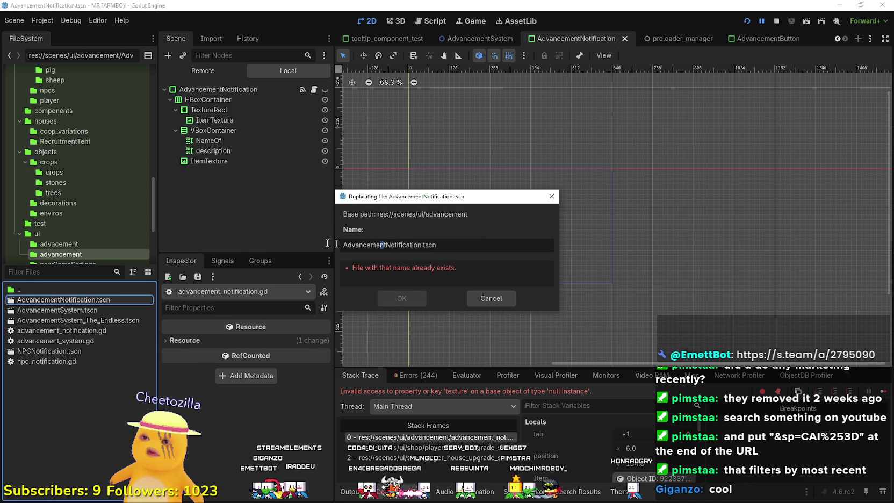
pyautogui.moveTo(363, 246); pyautogui.dragTo(319, 238)
pyautogui.write('t')
pyautogui.press('BackSpace')
pyautogui.write('Skill')
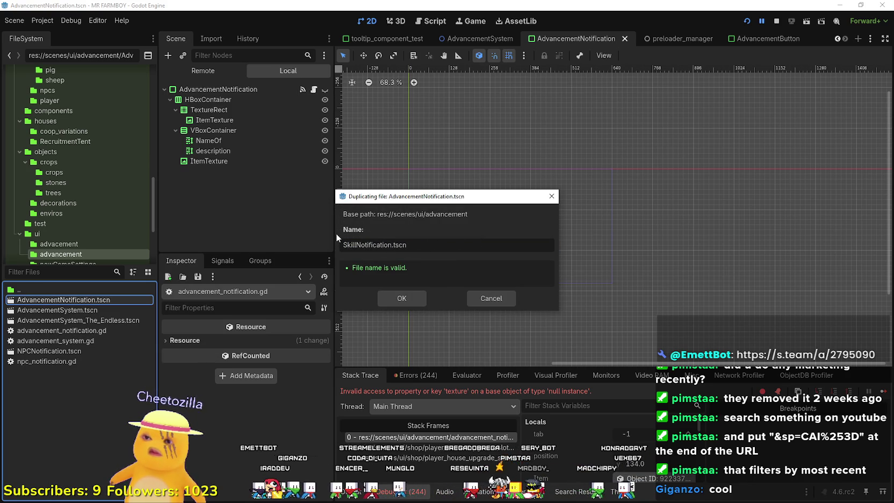
pyautogui.press('Return')
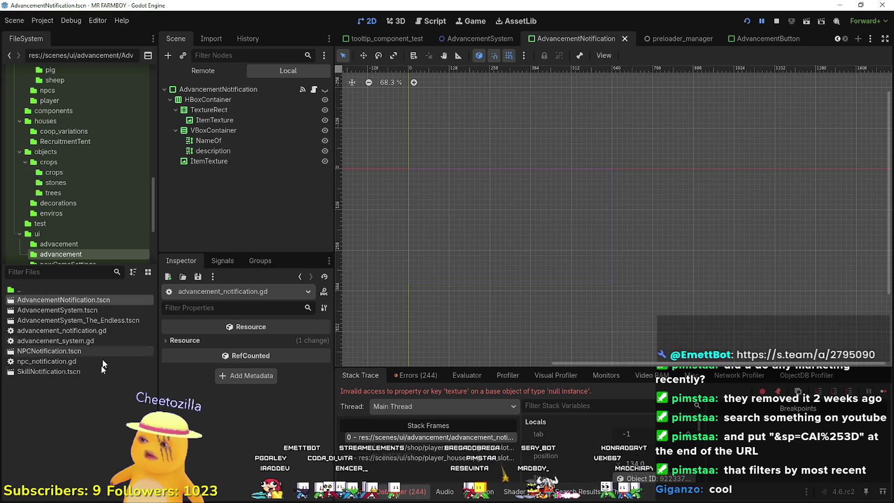
pyautogui.doubleClick(62, 370)
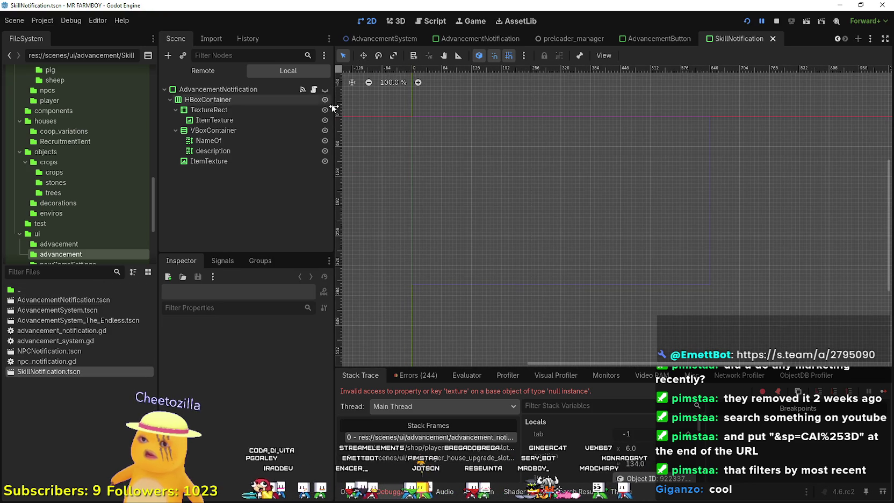
# Rename the root node to 'SkillNotification' and save the scene
pyautogui.doubleClick(238, 89)
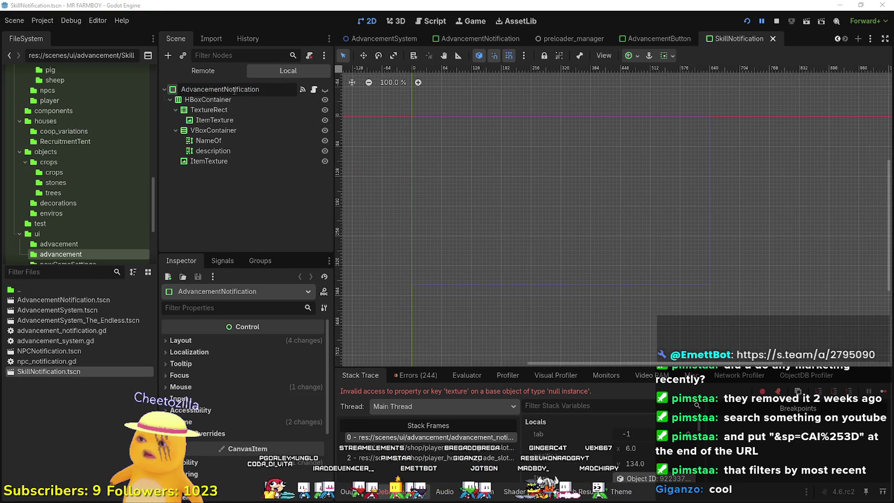
pyautogui.hotkey('ctrl', 'a')
pyautogui.write('SkillNotification')
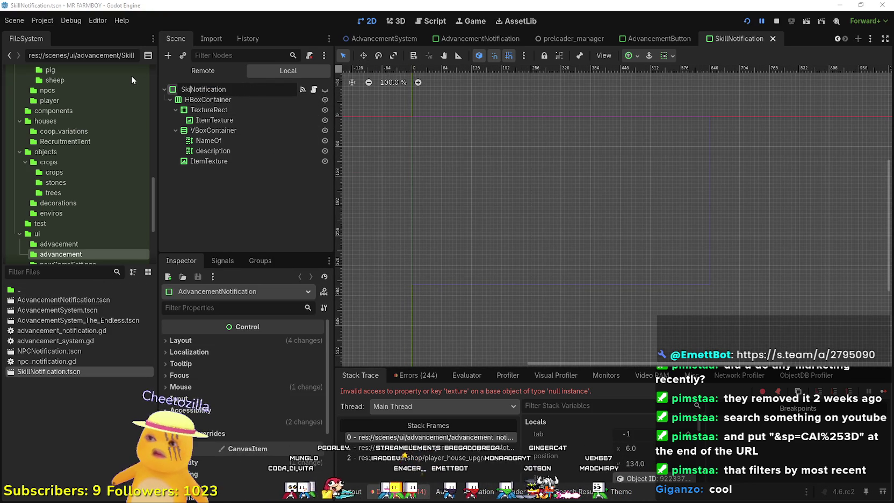
pyautogui.press('Return')
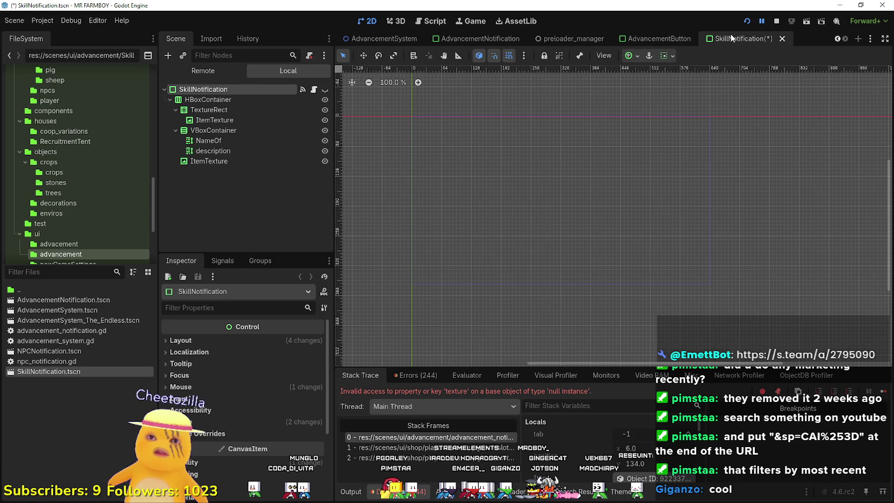
pyautogui.hotkey('ctrl', 's')
# Make the SkillNotification panel visible and look through its child nodes
pyautogui.scroll(3)
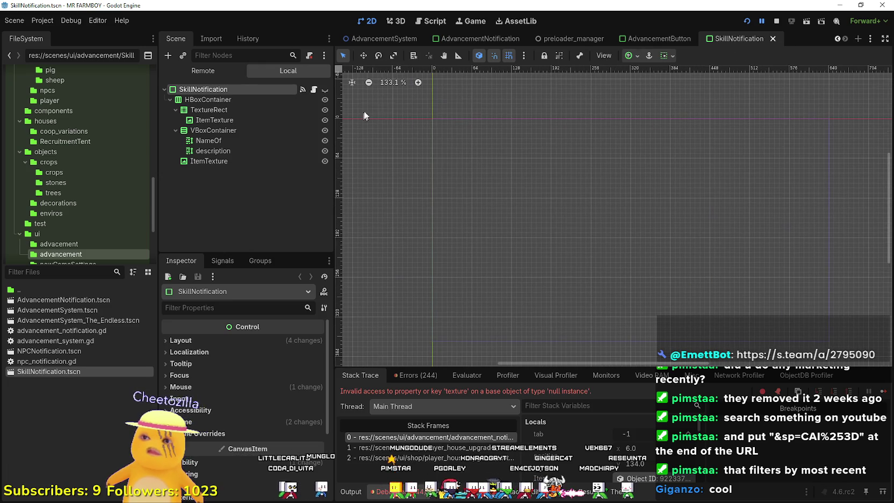
pyautogui.click(325, 89)
pyautogui.scroll(3)
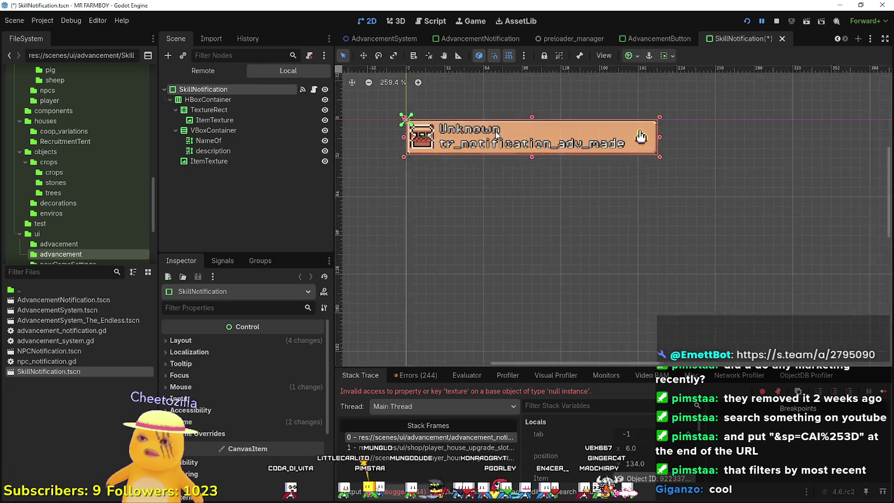
pyautogui.click(253, 154)
pyautogui.click(247, 140)
pyautogui.click(253, 128)
pyautogui.click(254, 120)
pyautogui.click(239, 109)
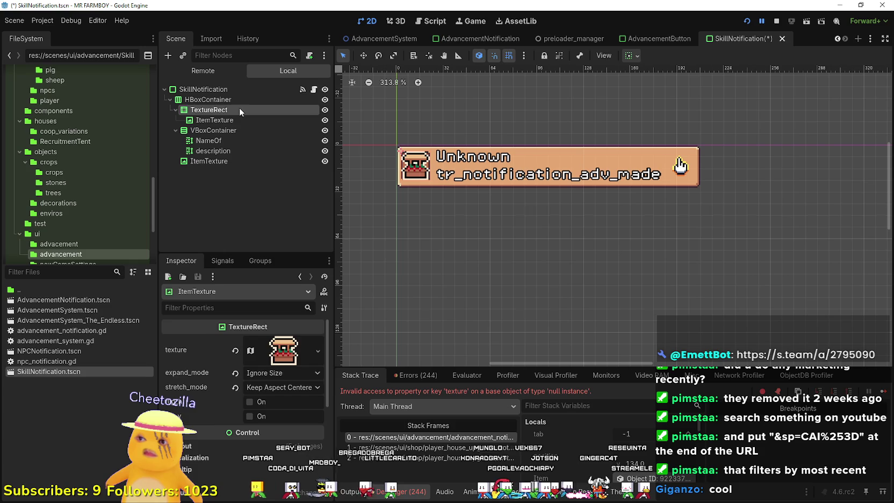
# Hide the ItemTexture hand icon and save the scene
pyautogui.click(246, 162)
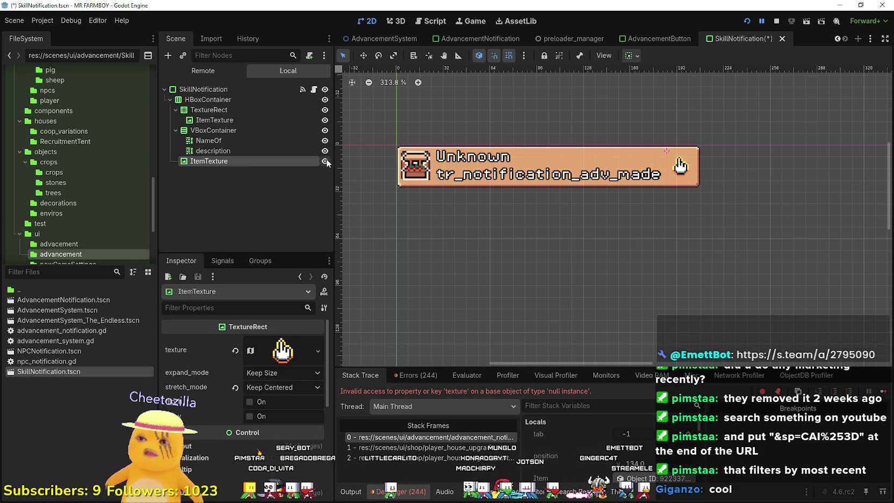
pyautogui.click(325, 161)
pyautogui.scroll(-3)
pyautogui.hotkey('ctrl', 's')
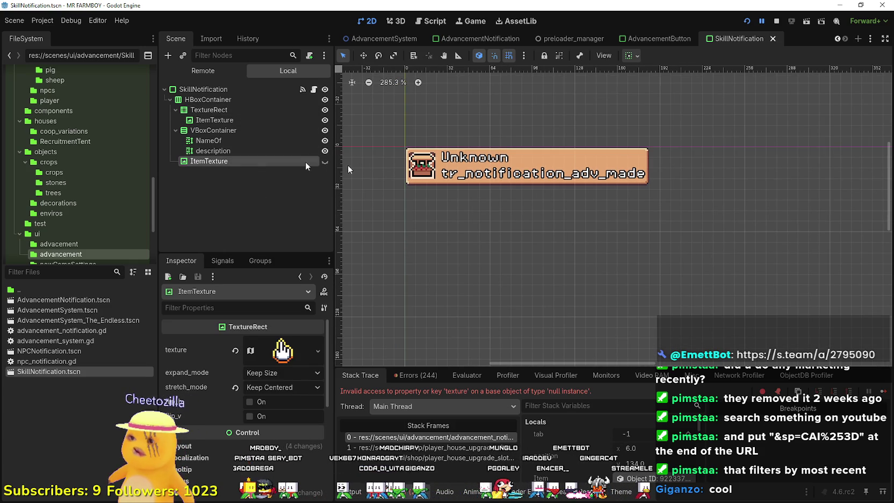
pyautogui.scroll(-3)
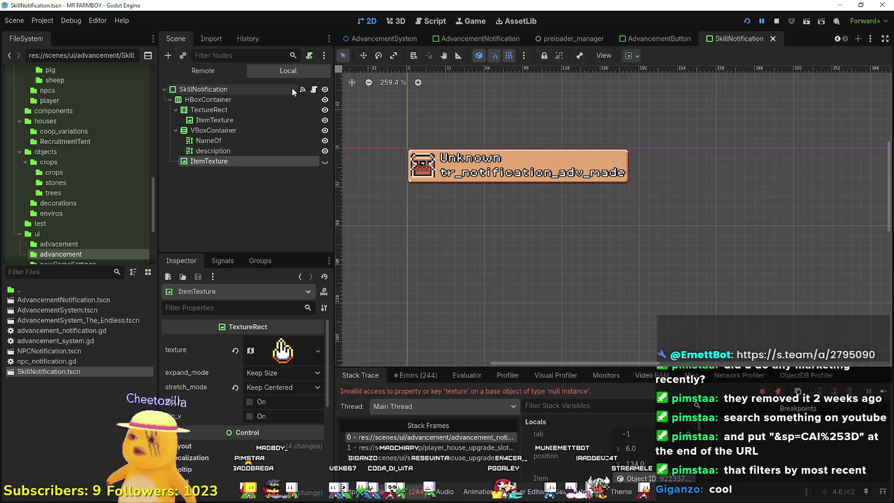
# Set the SkillNotification root's mouse filter to Ignore
pyautogui.click(279, 89)
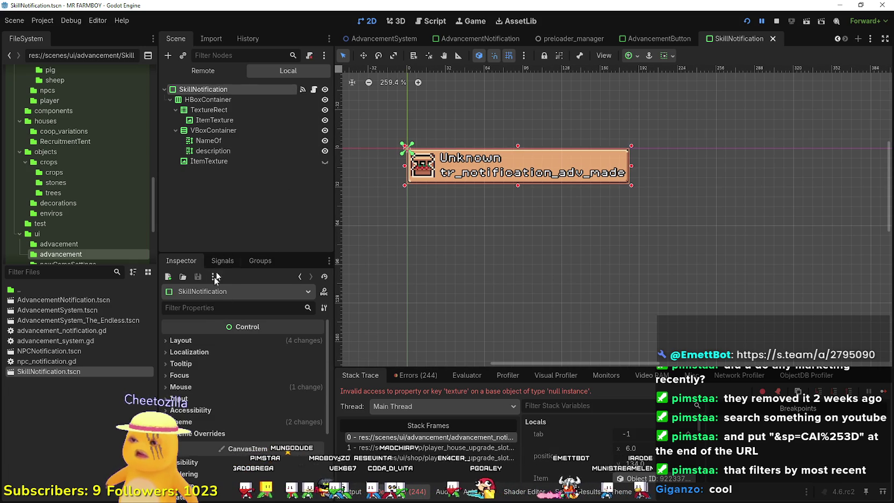
pyautogui.scroll(-3)
pyautogui.click(221, 344)
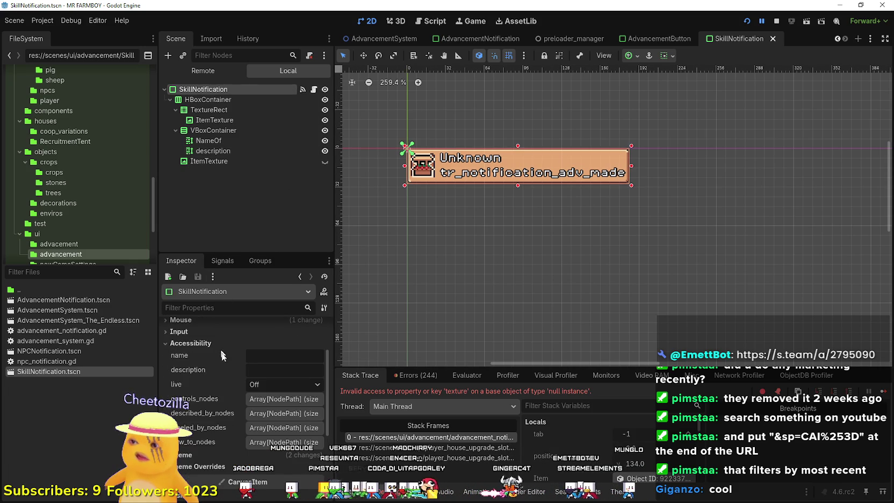
pyautogui.click(204, 331)
pyautogui.click(204, 331)
pyautogui.click(207, 343)
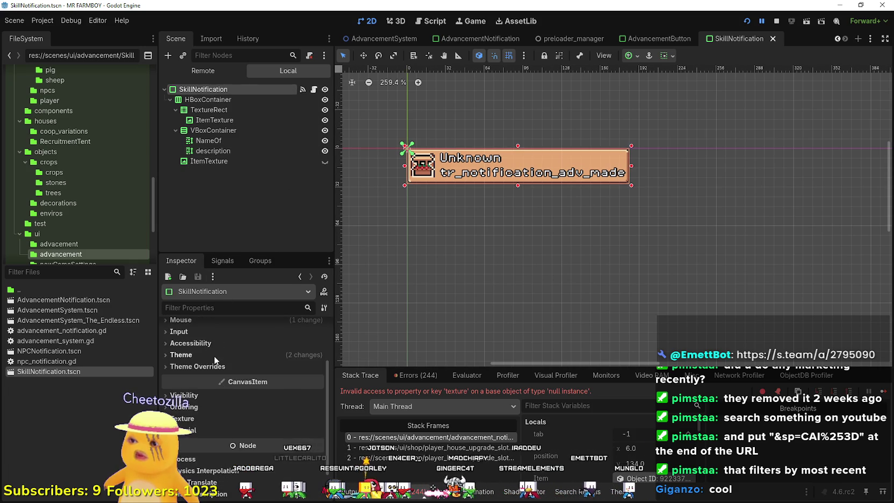
pyautogui.click(213, 355)
pyautogui.scroll(3)
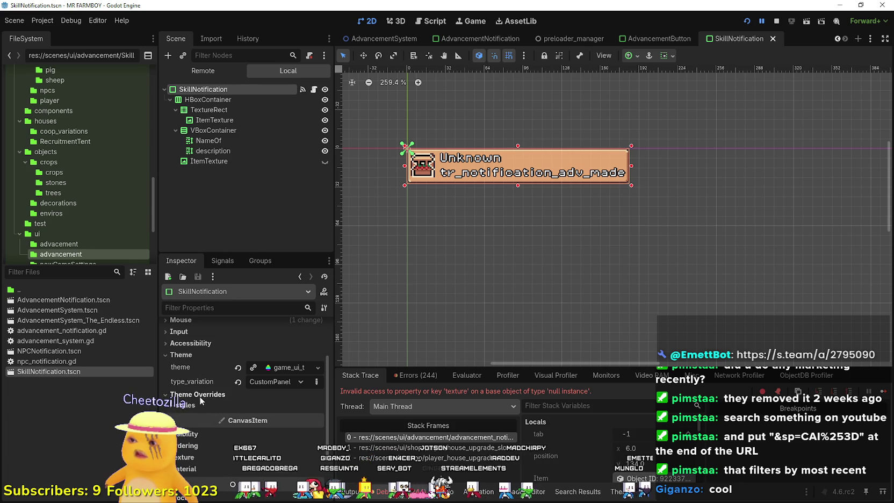
pyautogui.scroll(3)
pyautogui.click(181, 364)
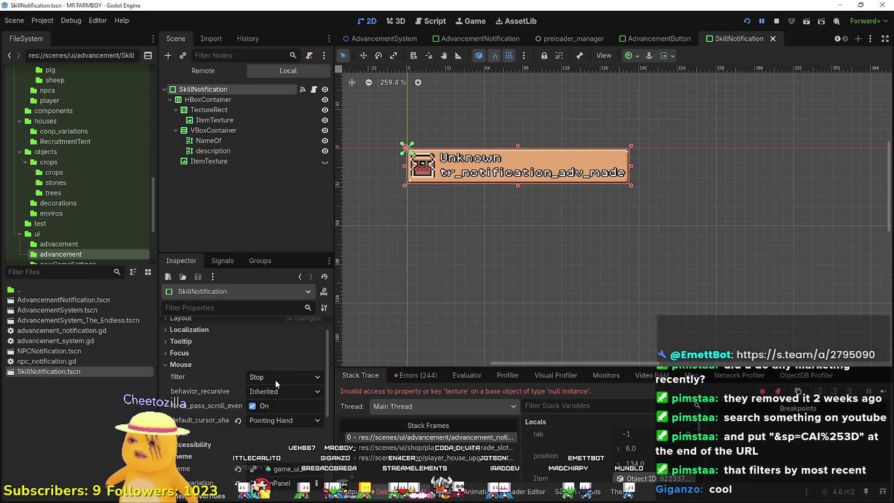
pyautogui.click(273, 380)
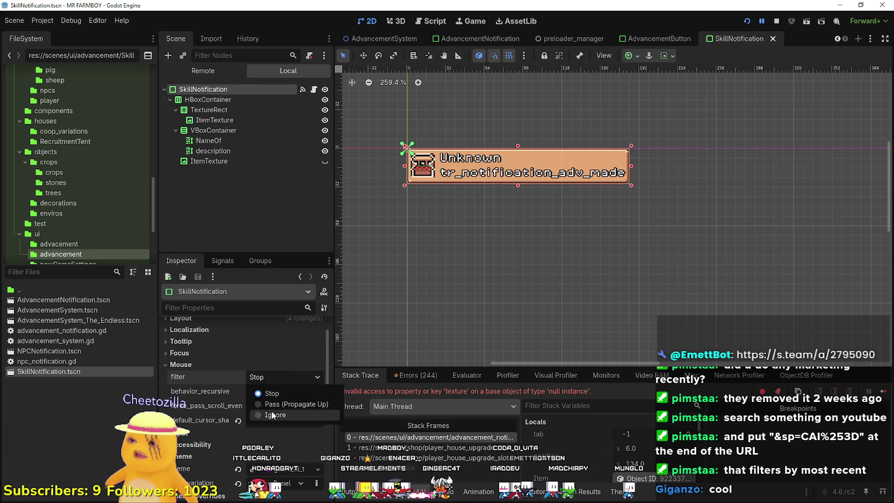
pyautogui.click(270, 407)
# Change the root's default cursor shape from Pointing Hand to Arrow
pyautogui.scroll(3)
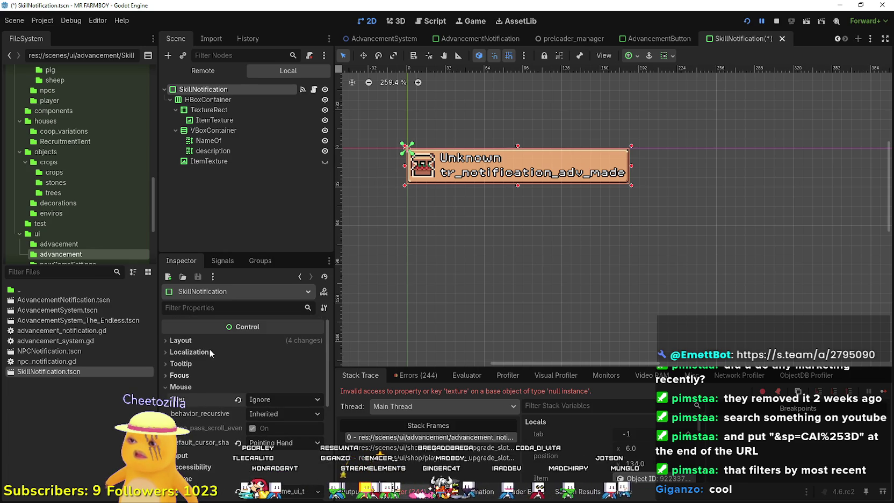
pyautogui.click(290, 443)
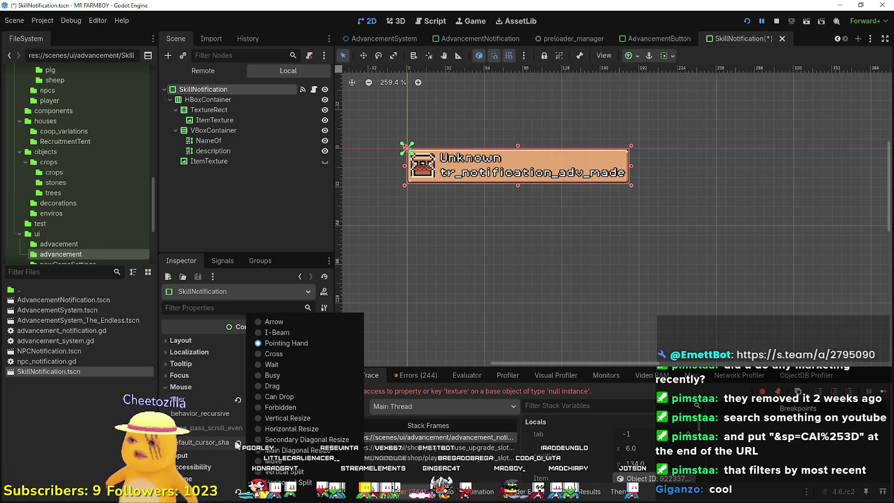
pyautogui.click(239, 444)
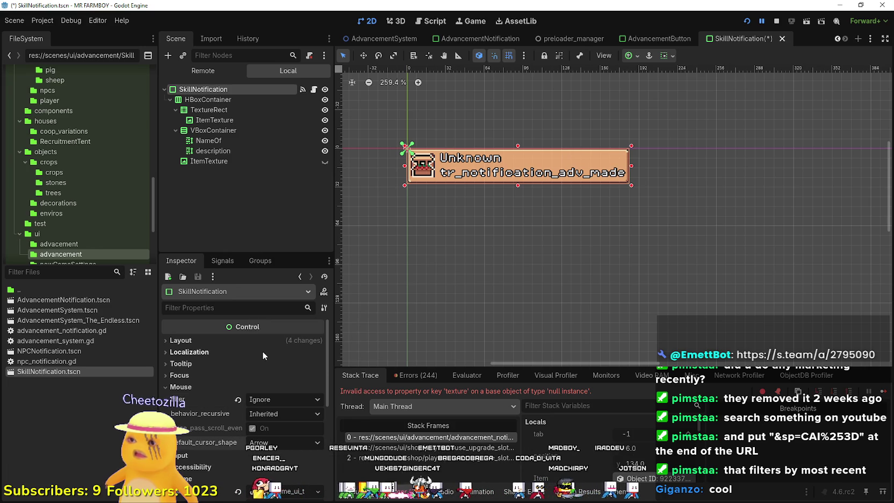
pyautogui.scroll(3)
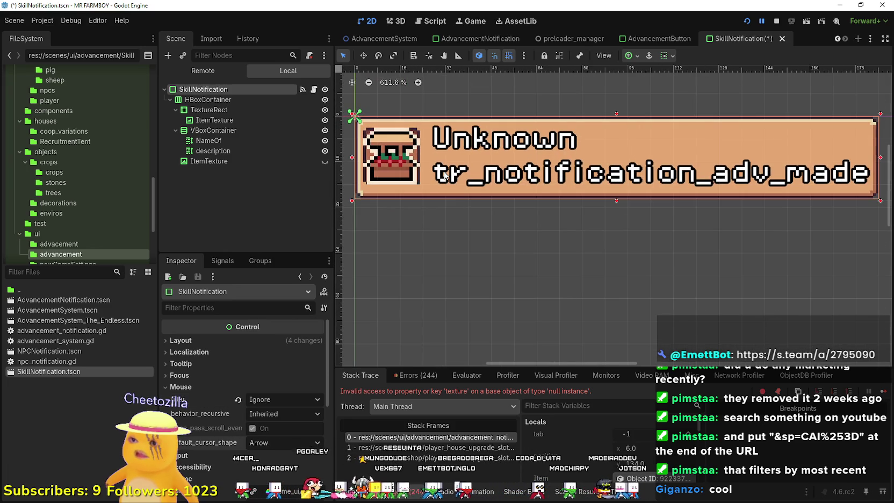
pyautogui.scroll(-3)
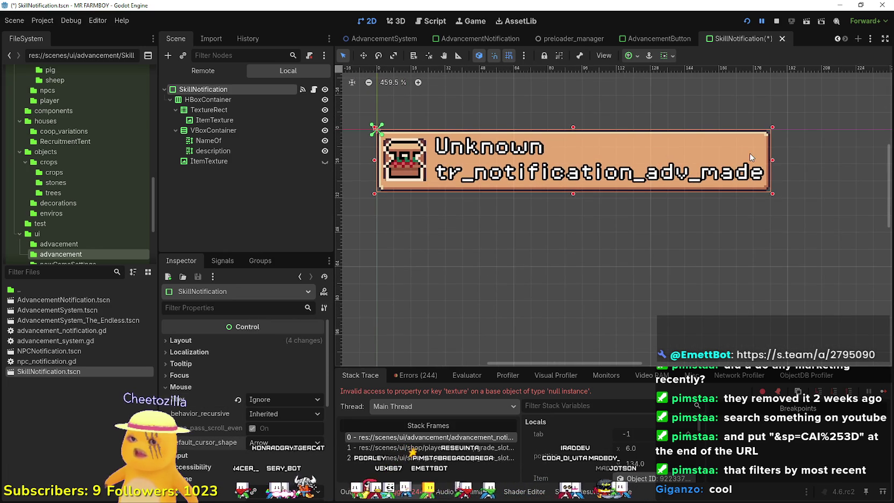
pyautogui.scroll(-3)
pyautogui.scroll(3)
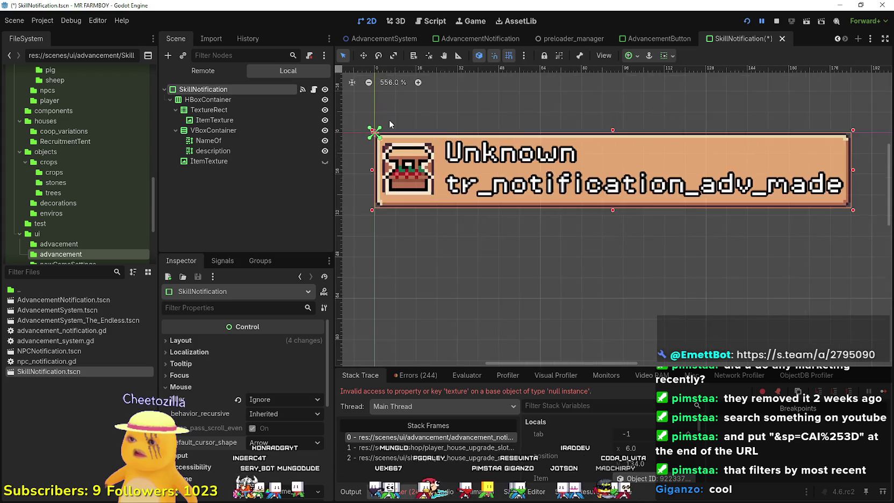
pyautogui.scroll(-3)
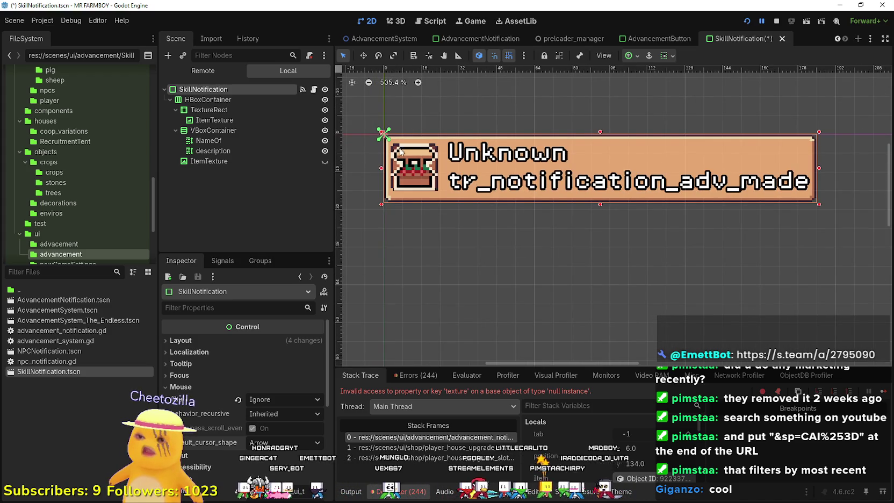
pyautogui.scroll(-3)
pyautogui.scroll(3)
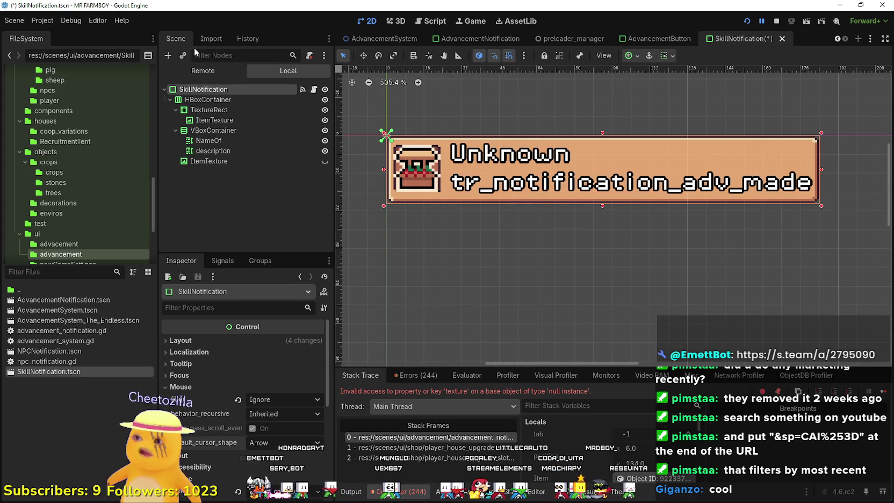
pyautogui.scroll(-3)
pyautogui.click(241, 411)
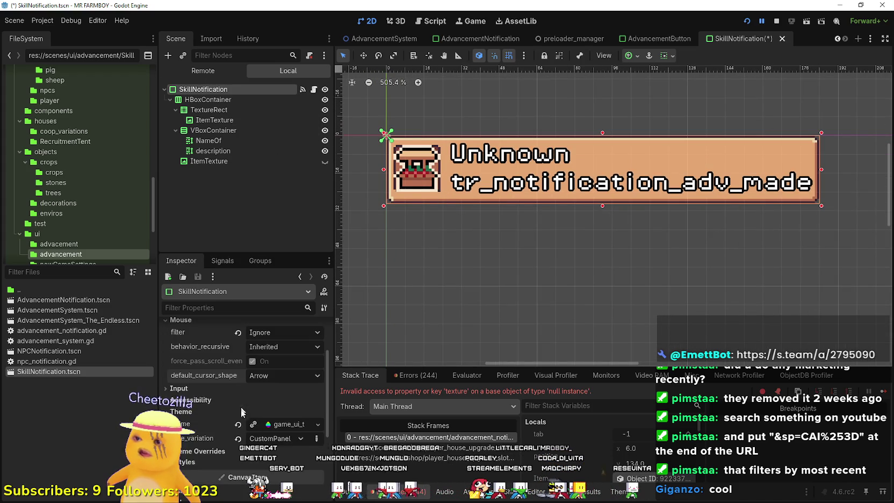
# Set the SkillNotification root's theme type variation to AdvButtonDisplay
pyautogui.click(276, 439)
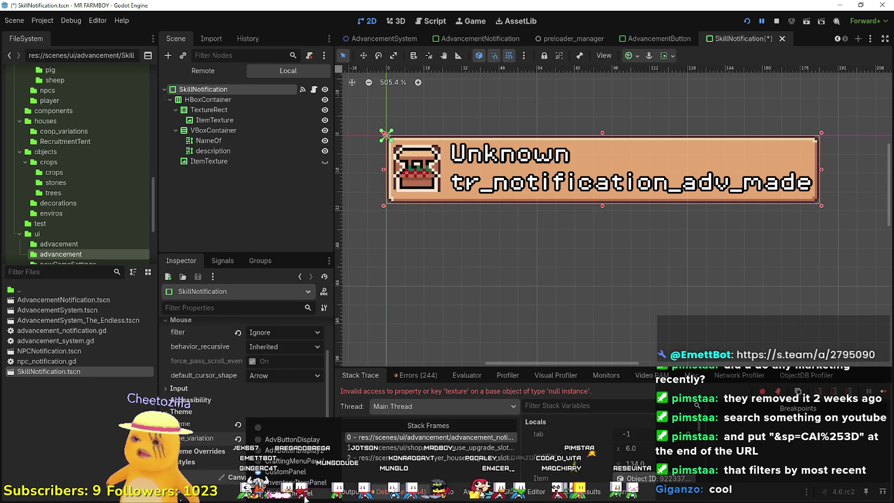
pyautogui.click(292, 439)
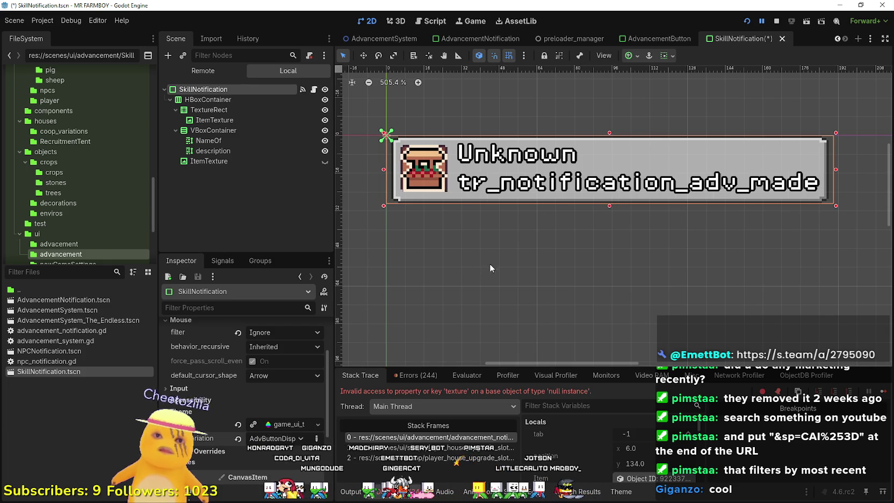
pyautogui.click(274, 439)
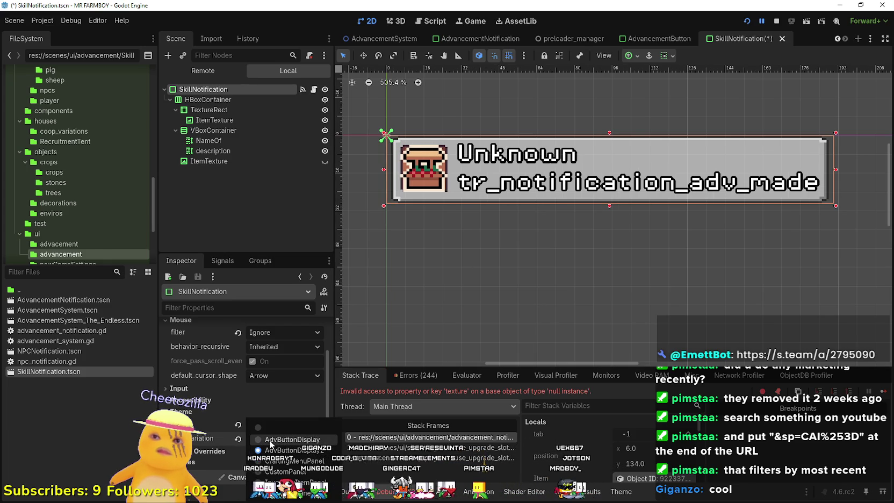
pyautogui.click(269, 440)
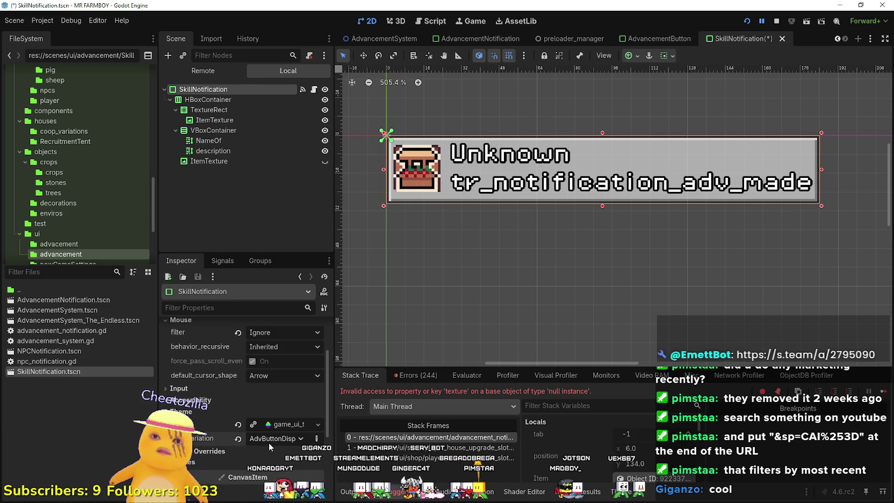